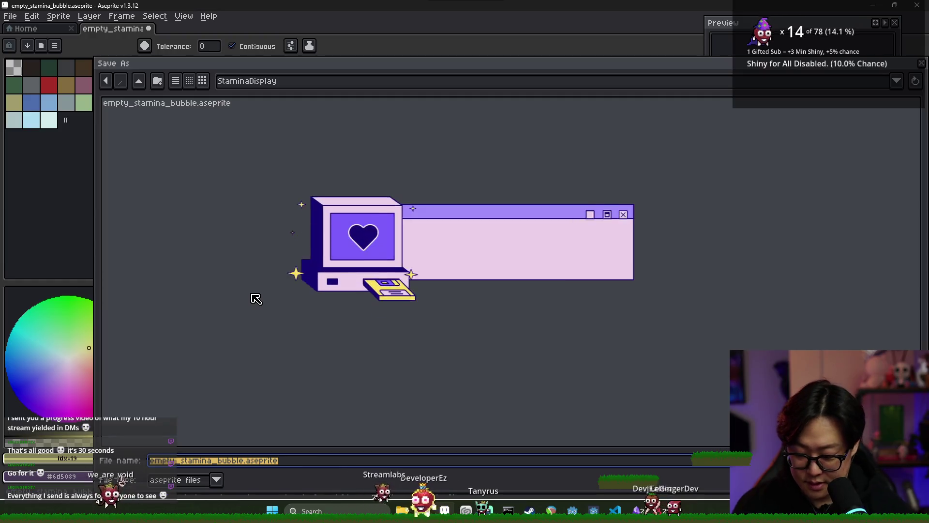
# Step: Save the yellow bubble sprite as filled_stamina_bubble.aseprite, then switch to the Obsidian canvas
pyautogui.click(179, 464)
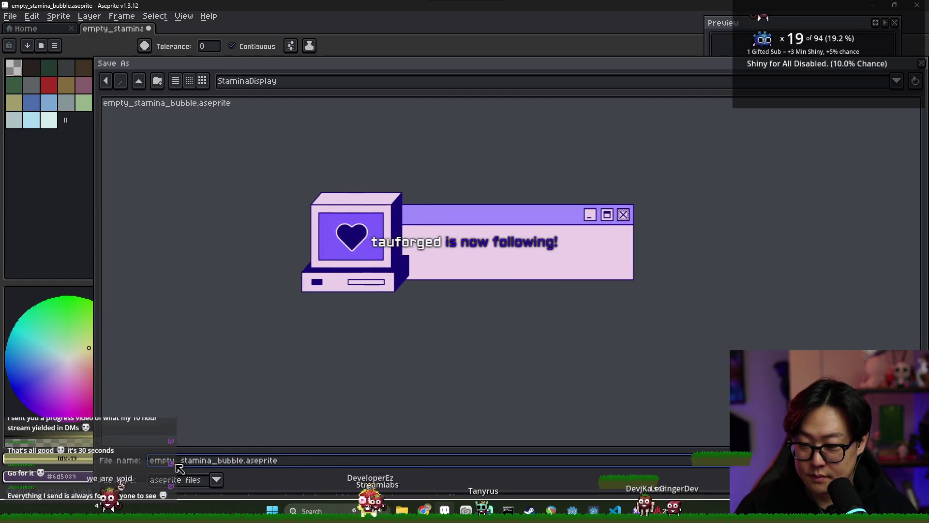
pyautogui.write('led')
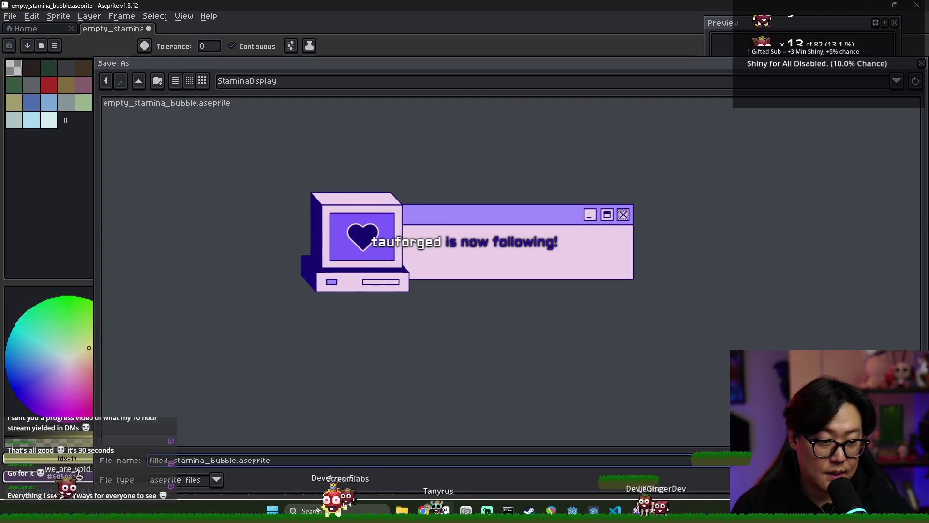
pyautogui.press('Return')
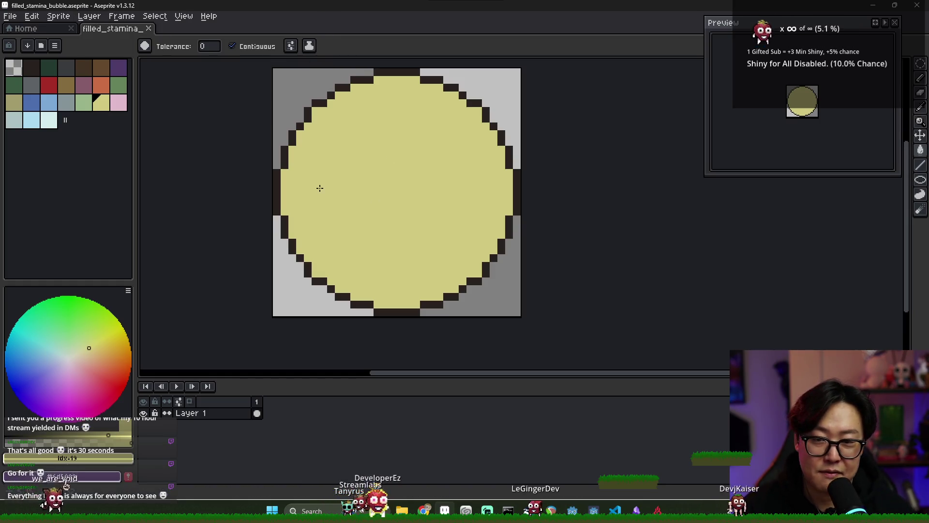
pyautogui.click(31, 20)
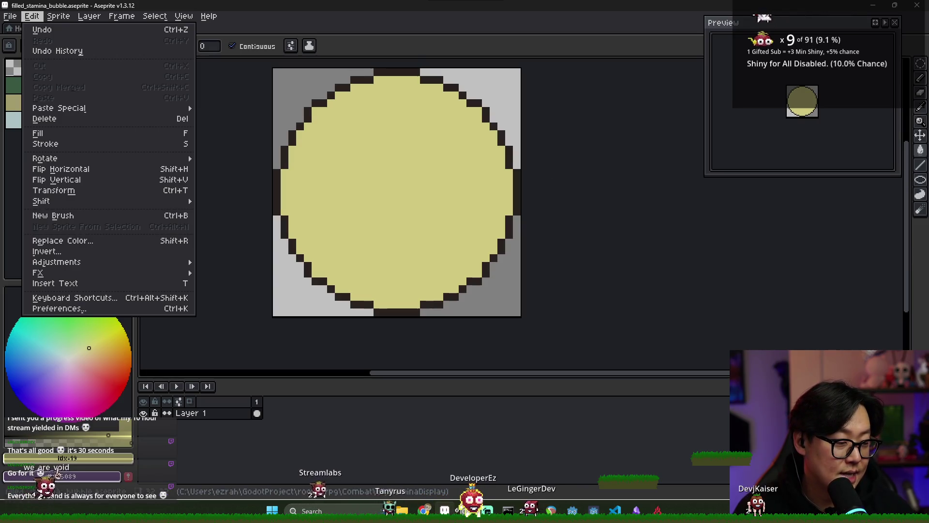
pyautogui.hotkey('alt', 'Tab')
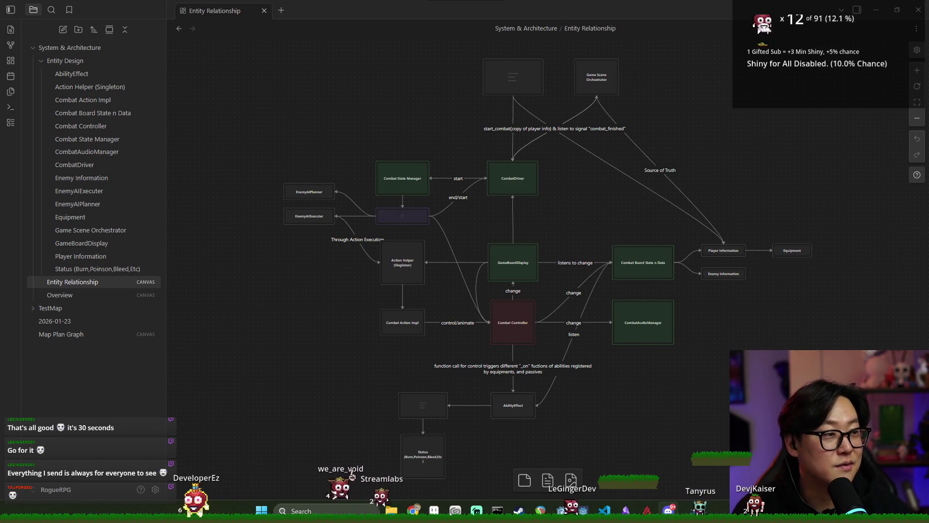
# Step: Open the Discord direct message and play the shared game progress video full screen
pyautogui.click(669, 510)
pyautogui.click(224, 335)
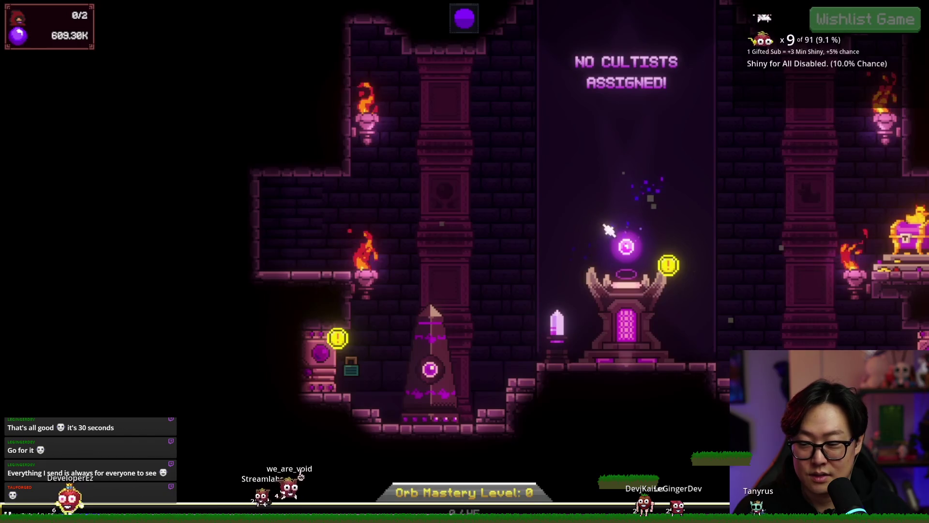
pyautogui.hotkey('alt', 'Tab')
# Step: Bring the BEACN audio mixer forward, then return to the full-screen game footage
pyautogui.click(469, 291)
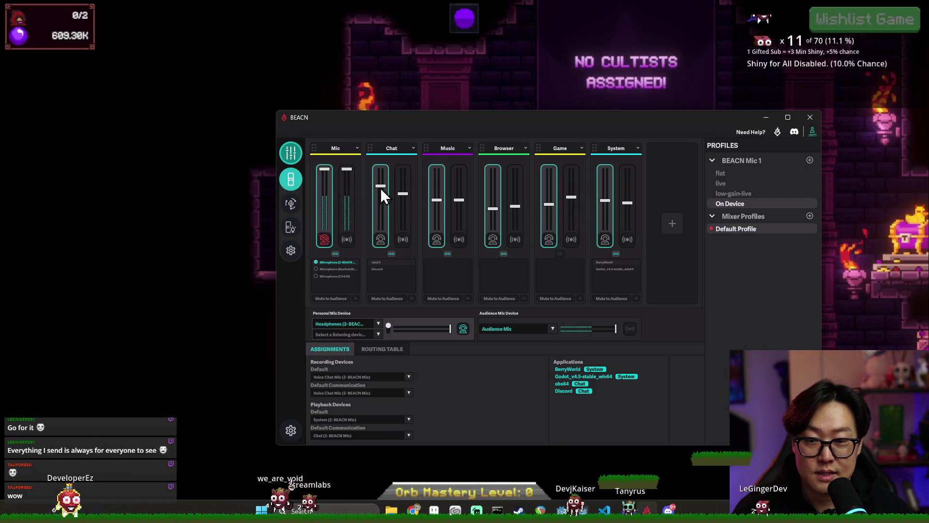
pyautogui.click(419, 48)
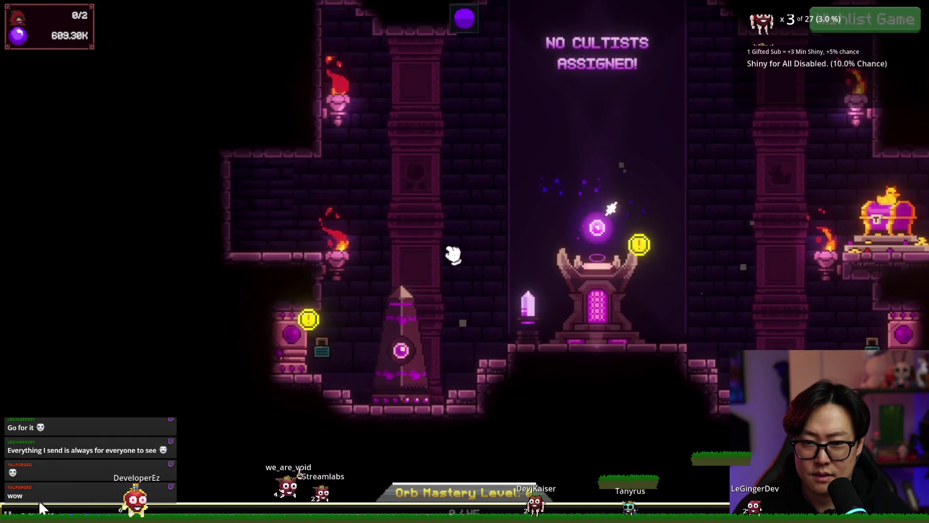
pyautogui.moveTo(414, 320)
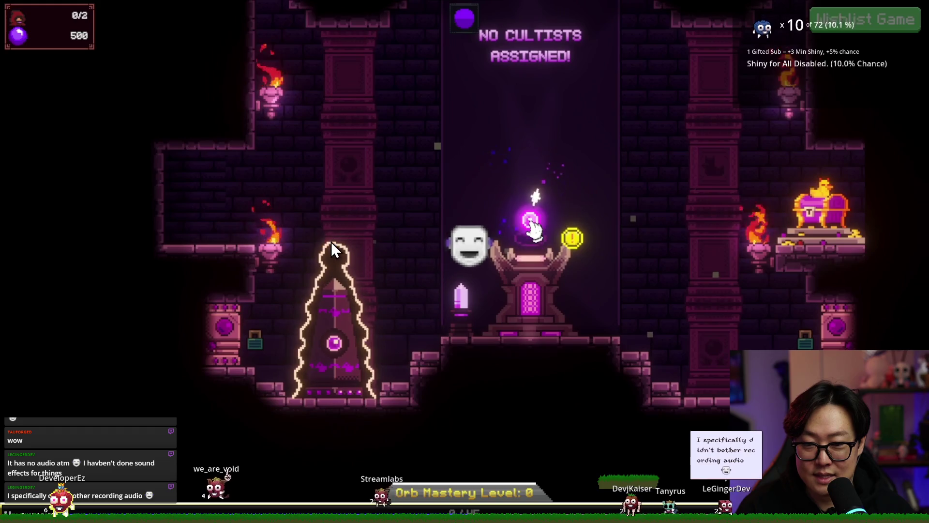
# Step: Watch the clip through the obelisk mash challenge, then pause it and leave full screen
pyautogui.click(346, 248)
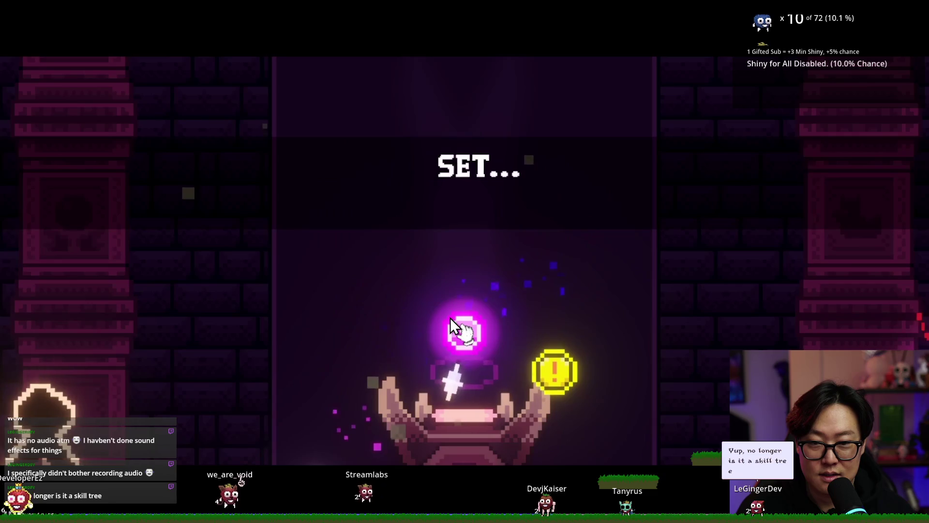
pyautogui.click(457, 312)
pyautogui.click(472, 306)
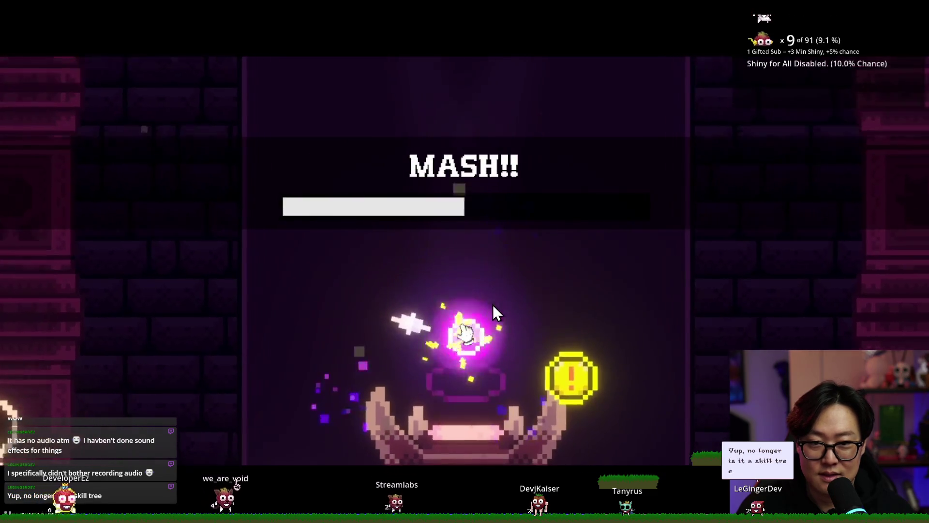
pyautogui.click(493, 304)
pyautogui.click(499, 306)
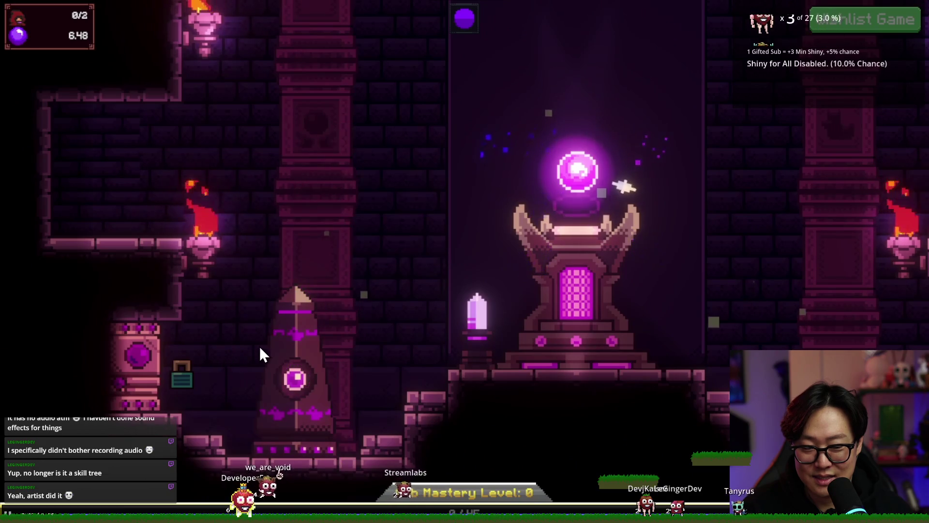
pyautogui.click(456, 346)
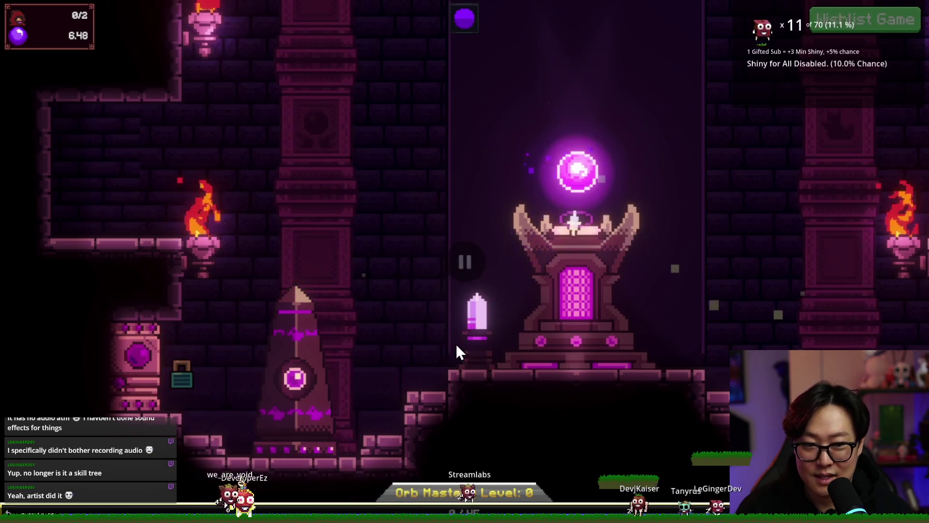
pyautogui.press('Escape')
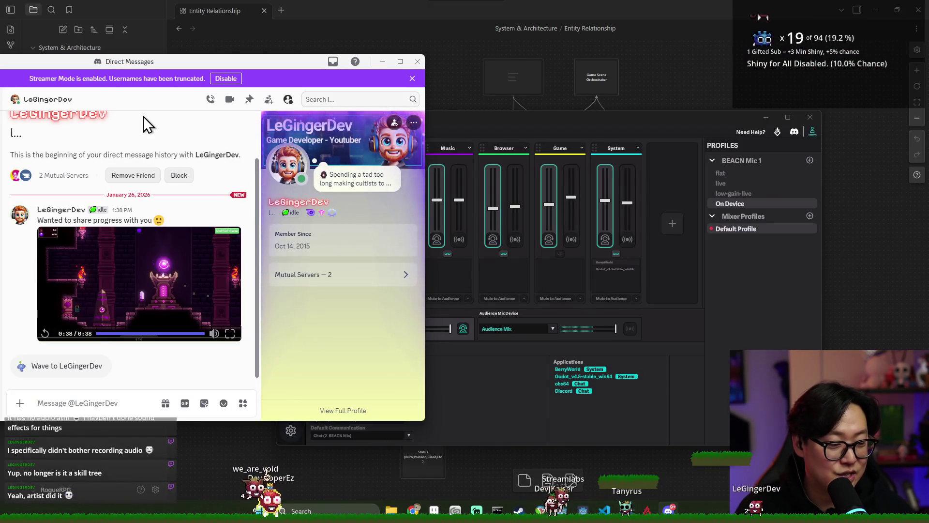
# Step: Bring the Obsidian Entity Relationship canvas back in front of Discord
pyautogui.click(275, 111)
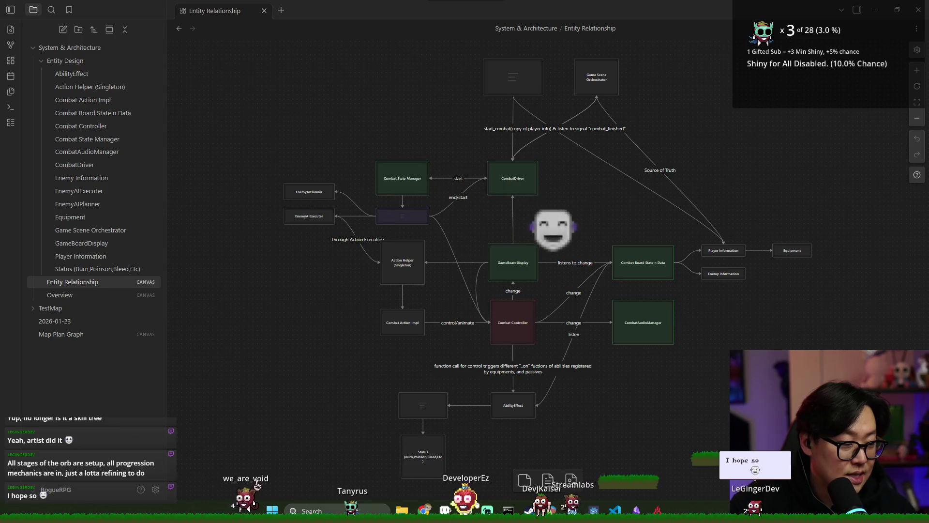
# Step: Bring the BEACN audio mixer forward and close it
pyautogui.hotkey('alt', 'Tab')
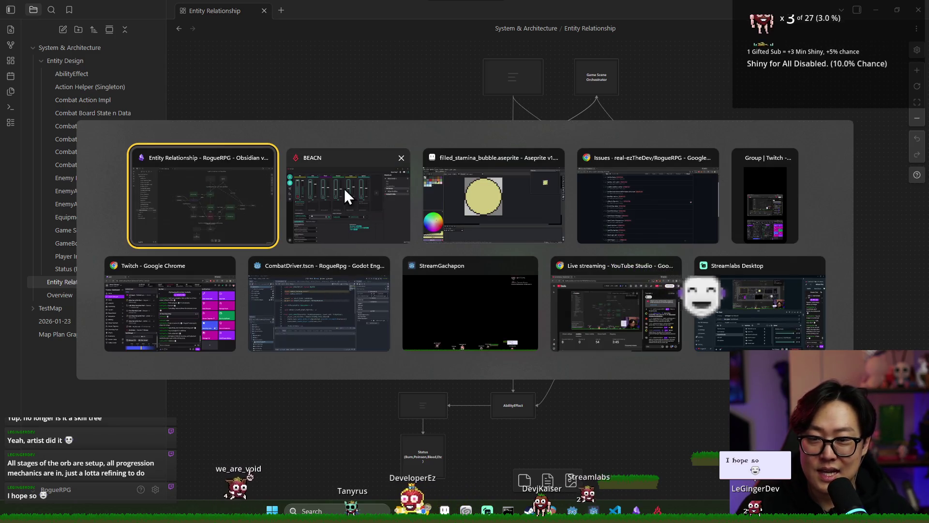
pyautogui.click(344, 187)
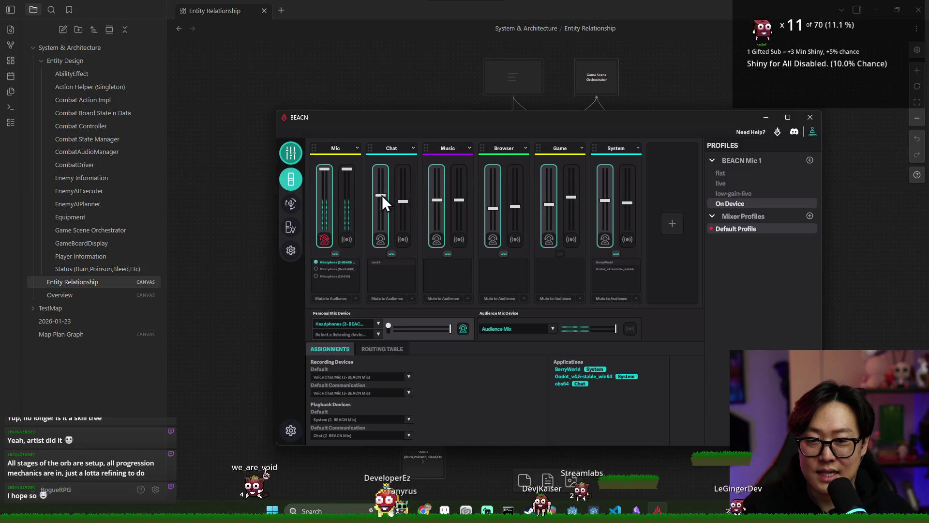
pyautogui.click(805, 118)
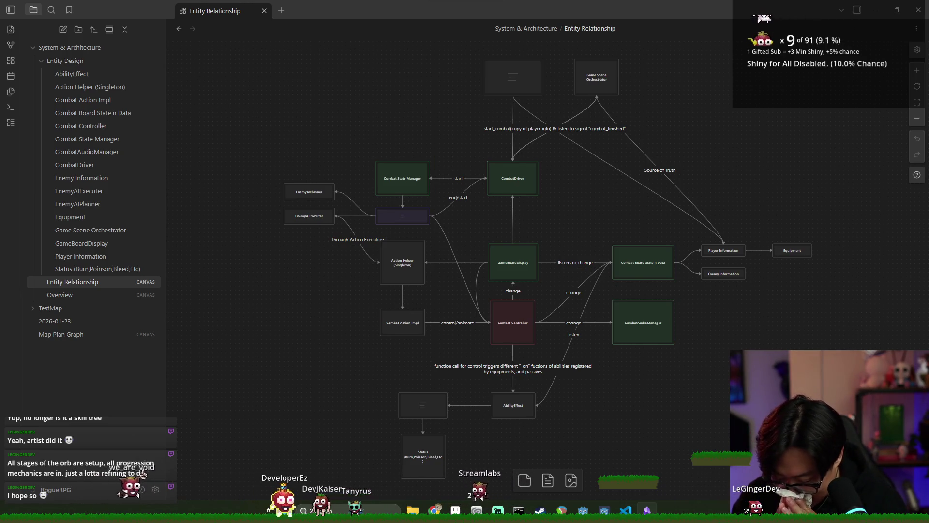
# Step: Switch to the GitHub issues page, then to the filled bubble sprite in Aseprite
pyautogui.hotkey('alt', 'Tab')
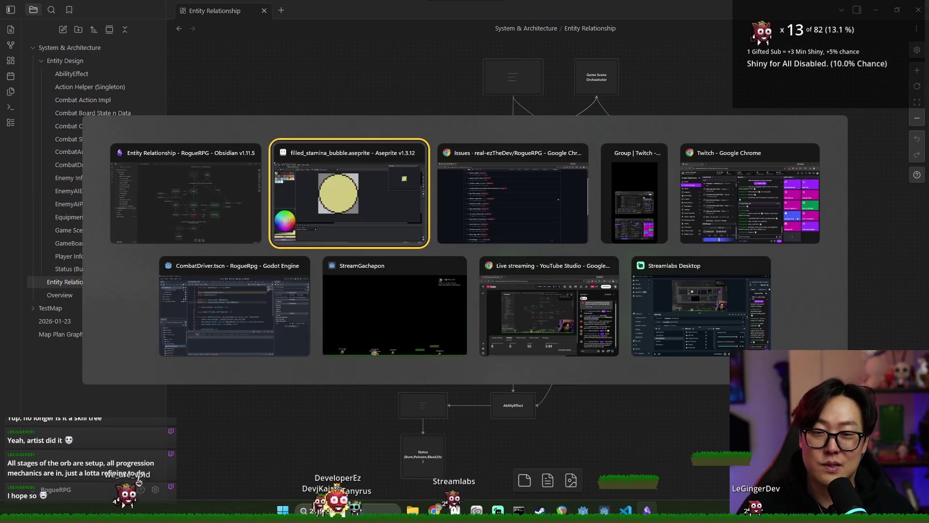
pyautogui.click(459, 198)
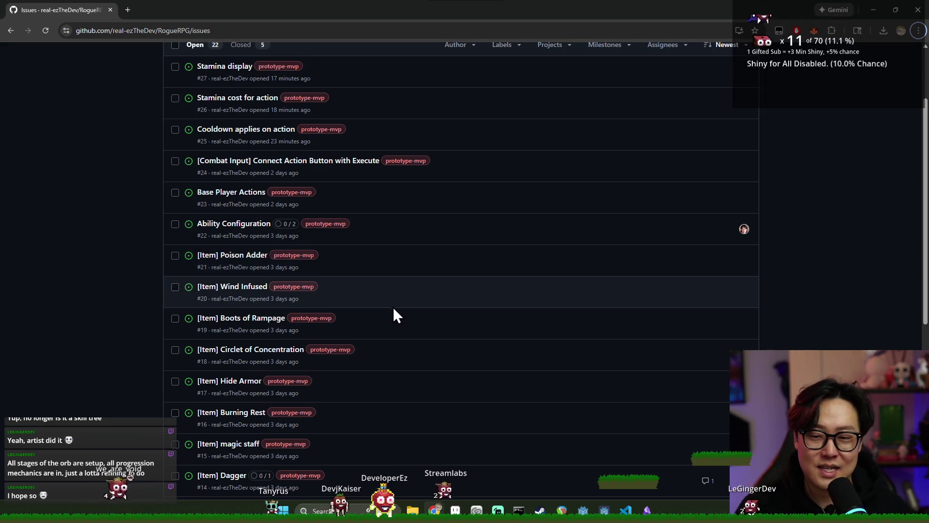
pyautogui.hotkey('alt', 'Tab')
pyautogui.click(503, 203)
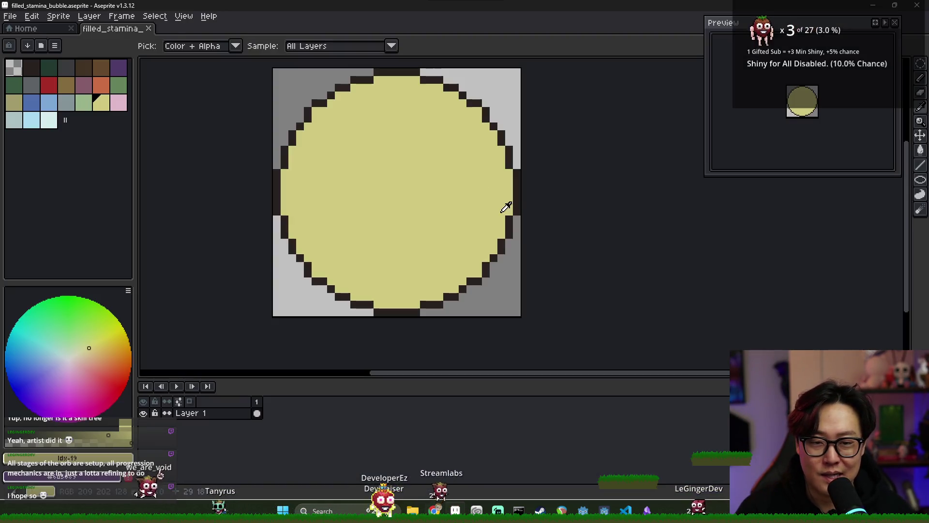
# Step: Export the filled bubble sprite as filled_stamina_bubble.png
pyautogui.click(9, 16)
pyautogui.moveTo(73, 112)
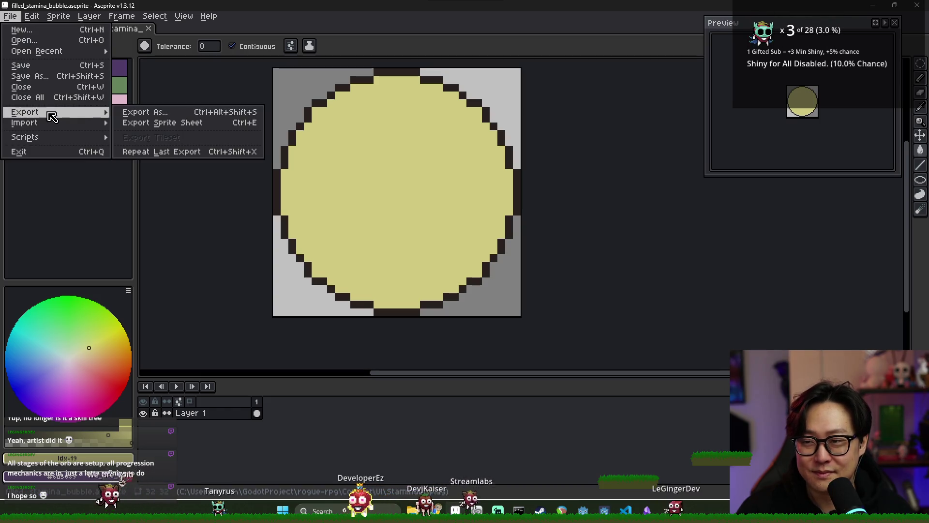
pyautogui.click(152, 116)
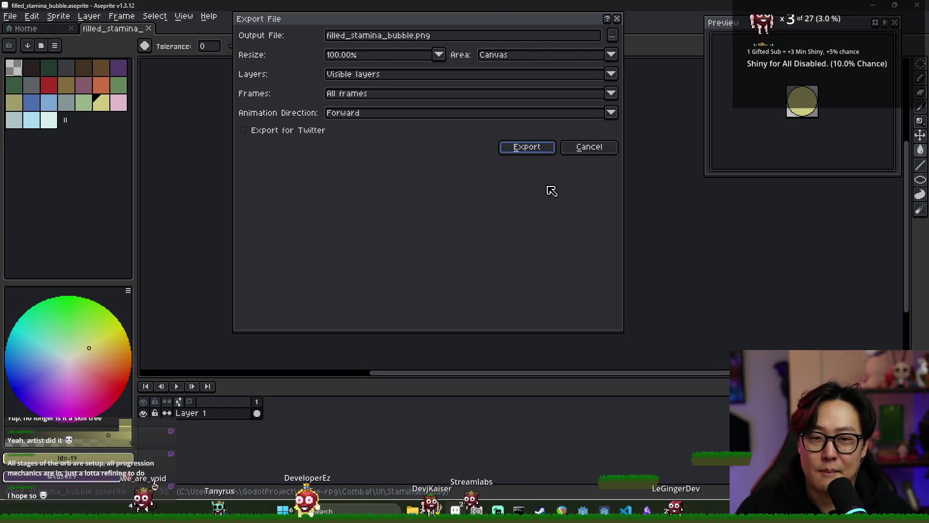
pyautogui.click(527, 151)
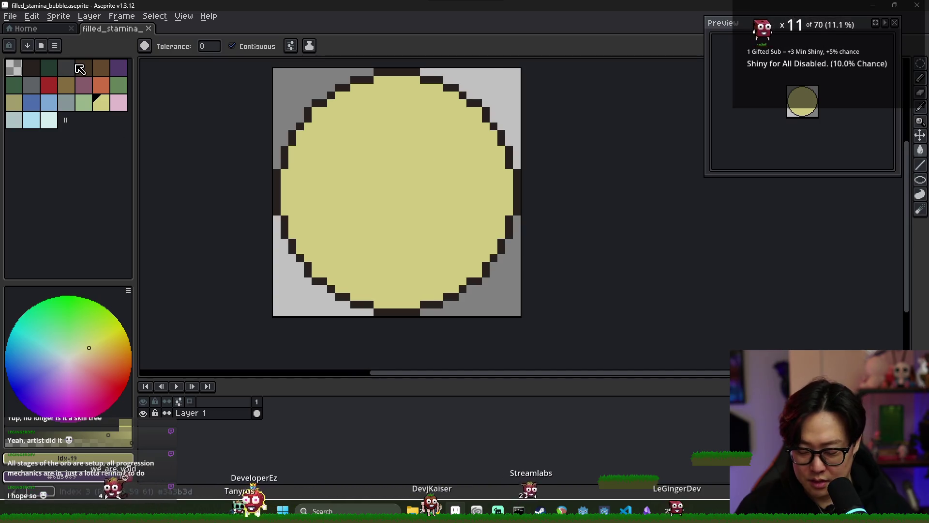
# Step: Open empty_stamina_bubble.aseprite from the StaminaDisplay folder
pyautogui.hotkey('ctrl', 'o')
pyautogui.doubleClick(178, 104)
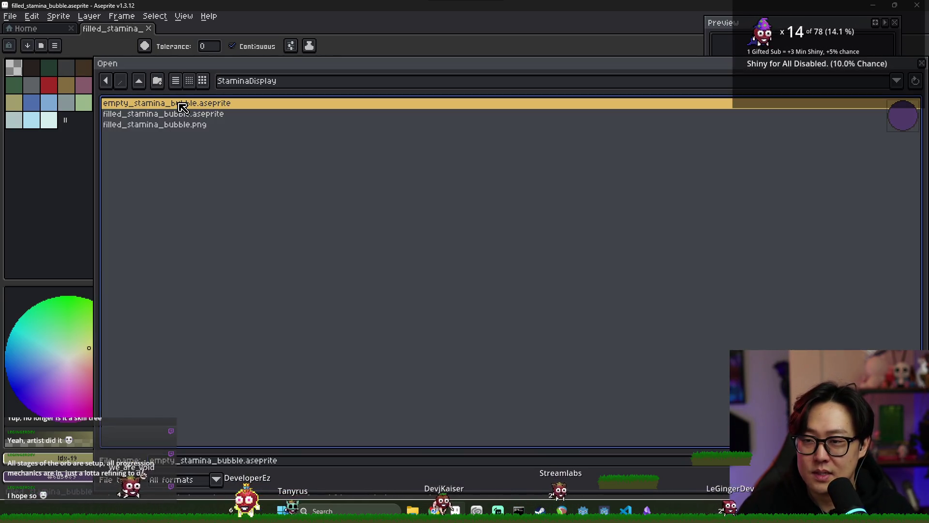
pyautogui.hotkey('ctrl', 'o')
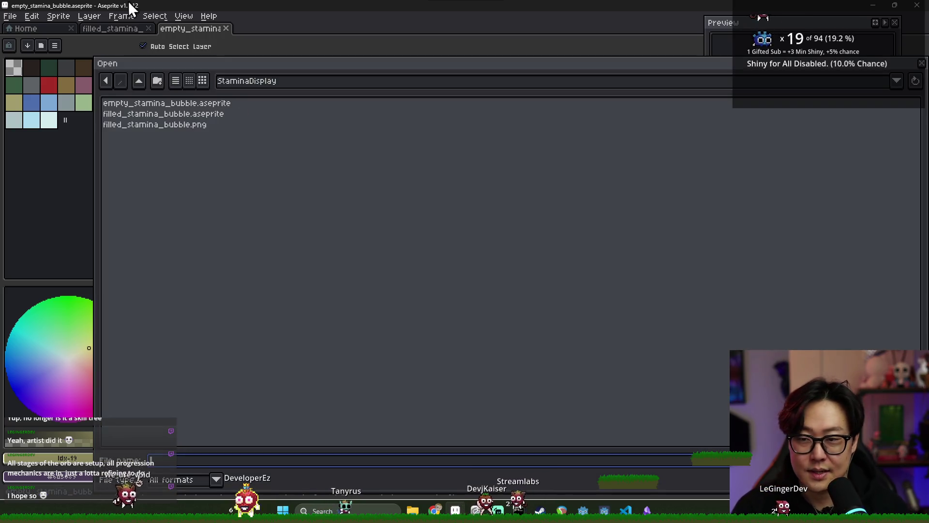
pyautogui.press('Escape')
# Step: Export the empty bubble as empty_stamina_bubble.png and quit Aseprite, dismissing the unsaved-changes warning
pyautogui.click(9, 16)
pyautogui.moveTo(39, 105)
pyautogui.click(140, 106)
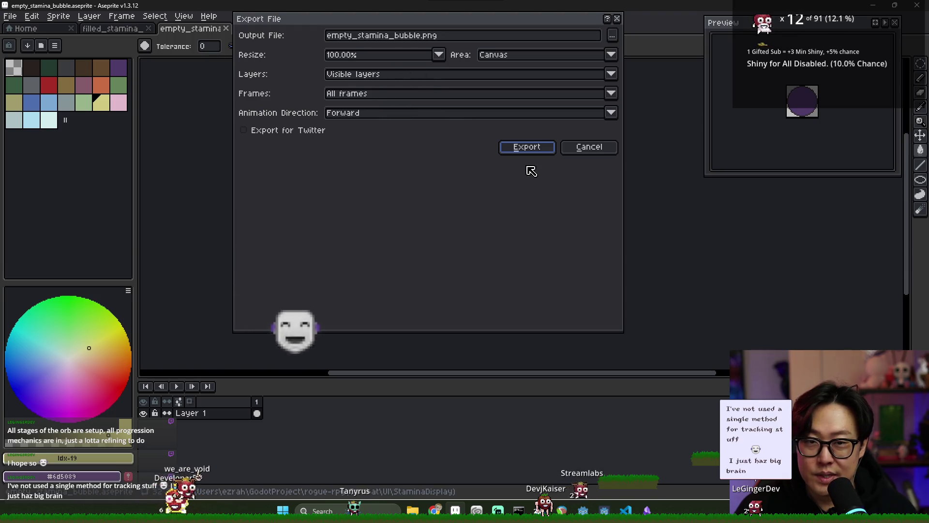
pyautogui.click(528, 148)
pyautogui.hotkey('ctrl', 'q')
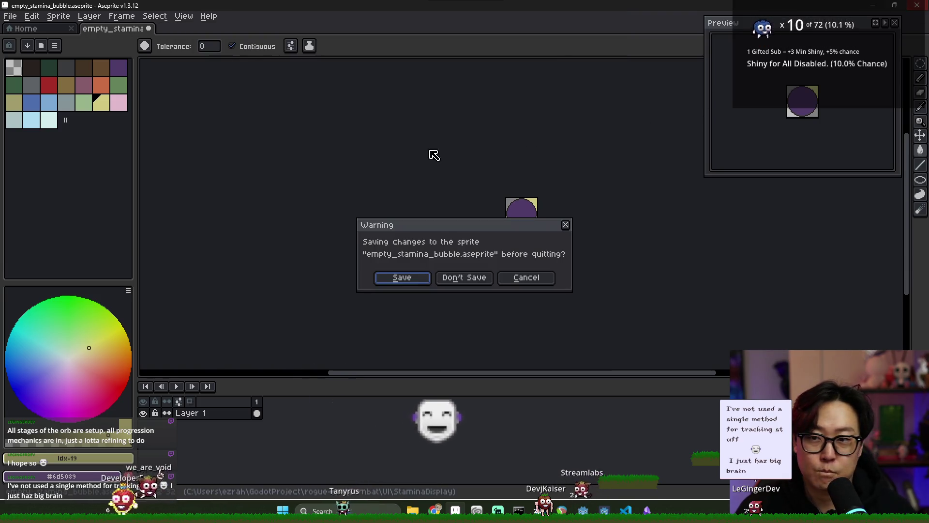
pyautogui.click(465, 280)
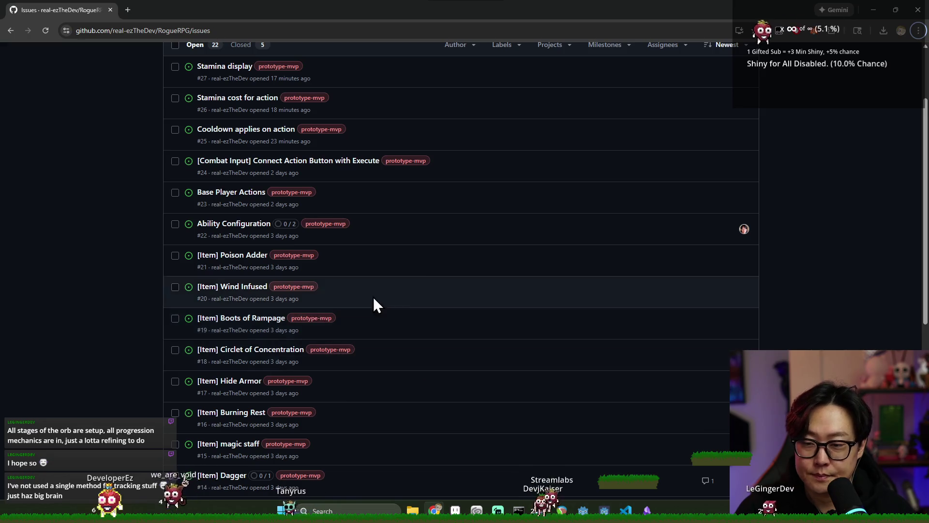
# Step: Open the Stamina display issue #27 on GitHub, then return to the Godot editor
pyautogui.hotkey('alt', 'Tab')
pyautogui.click(248, 202)
pyautogui.scroll(2, 298, 277)
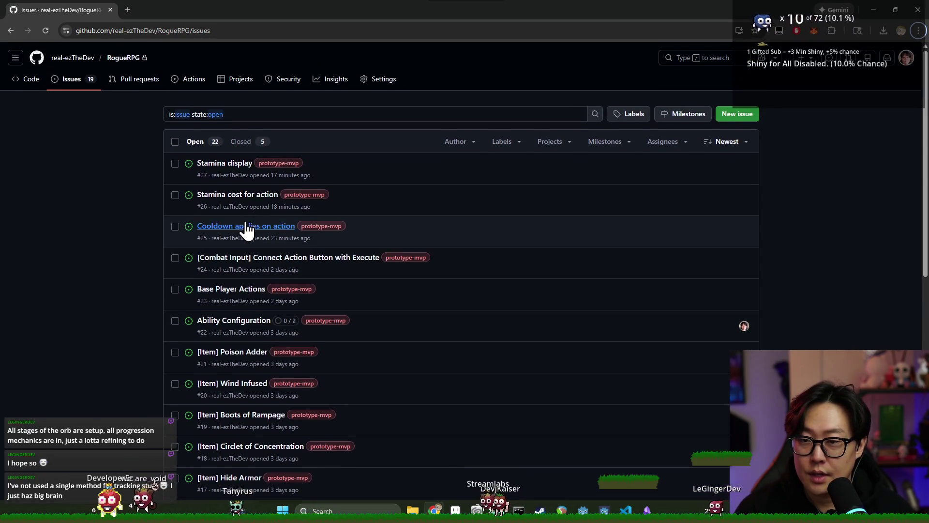
pyautogui.click(233, 167)
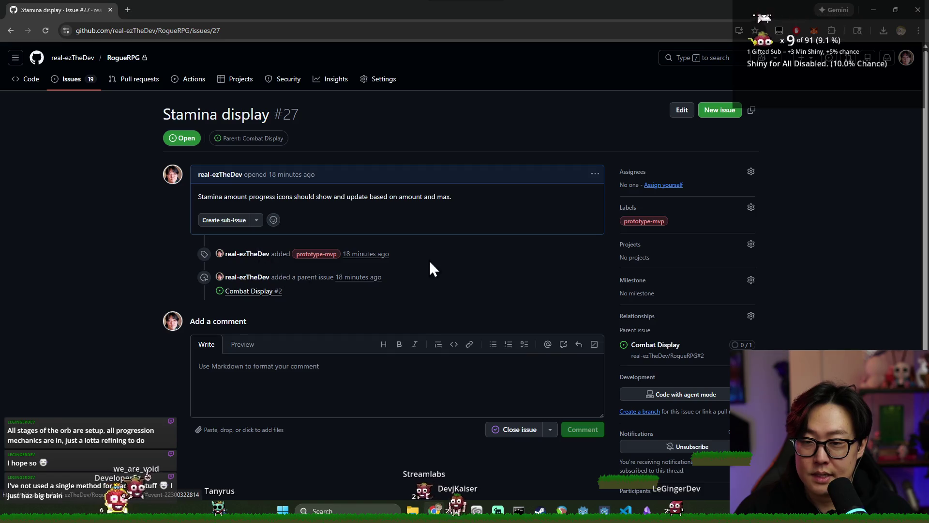
pyautogui.hotkey('alt', 'Tab')
pyautogui.press('Escape')
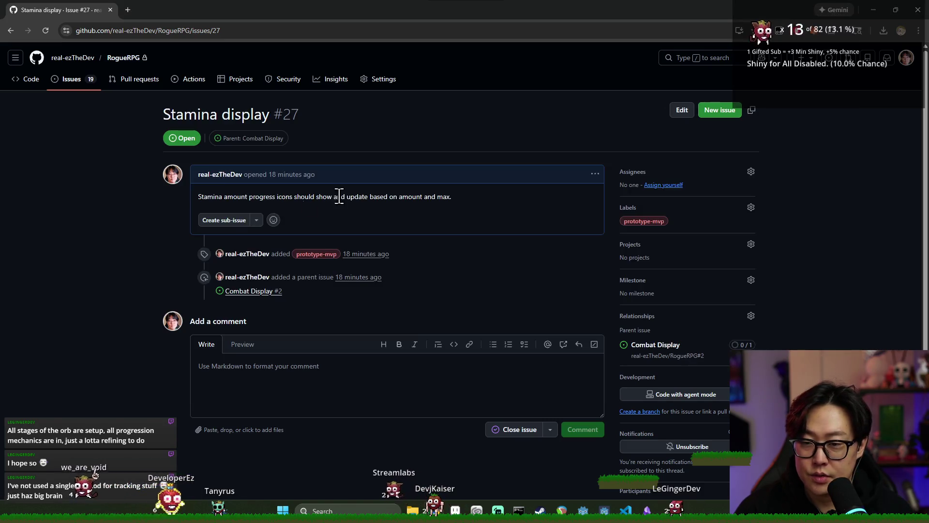
pyautogui.hotkey('alt', 'Tab')
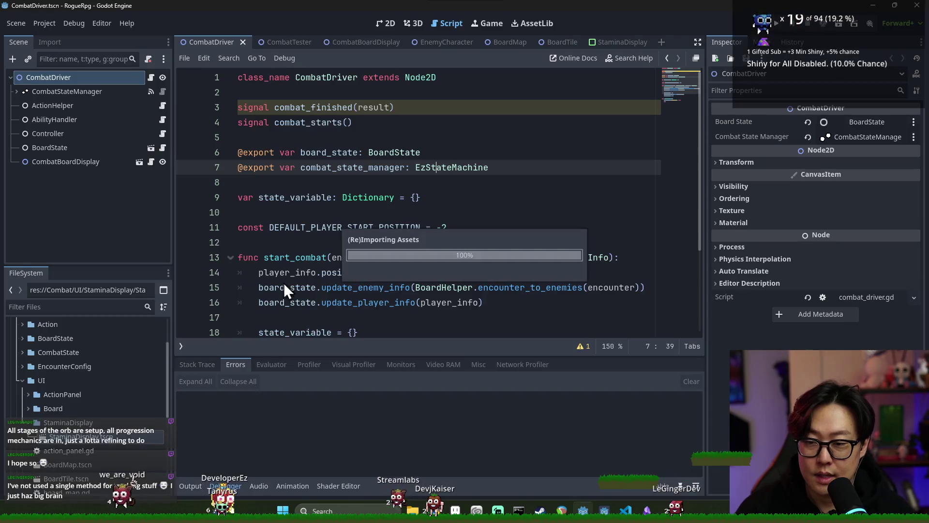
# Step: In the StaminaDisplay scene, add an HBoxContainer child under the StaminaDisplay root
pyautogui.click(624, 41)
pyautogui.click(388, 27)
pyautogui.rightClick(54, 80)
pyautogui.click(83, 90)
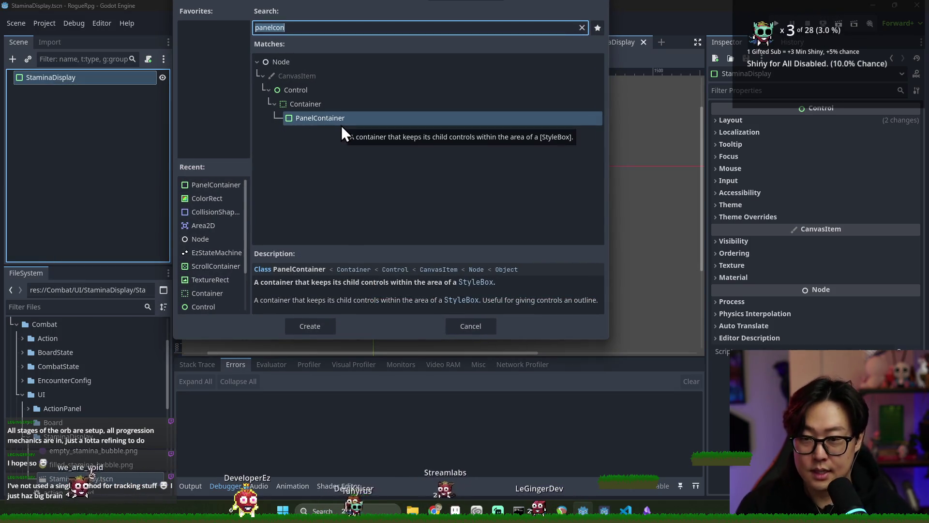
pyautogui.write('vo')
pyautogui.press('BackSpace')
pyautogui.write('box')
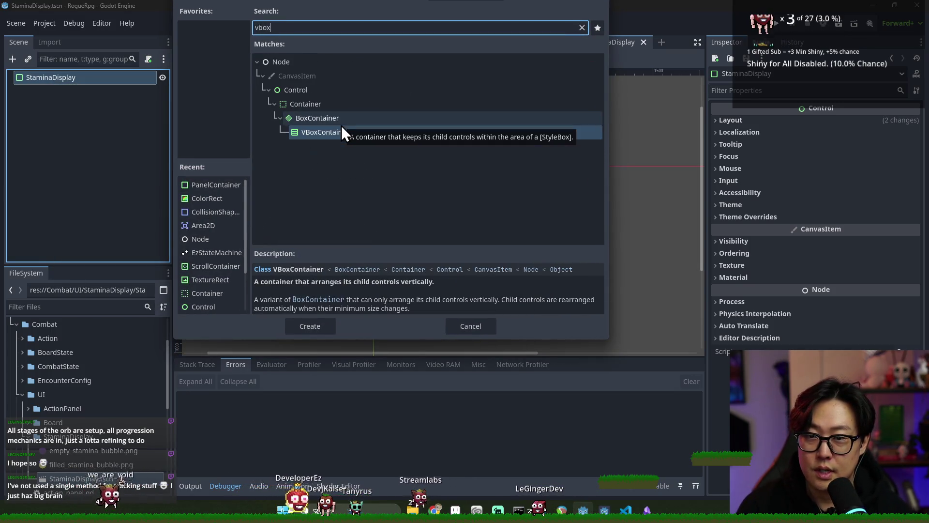
pyautogui.hotkey('ctrl', 'a')
pyautogui.write('hbox')
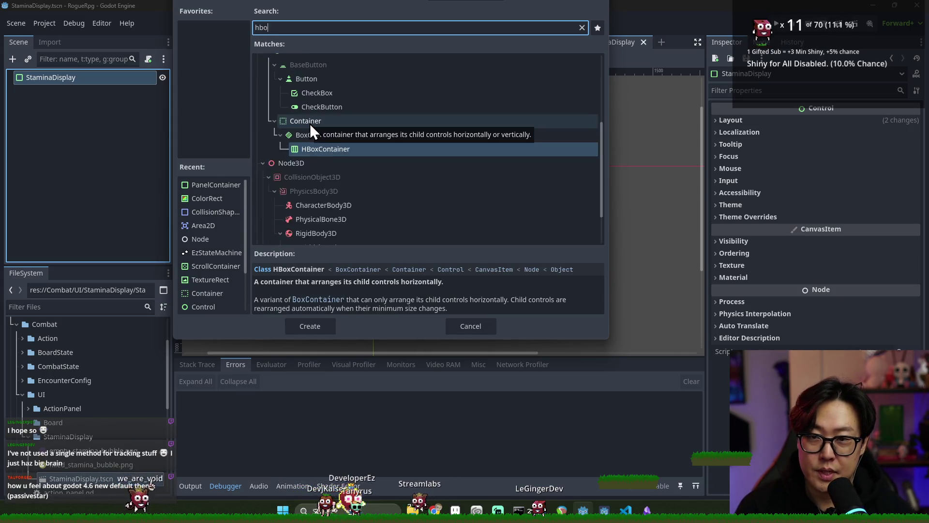
pyautogui.doubleClick(337, 180)
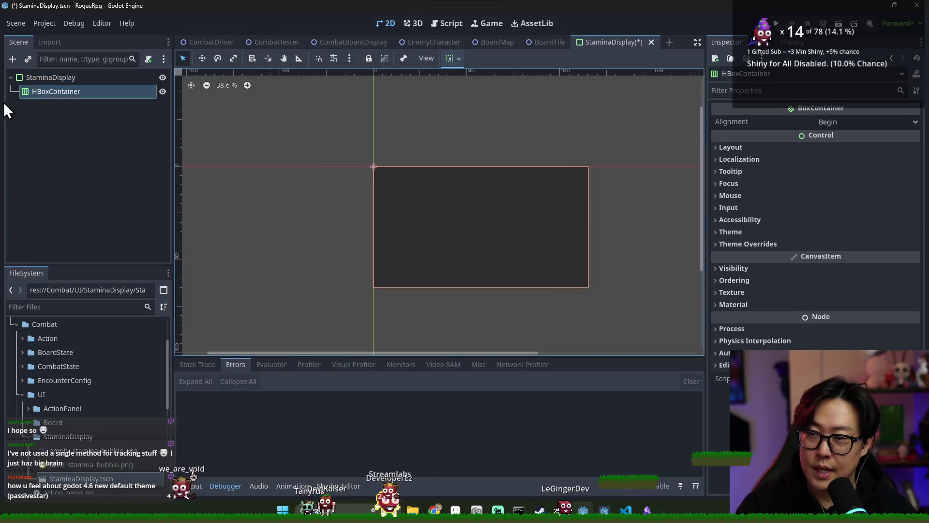
pyautogui.rightClick(79, 79)
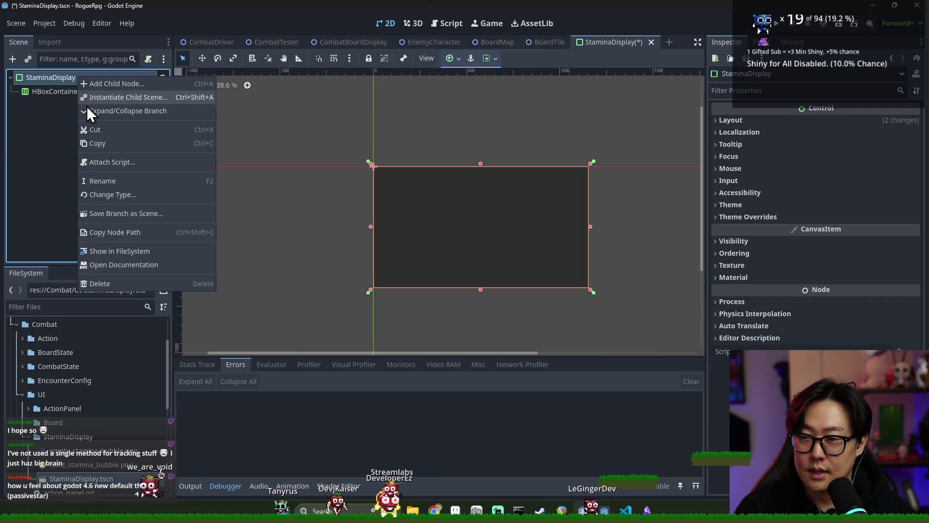
pyautogui.click(134, 164)
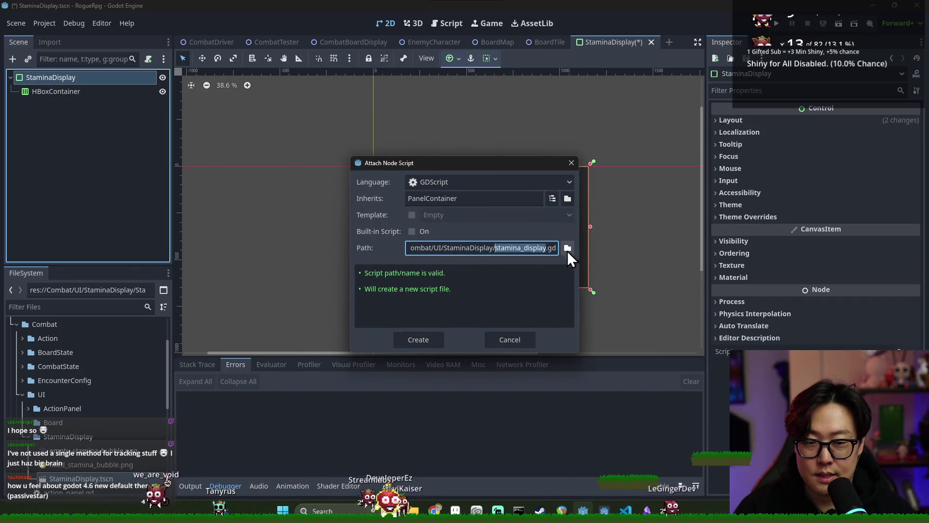
pyautogui.click(423, 339)
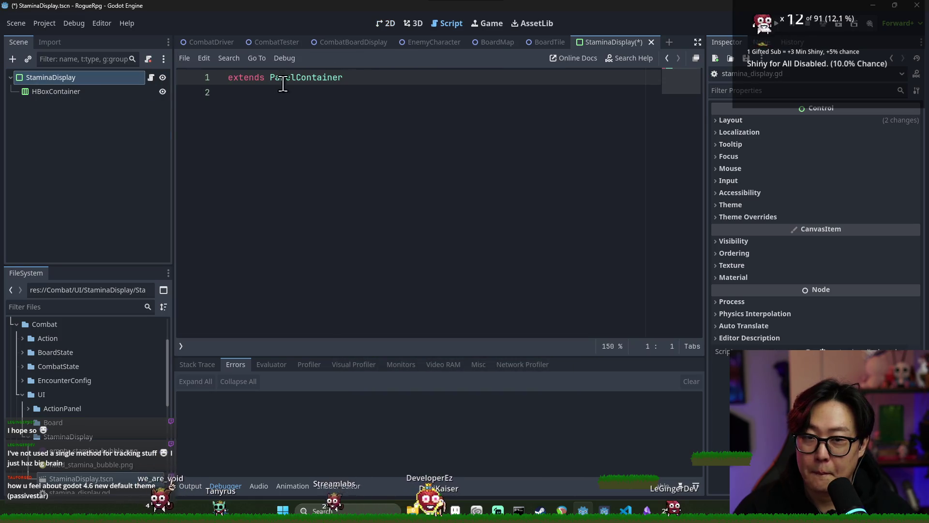
pyautogui.write('minaDispla')
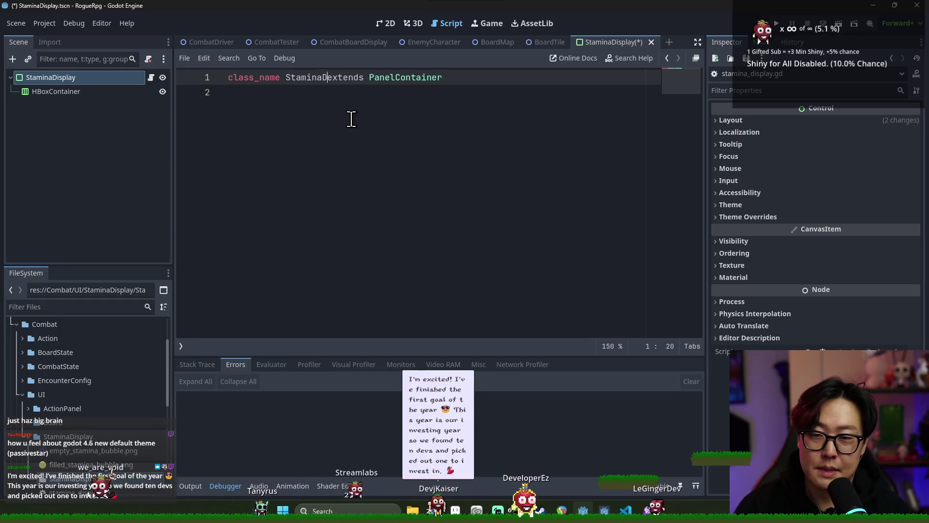
pyautogui.write('y')
pyautogui.press('Down')
pyautogui.hotkey('ctrl', 's')
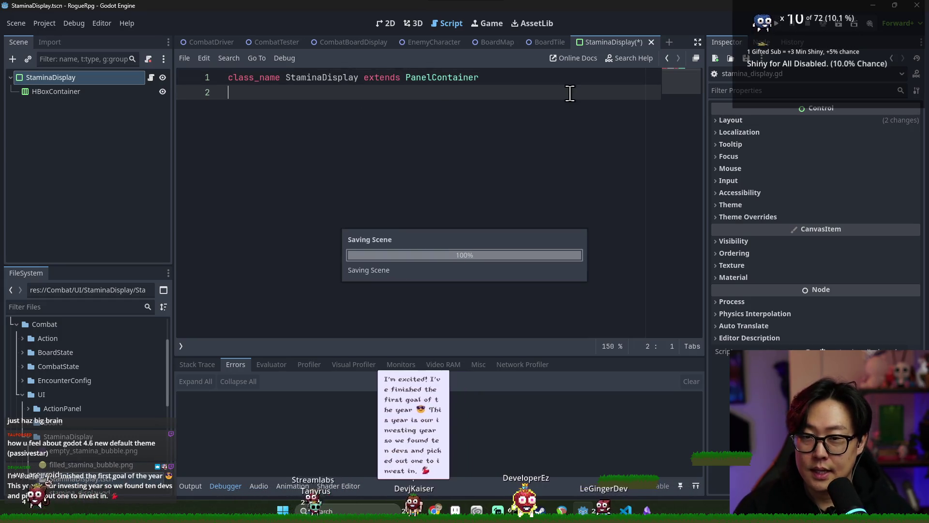
pyautogui.press('Return')
pyautogui.write('@export var value')
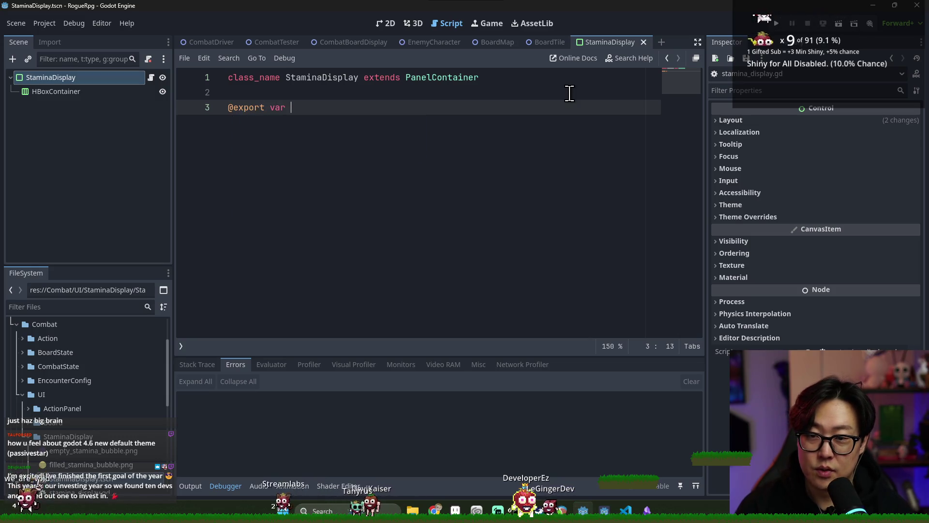
pyautogui.write(': int')
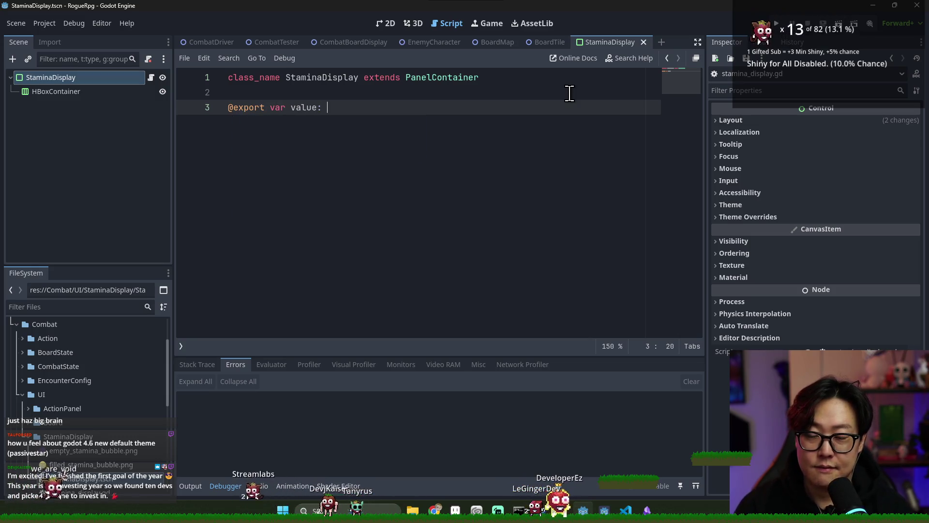
pyautogui.press('Return')
pyautogui.write('@export var')
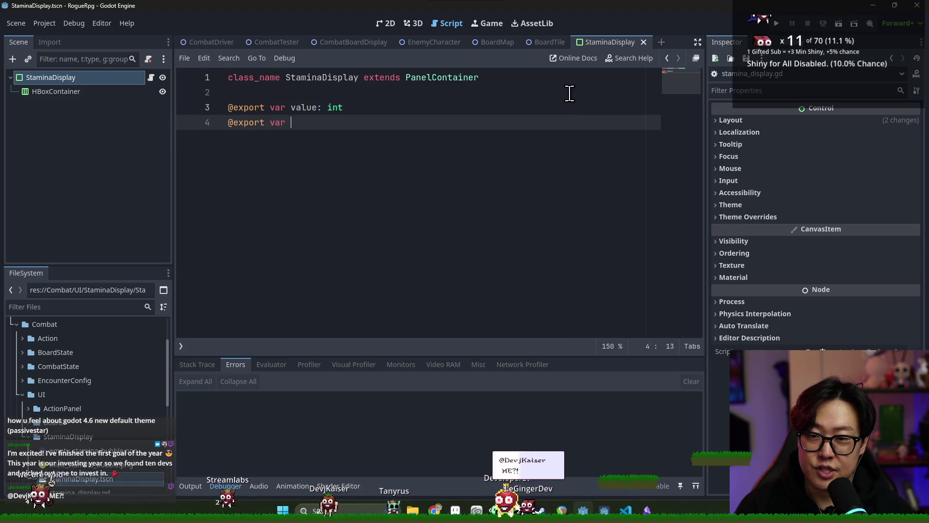
pyautogui.write('d')
pyautogui.press('BackSpace')
pyautogui.press('BackSpace')
pyautogui.press('BackSpace')
pyautogui.write('max_value: i')
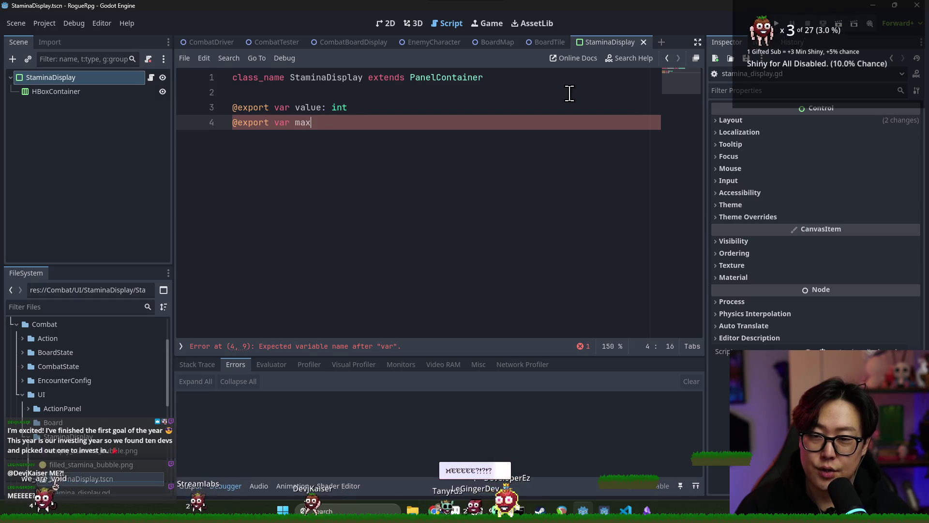
pyautogui.write('nt')
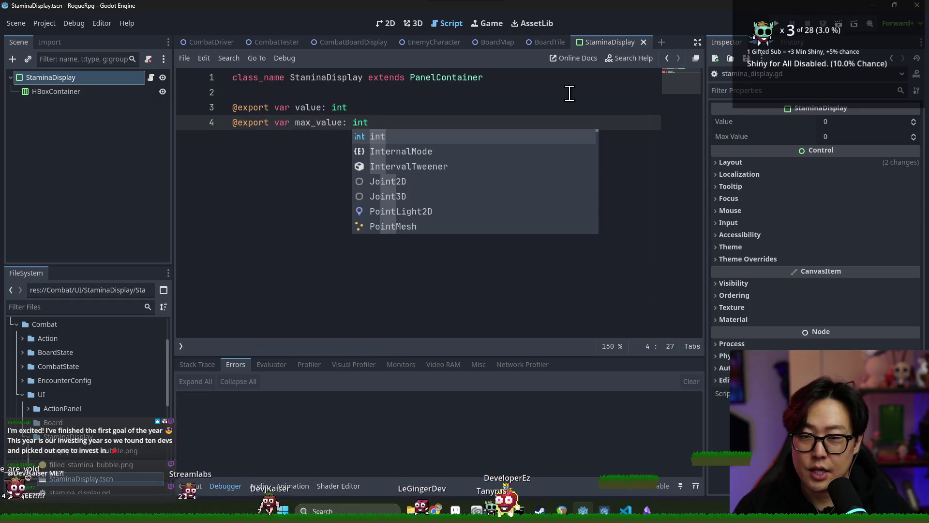
pyautogui.write(' = 10')
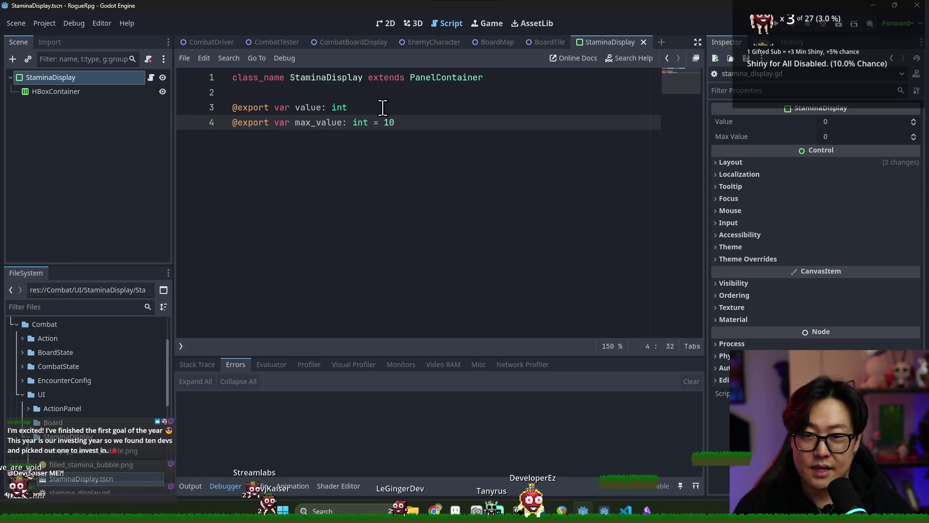
pyautogui.click(382, 108)
pyautogui.write('= 10')
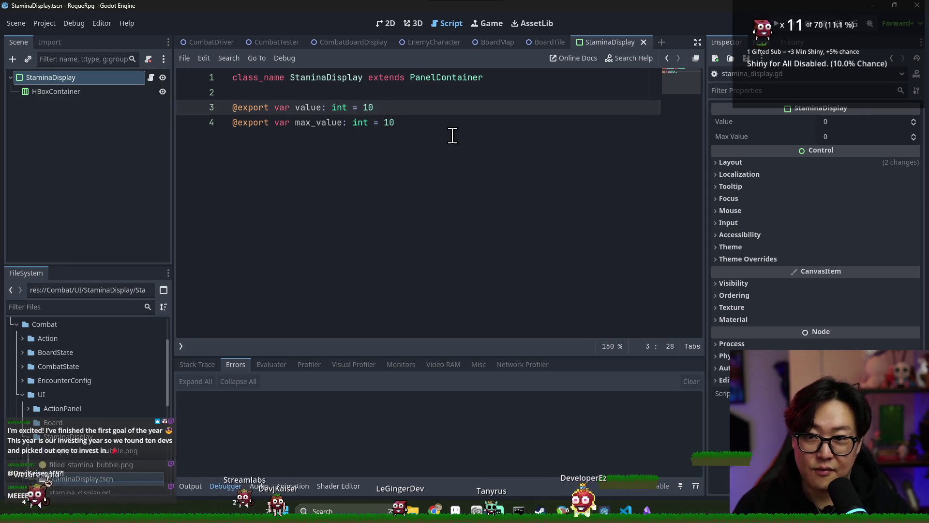
pyautogui.click(426, 139)
pyautogui.hotkey('ctrl', 's')
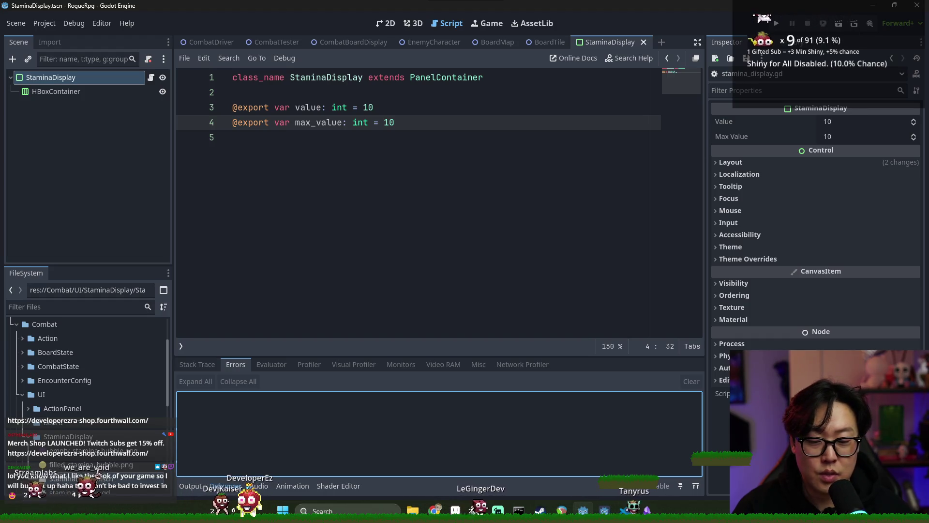
pyautogui.hotkey('alt', 'Tab')
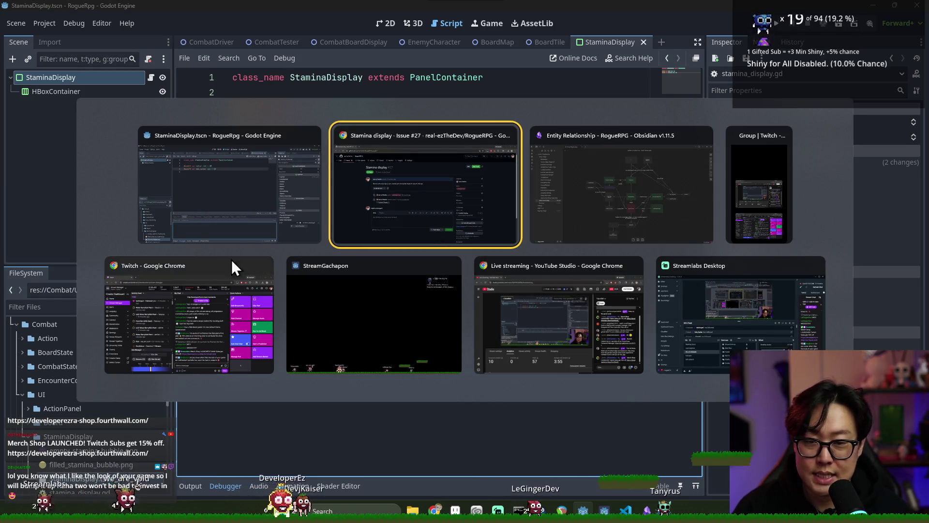
pyautogui.click(261, 225)
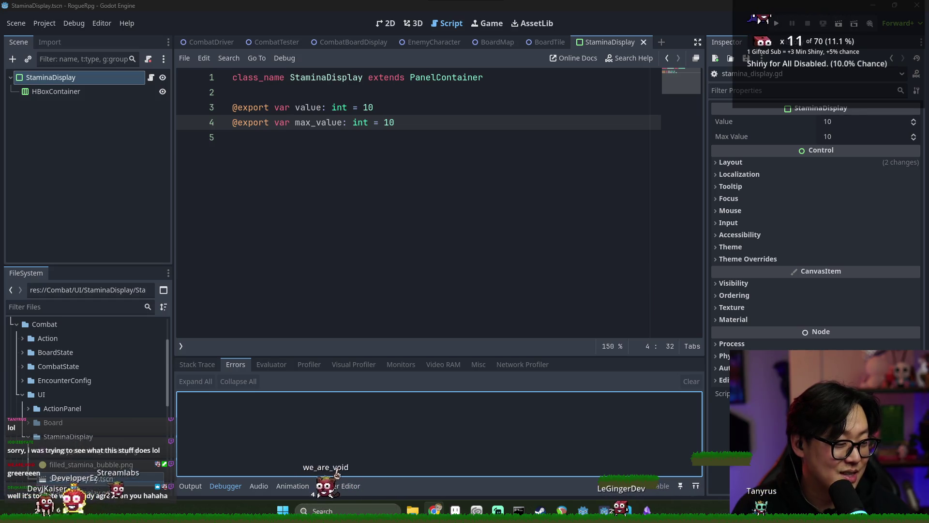
# Step: Switch away from Godot to the StreamGachapon berry game window
pyautogui.hotkey('alt', 'Tab')
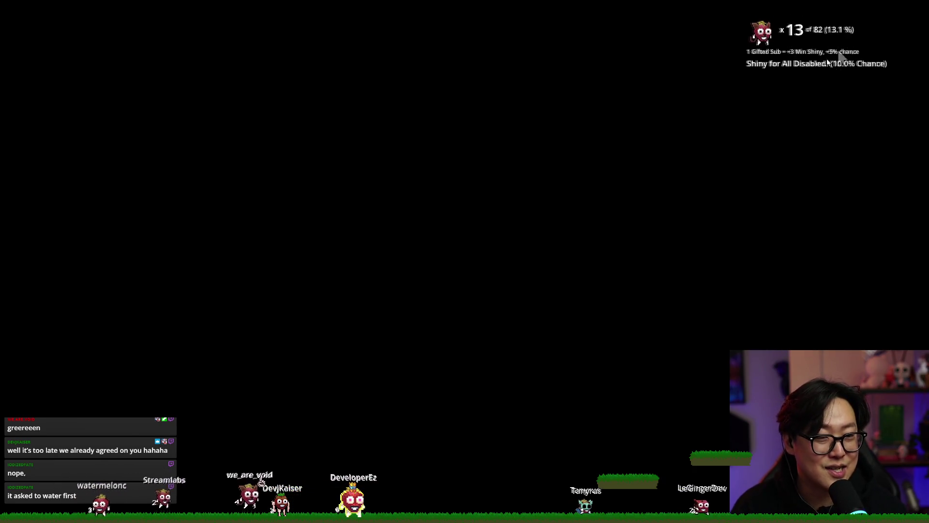
pyautogui.hotkey('alt', 'Tab')
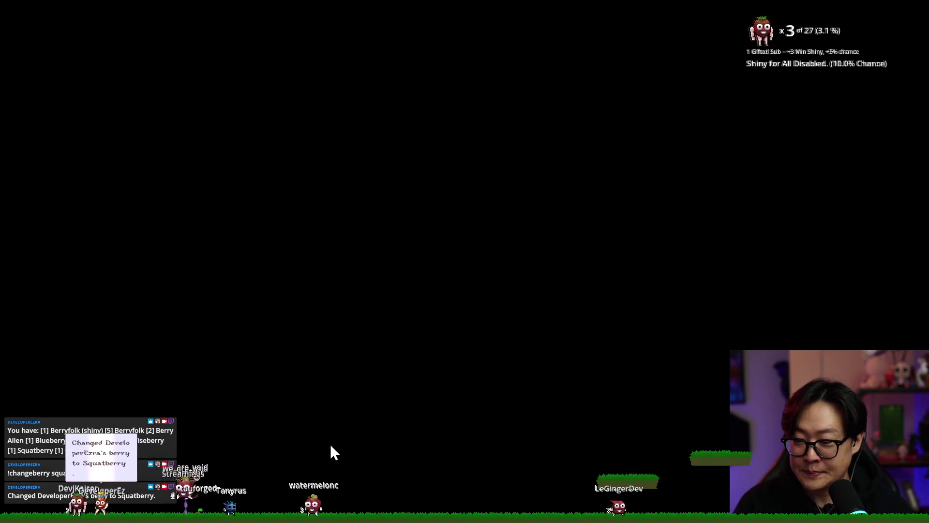
# Step: Switch back to the Godot editor, where stamina_display.gd shows value and max_value set to 10
pyautogui.hotkey('alt', 'Tab')
pyautogui.click(754, 182)
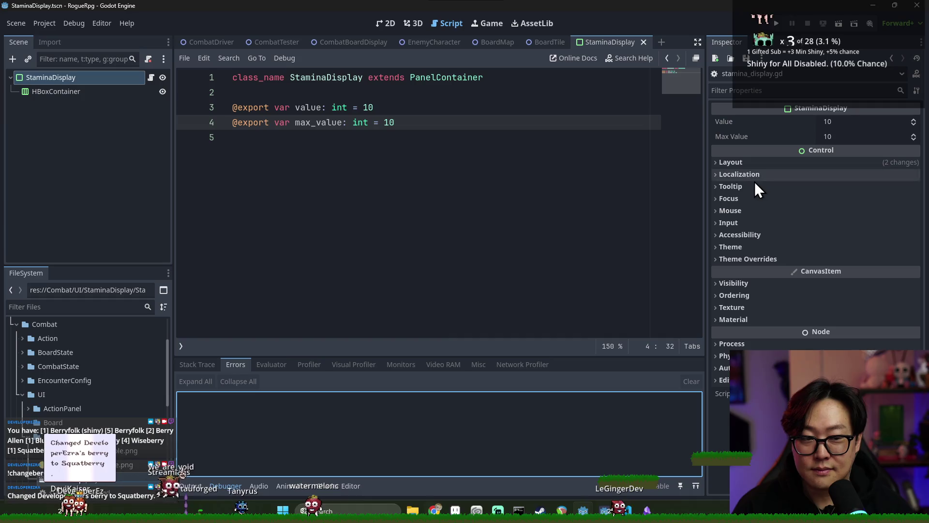
pyautogui.click(483, 263)
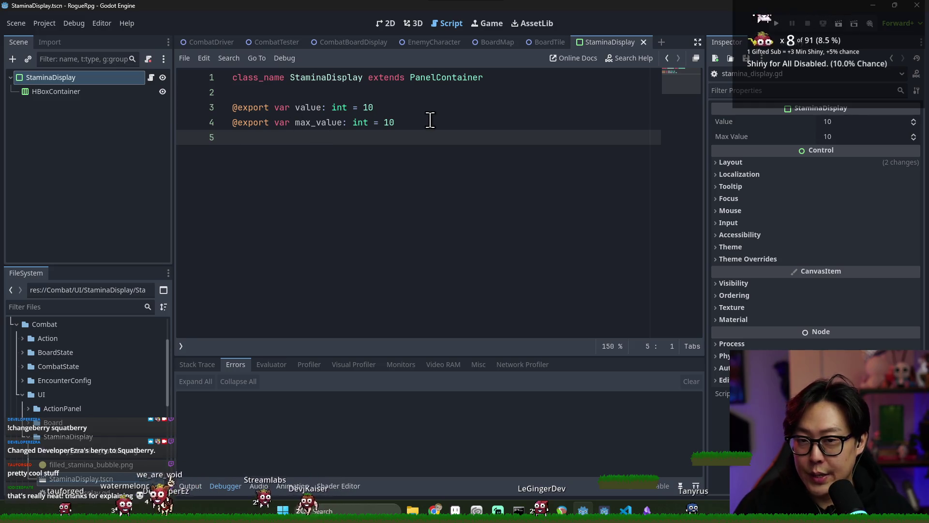
pyautogui.press('Return')
pyautogui.press('Return')
pyautogui.press('Up')
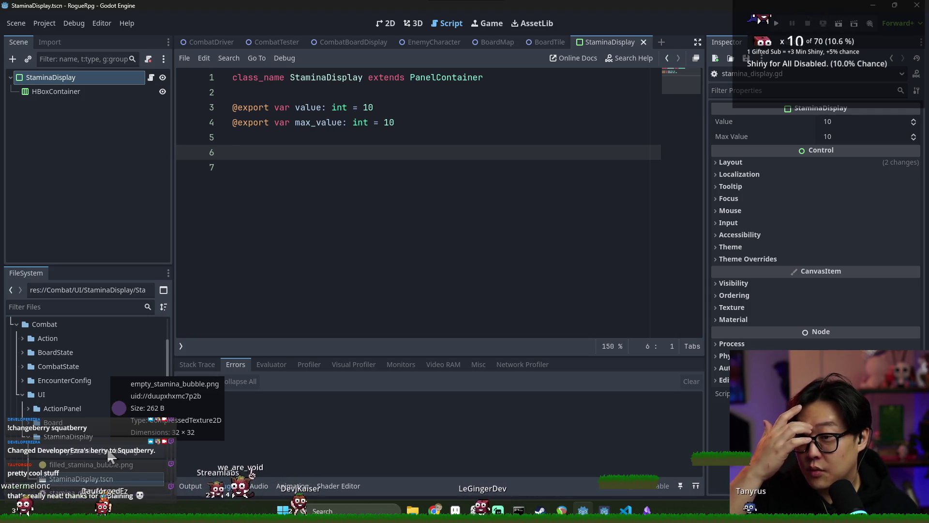
# Step: Ctrl-drag the empty and filled bubble PNGs in as EMPTY_STAMINA_BUBBLE and FILLED_STAMINA_BUBBLE preload constants
pyautogui.moveTo(110, 455)
pyautogui.mouseDown()
pyautogui.moveTo(178, 352)
pyautogui.moveTo(274, 141)
pyautogui.mouseUp()
pyautogui.moveTo(91, 463)
pyautogui.mouseDown()
pyautogui.moveTo(263, 180)
pyautogui.moveTo(339, 153)
pyautogui.mouseUp()
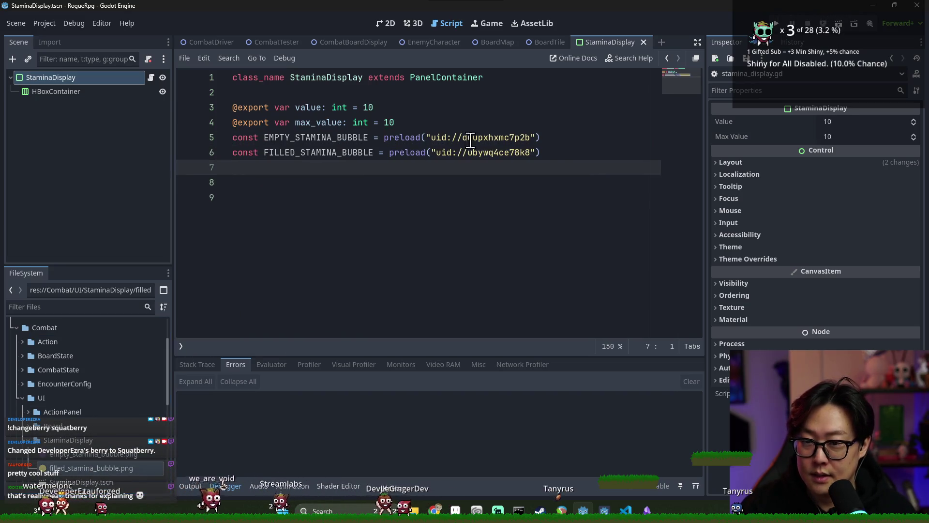
pyautogui.click(435, 122)
pyautogui.press('Return')
pyautogui.click(330, 193)
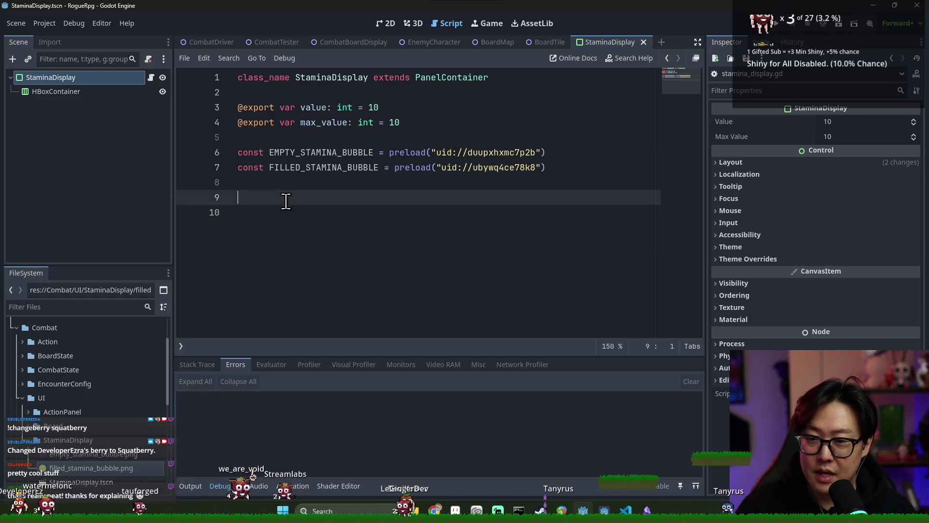
pyautogui.press('Up')
# Step: Begin a new function below the constants by typing 'func add_'
pyautogui.click(270, 153)
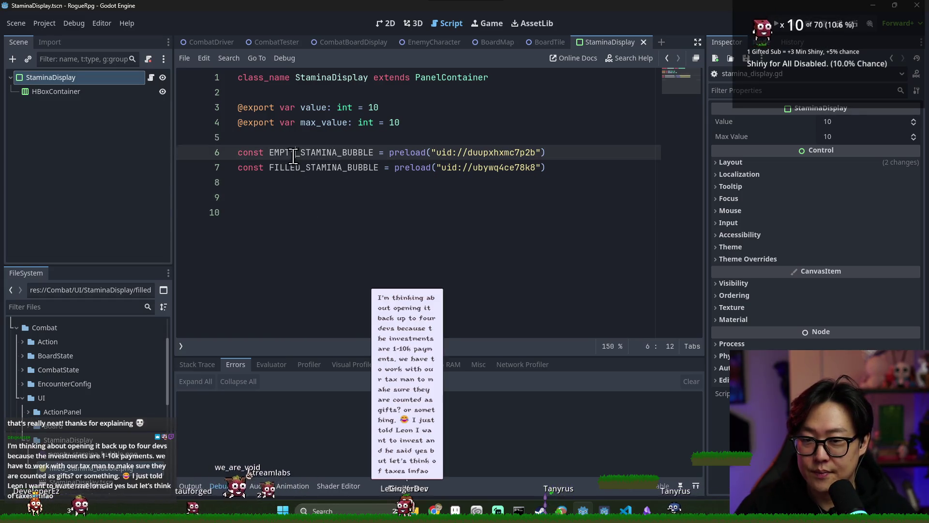
pyautogui.hotkey('ctrl', 'shift', 'Right')
pyautogui.click(317, 183)
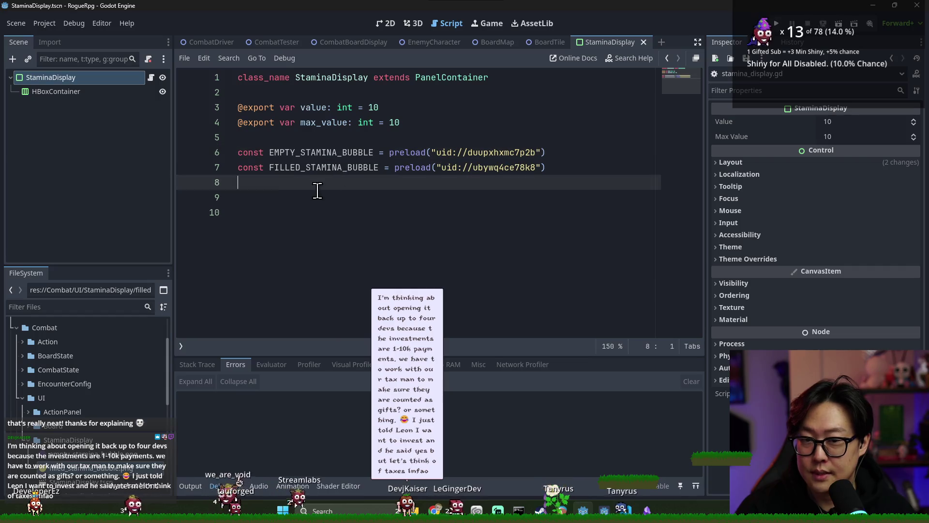
pyautogui.click(328, 197)
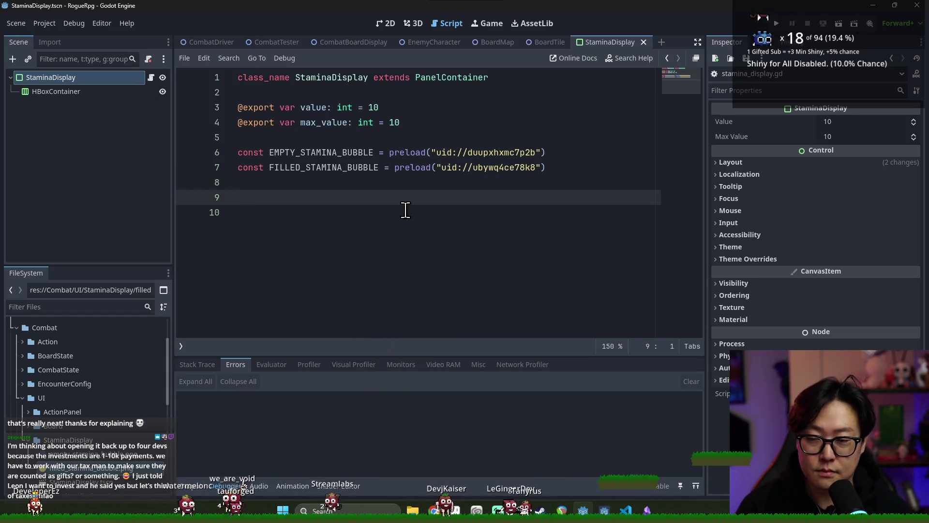
pyautogui.write('func add_')
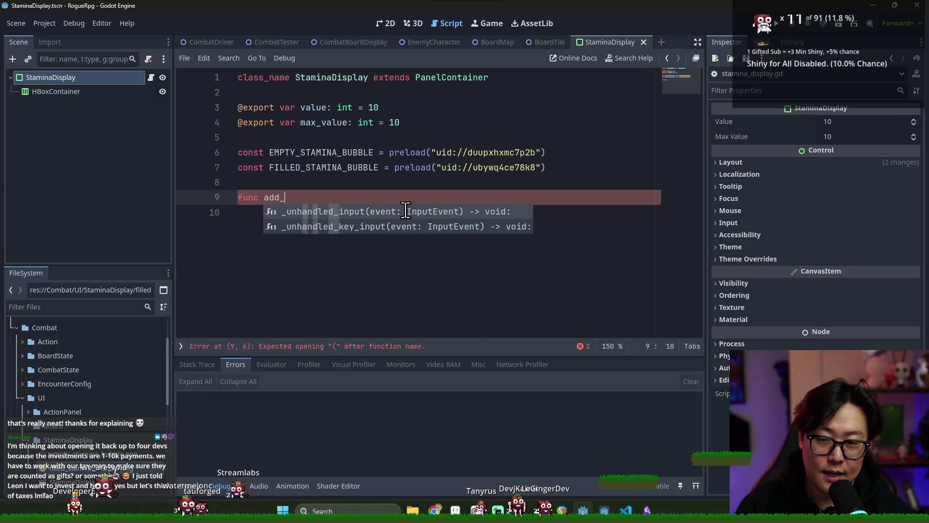
# Step: Rename the function start to a stub _update_render() whose body is pass
pyautogui.press('BackSpace')
pyautogui.press('BackSpace')
pyautogui.press('BackSpace')
pyautogui.write('set')
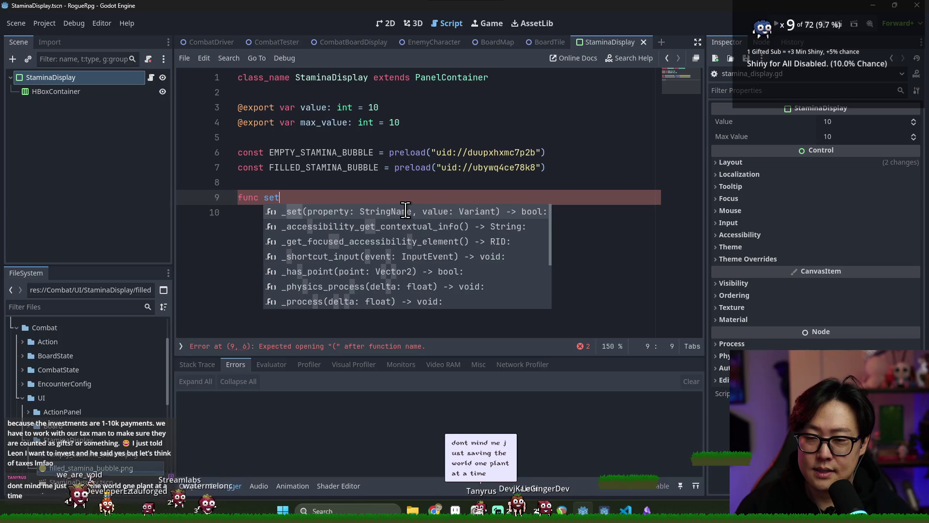
pyautogui.press('BackSpace')
pyautogui.press('BackSpace')
pyautogui.press('BackSpace')
pyautogui.write('_update_render()')
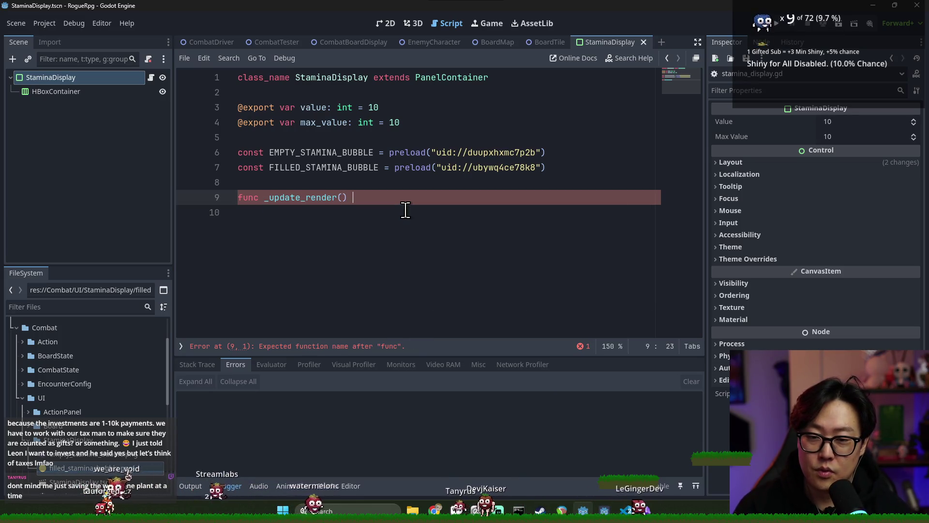
pyautogui.write(':')
pyautogui.press('Return')
pyautogui.write('pass')
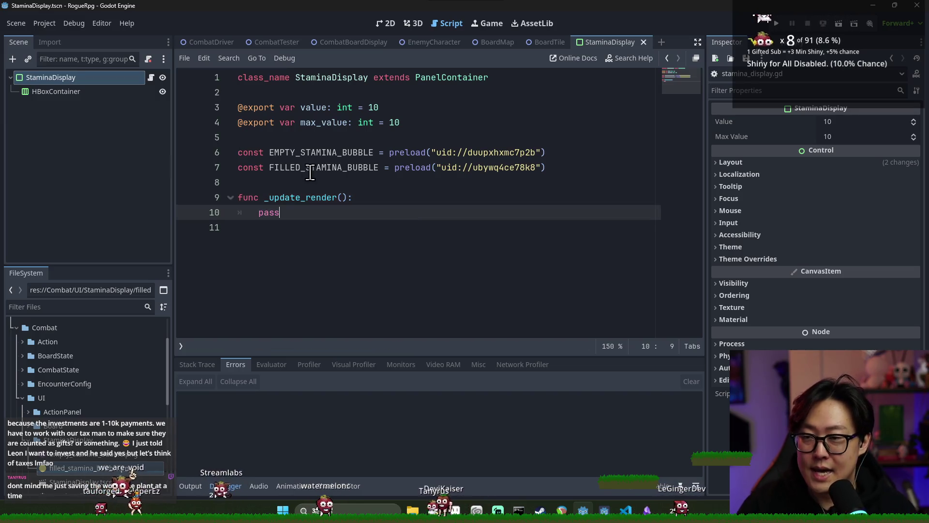
pyautogui.click(311, 168)
pyautogui.click(63, 92)
pyautogui.moveTo(63, 91)
pyautogui.mouseDown()
pyautogui.moveTo(362, 129)
pyautogui.moveTo(293, 139)
pyautogui.moveTo(278, 178)
pyautogui.moveTo(274, 145)
pyautogui.moveTo(269, 184)
pyautogui.mouseUp()
pyautogui.doubleClick(315, 203)
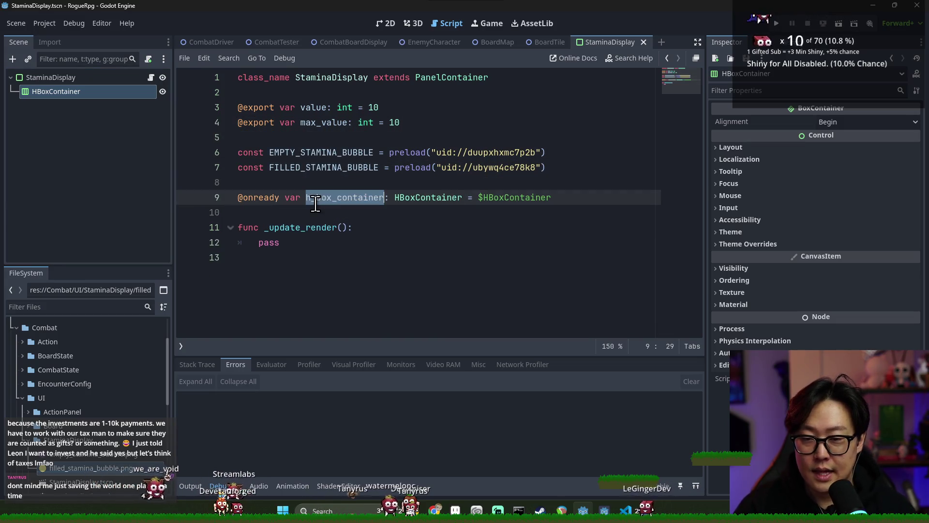
pyautogui.doubleClick(286, 243)
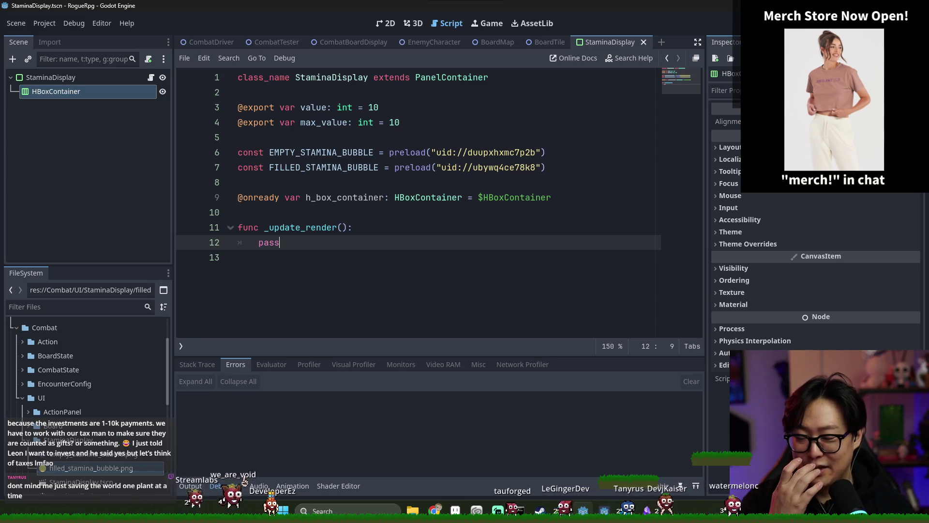
pyautogui.click(336, 284)
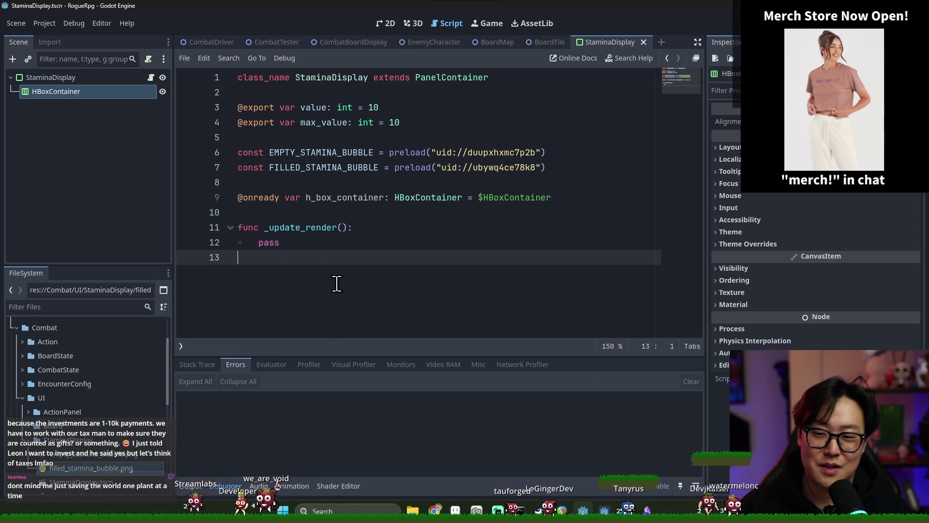
pyautogui.click(348, 238)
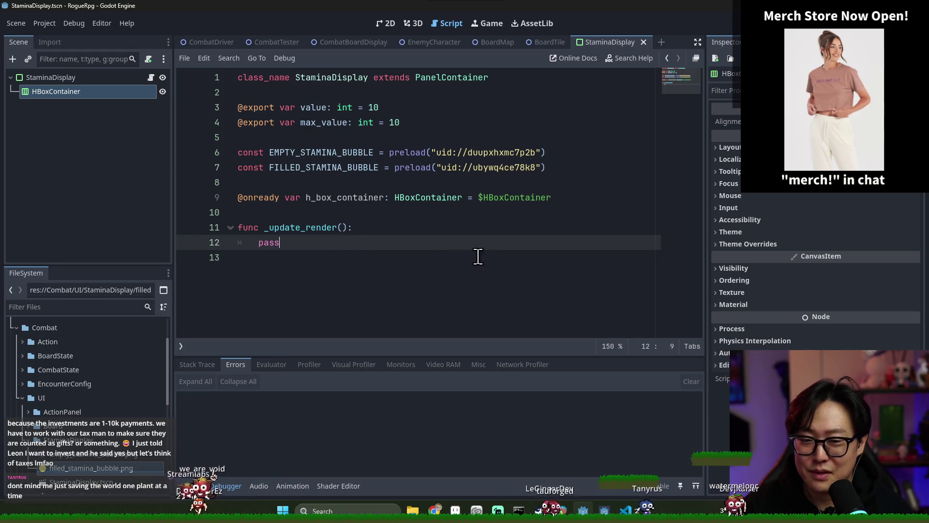
pyautogui.hotkey('alt', 'Tab')
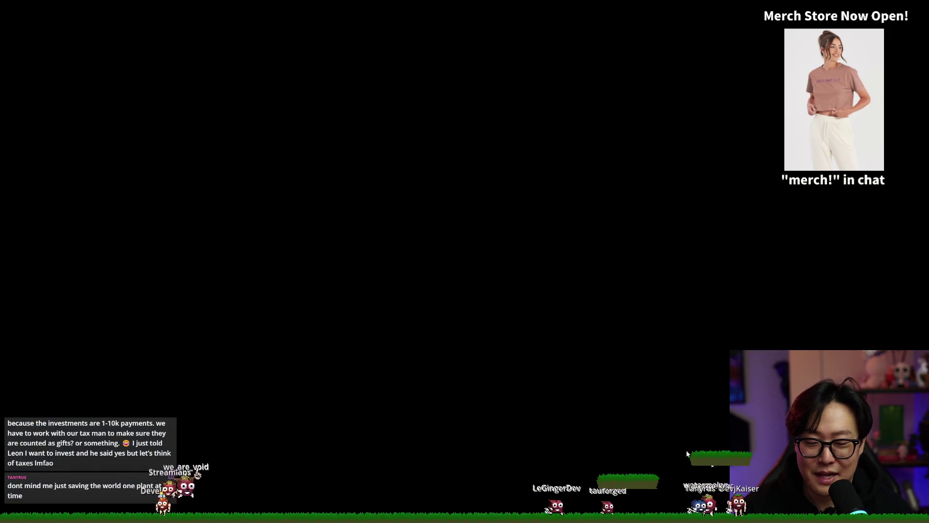
pyautogui.hotkey('alt', 'Tab')
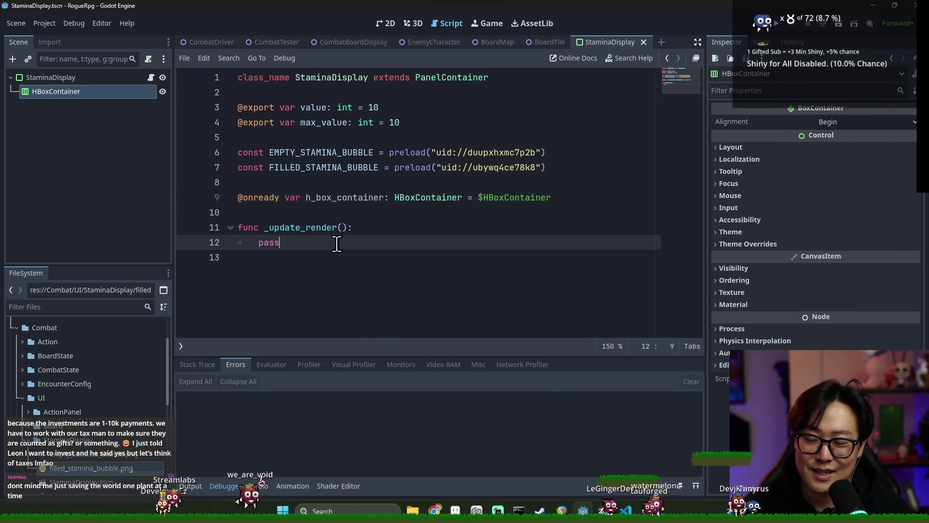
pyautogui.click(403, 217)
pyautogui.hotkey('ctrl', 's')
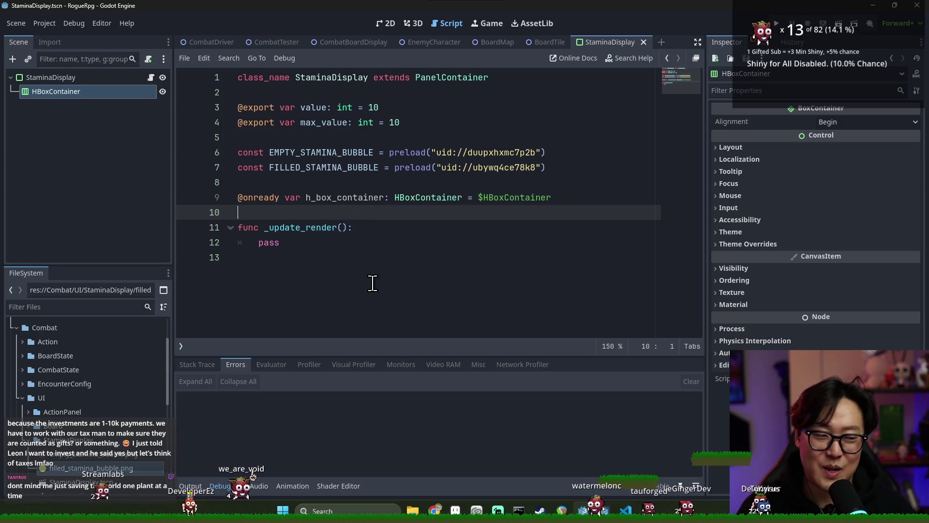
pyautogui.hotkey('alt', 'Tab')
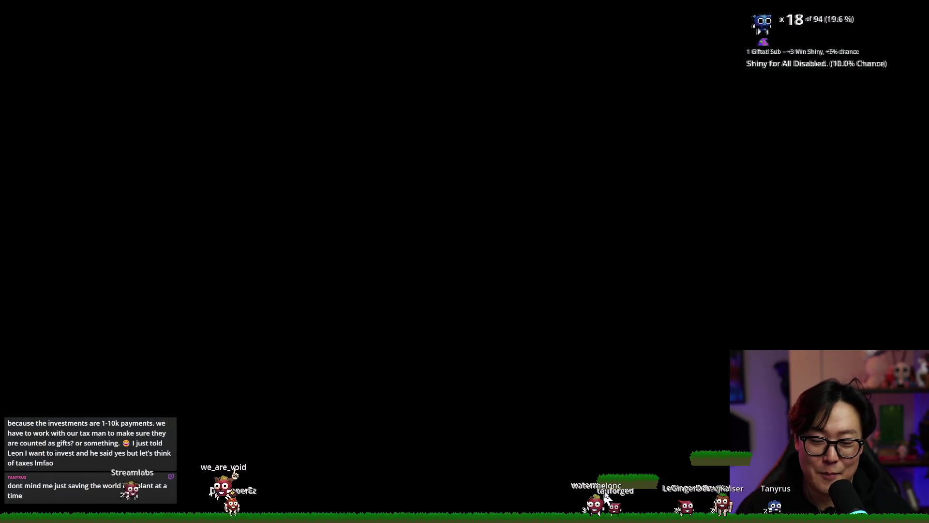
pyautogui.hotkey('alt', 'Tab')
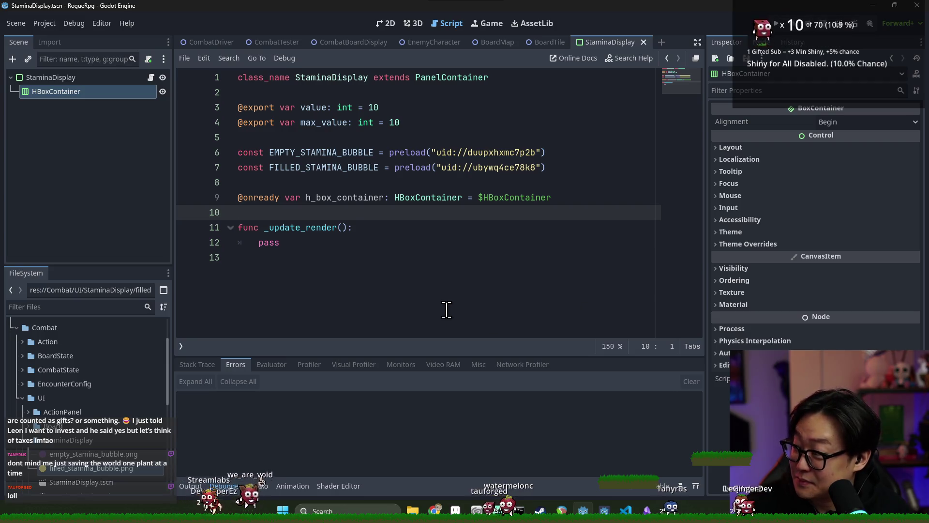
pyautogui.click(500, 284)
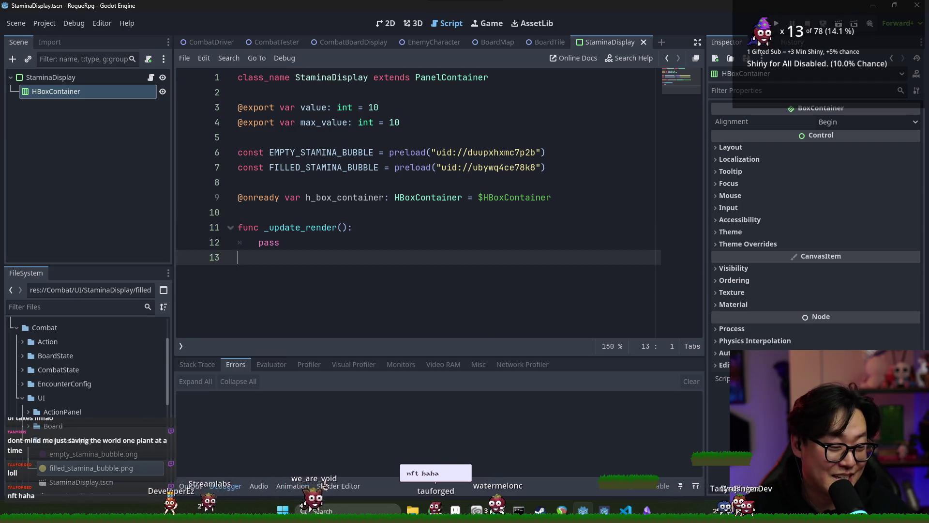
pyautogui.click(326, 227)
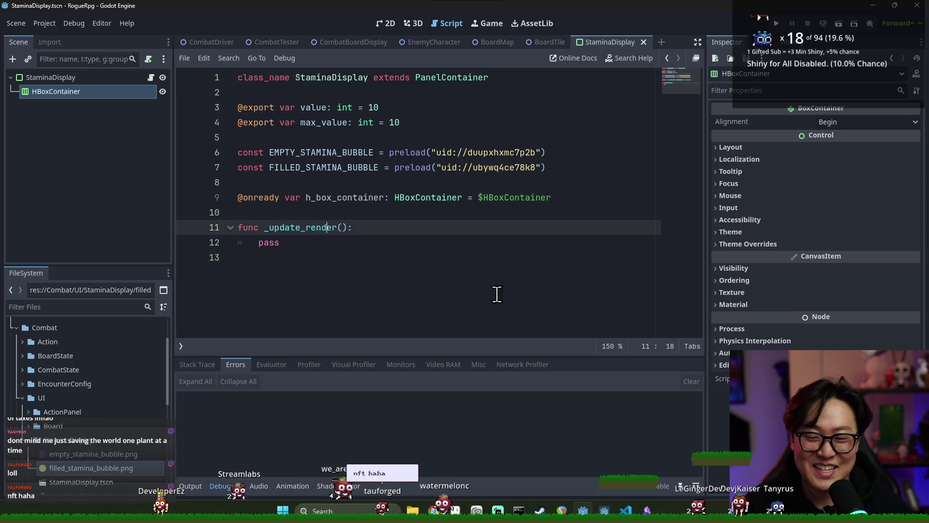
pyautogui.click(456, 261)
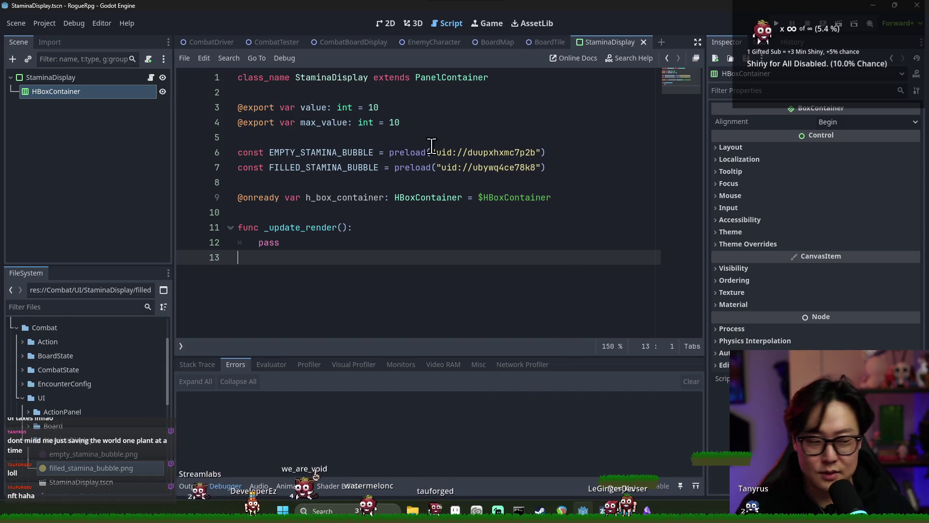
pyautogui.click(387, 228)
pyautogui.press('Up')
pyautogui.click(422, 226)
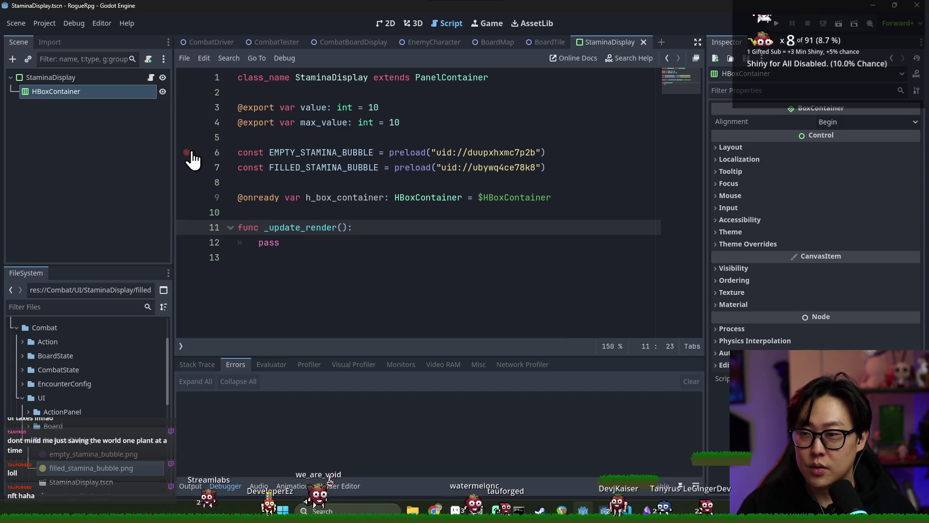
pyautogui.click(326, 122)
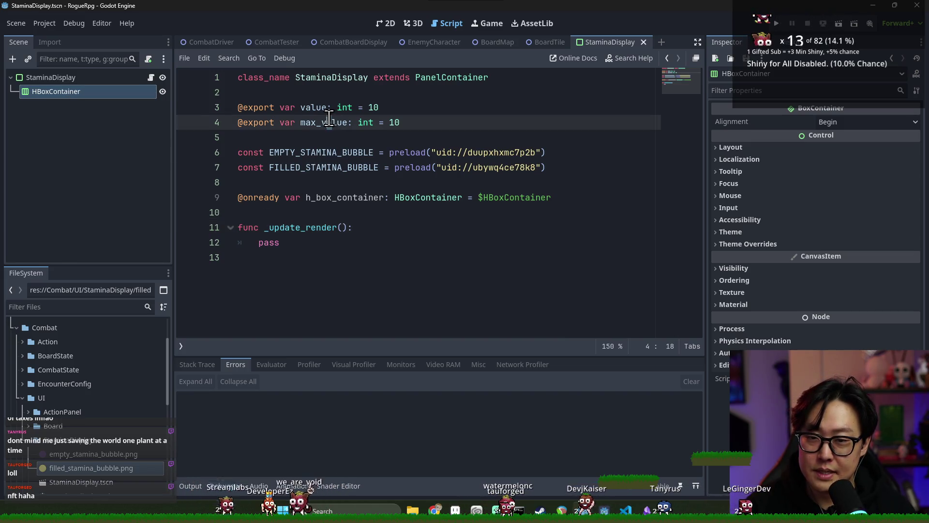
pyautogui.click(368, 229)
# Step: Write 'TextureRect h_box_container.get_children()' as the first line of _update_render
pyautogui.press('Return')
pyautogui.press('Return')
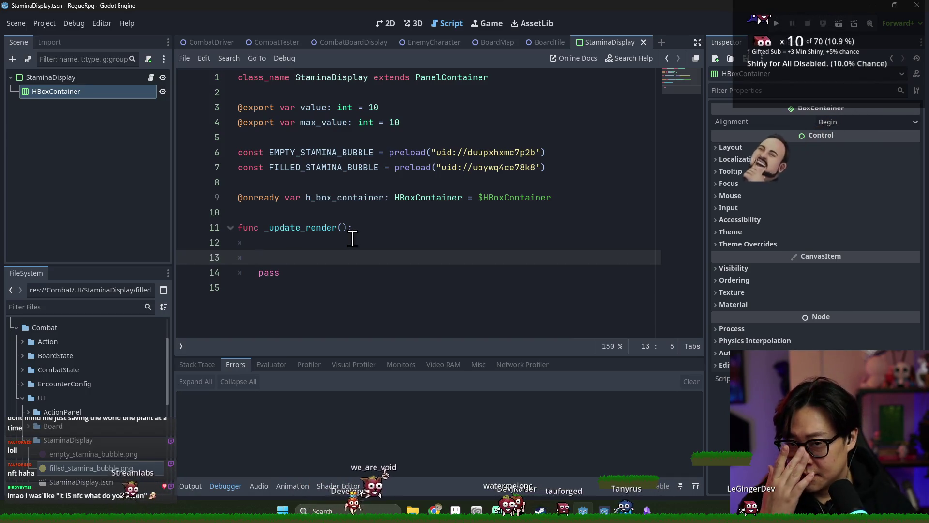
pyautogui.doubleClick(300, 227)
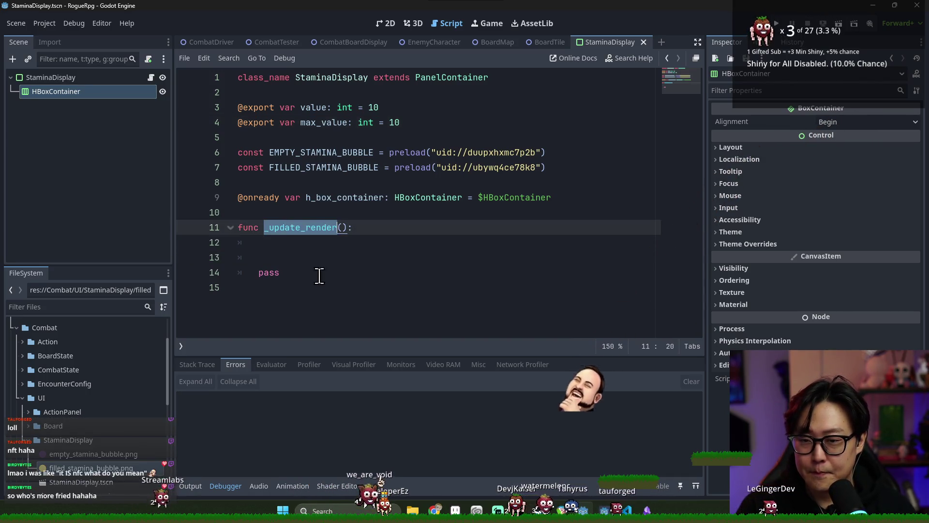
pyautogui.click(271, 243)
pyautogui.doubleClick(339, 198)
pyautogui.hotkey('ctrl', 'c')
pyautogui.click(332, 243)
pyautogui.hotkey('ctrl', 'v')
pyautogui.write('.get_chil')
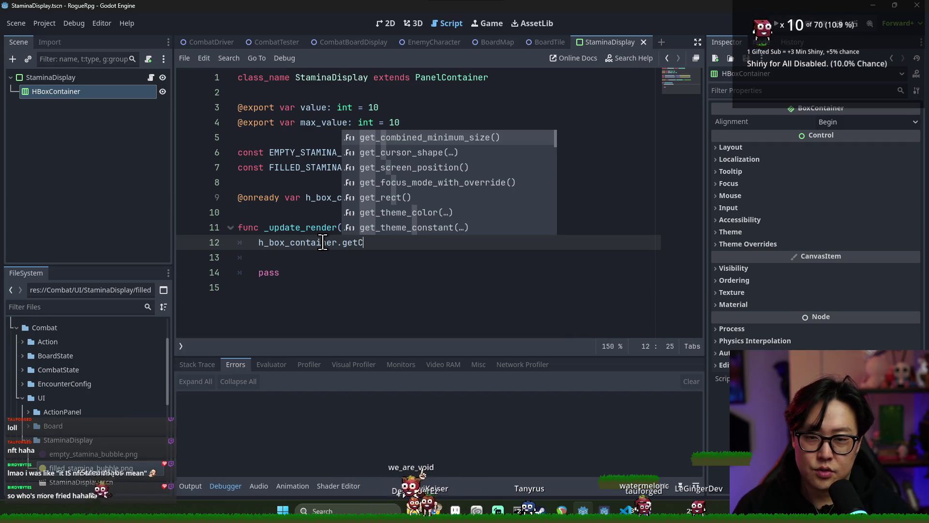
pyautogui.write('dren')
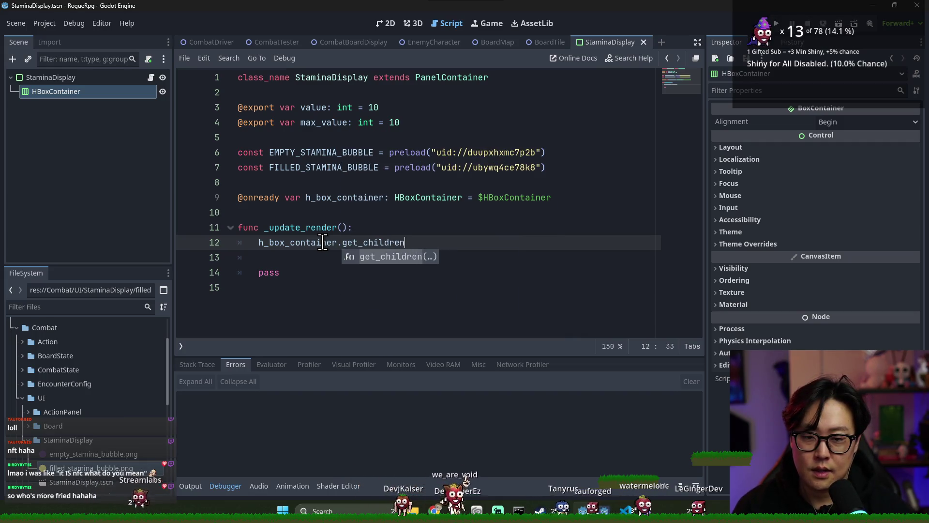
pyautogui.press('Return')
pyautogui.press('Home')
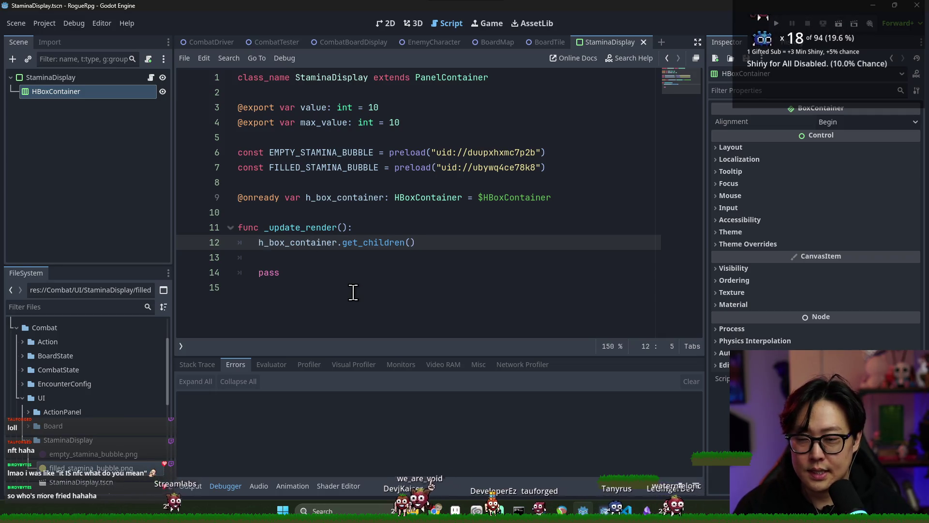
pyautogui.write('TextureRe')
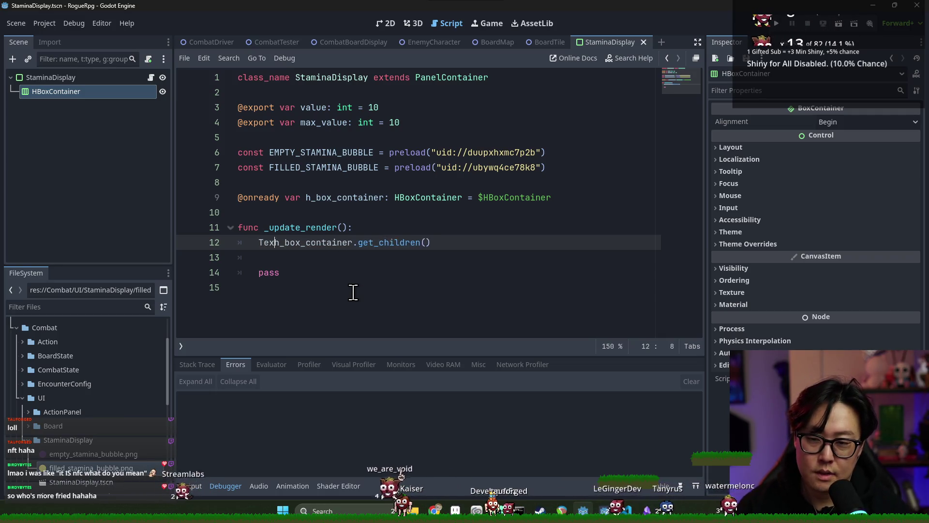
pyautogui.write('ct')
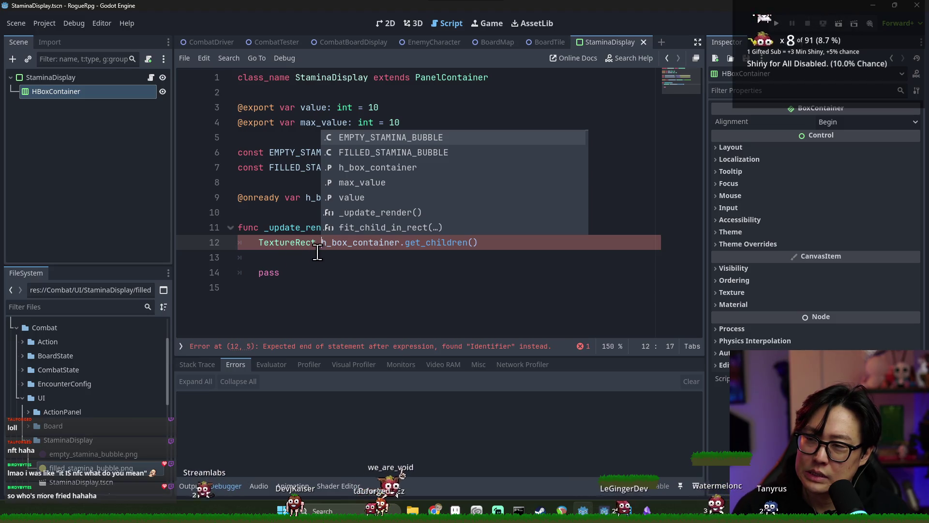
pyautogui.click(295, 242)
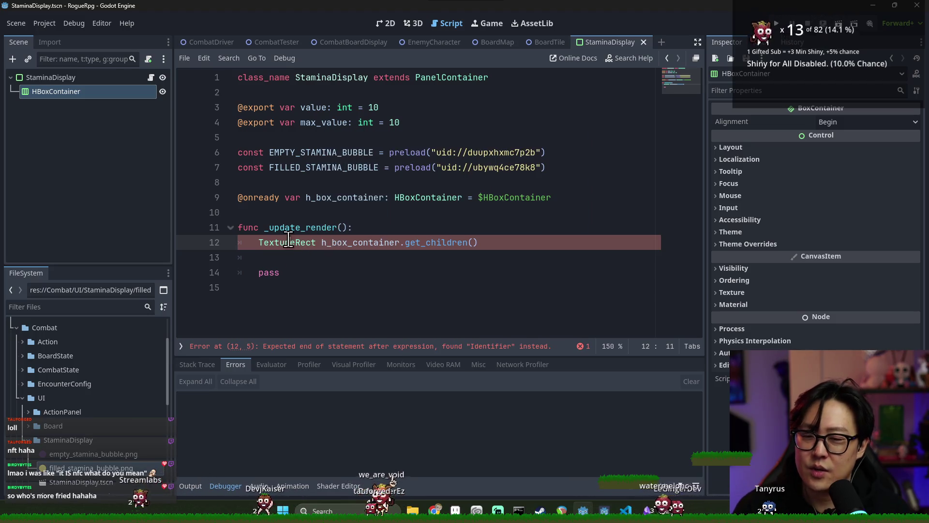
# Step: Start a new scene in the StaminaDisplay folder via Create New > Scene
pyautogui.rightClick(51, 437)
pyautogui.moveTo(106, 295)
pyautogui.click(202, 307)
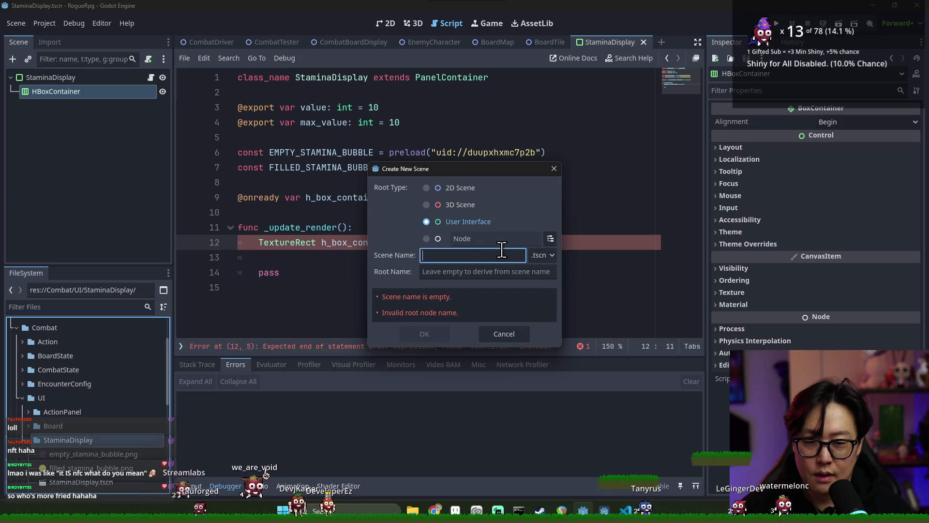
# Step: Create the new scene named StaminaBubble and select its root node
pyautogui.write('Sta')
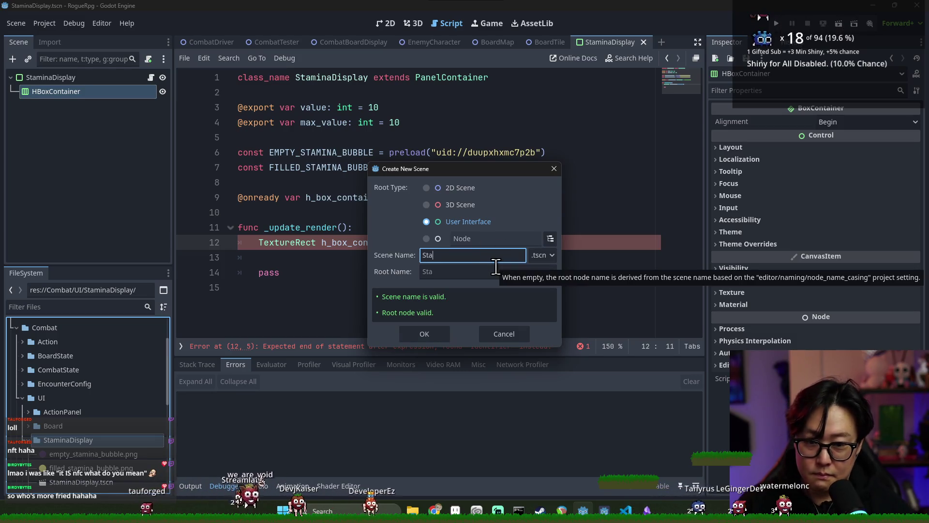
pyautogui.write('mina')
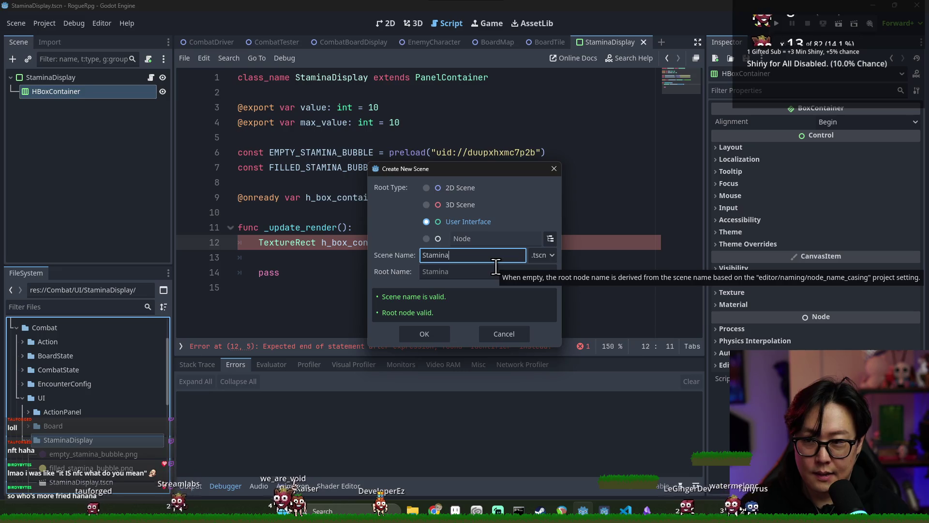
pyautogui.write('Bubble')
pyautogui.click(423, 331)
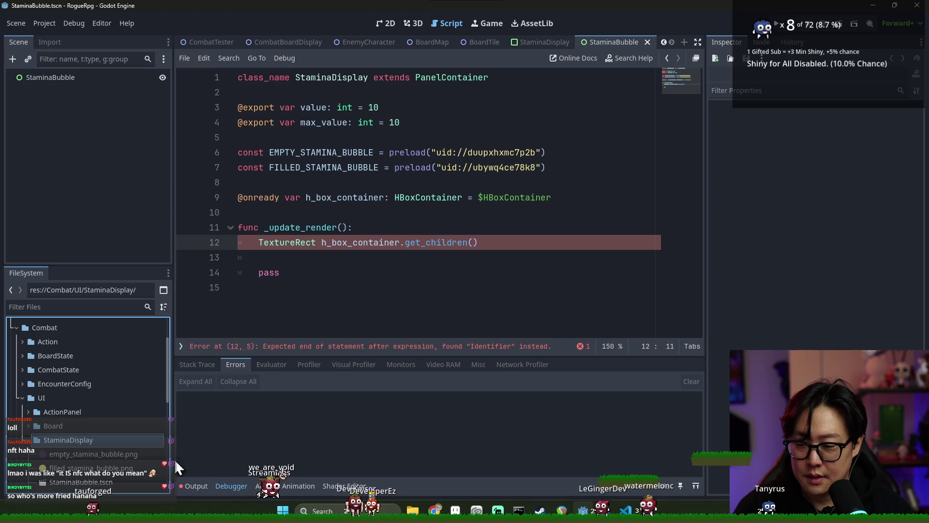
pyautogui.click(54, 76)
pyautogui.click(391, 24)
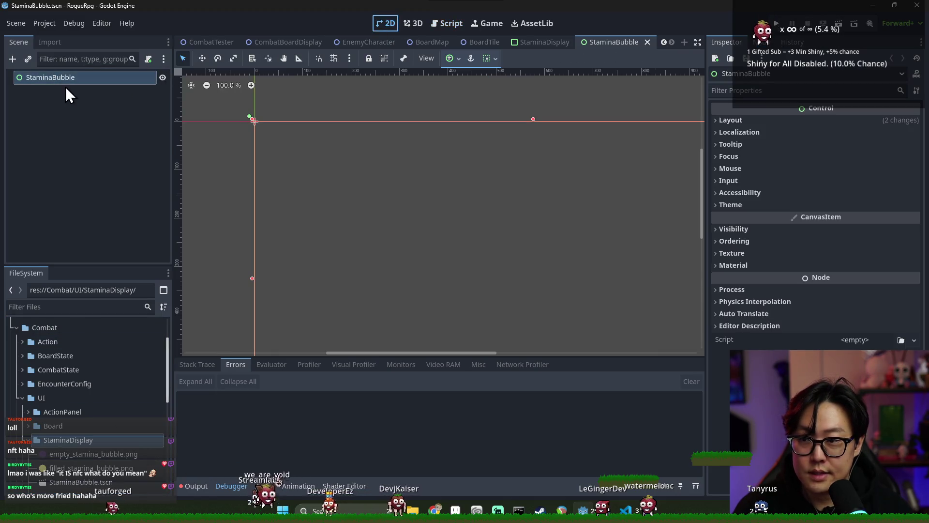
# Step: Add two TextureRect children under the StaminaBubble root
pyautogui.rightClick(68, 77)
pyautogui.click(103, 85)
pyautogui.write('texture')
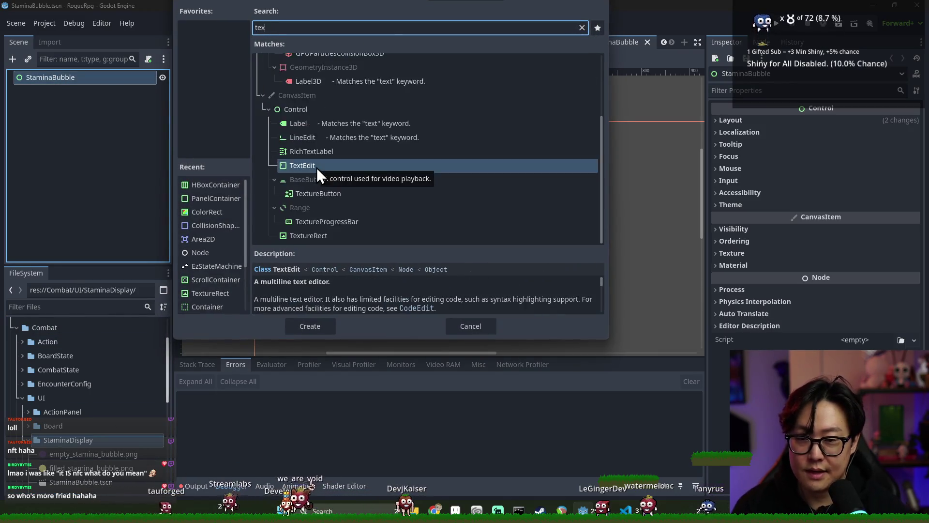
pyautogui.press('Return')
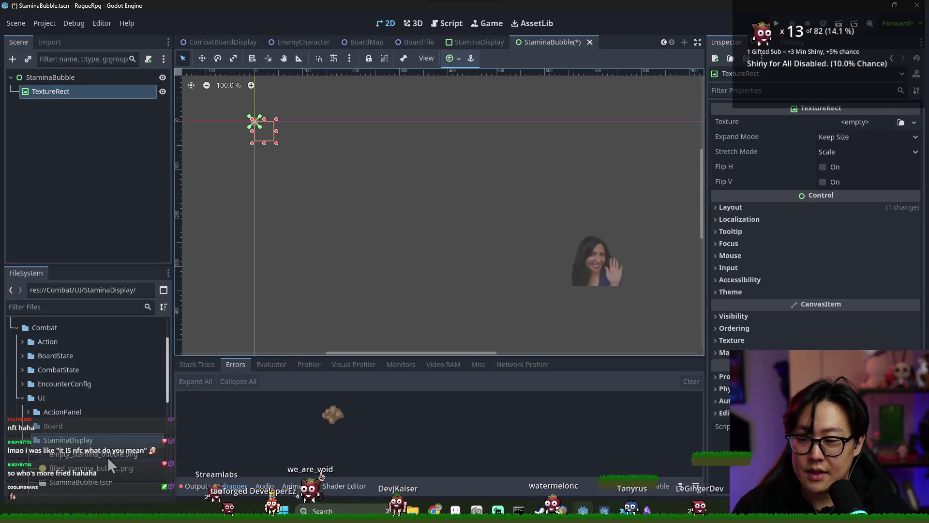
pyautogui.rightClick(87, 79)
pyautogui.click(120, 89)
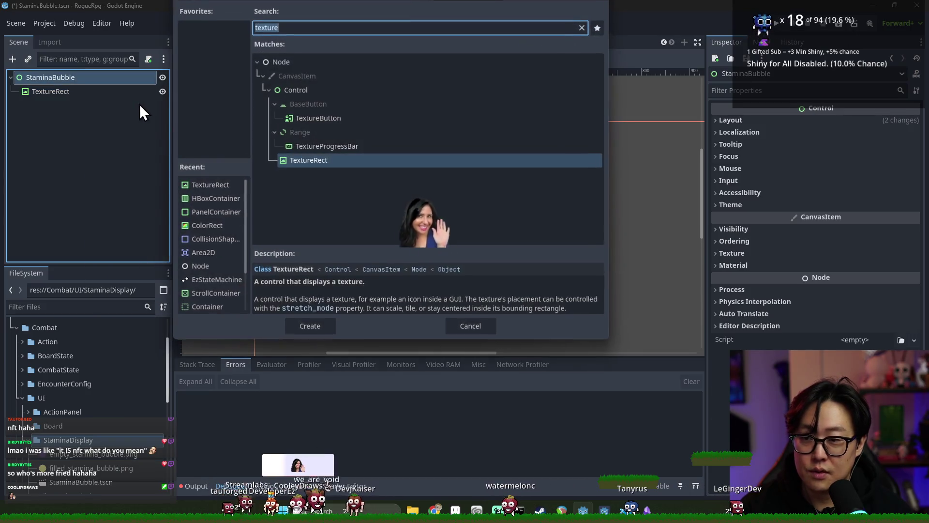
pyautogui.doubleClick(336, 159)
# Step: Give the first TextureRect the empty bubble image and the second the filled one, then save
pyautogui.click(71, 92)
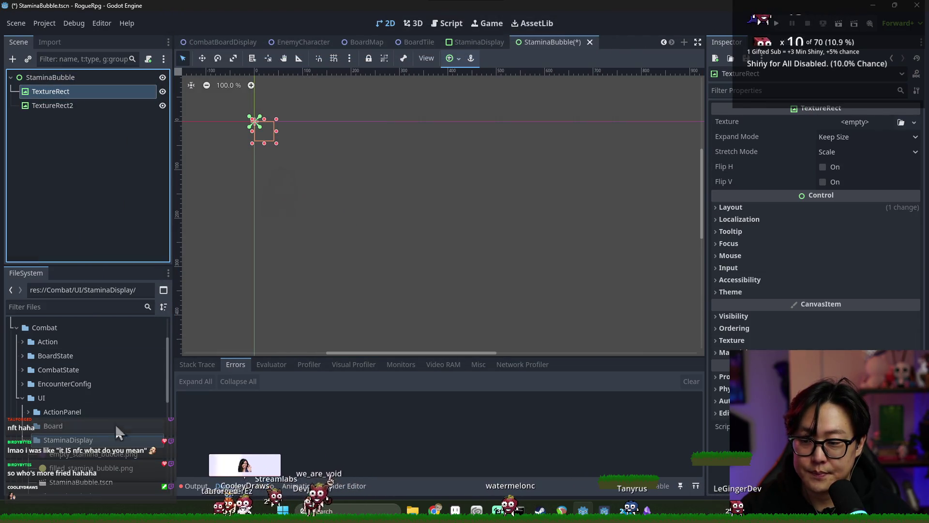
pyautogui.moveTo(102, 464)
pyautogui.mouseDown()
pyautogui.moveTo(834, 149)
pyautogui.moveTo(855, 125)
pyautogui.mouseUp()
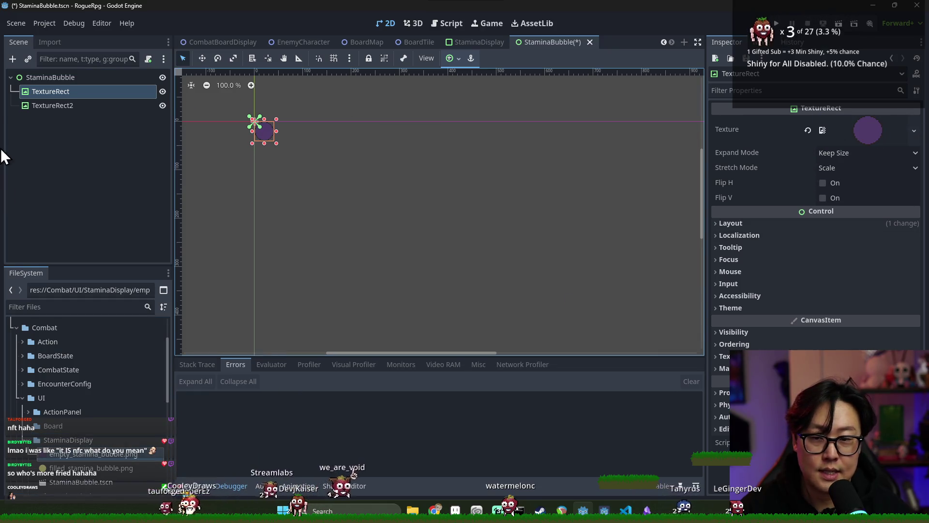
pyautogui.click(80, 106)
pyautogui.moveTo(91, 468)
pyautogui.mouseDown()
pyautogui.moveTo(807, 184)
pyautogui.moveTo(867, 130)
pyautogui.mouseUp()
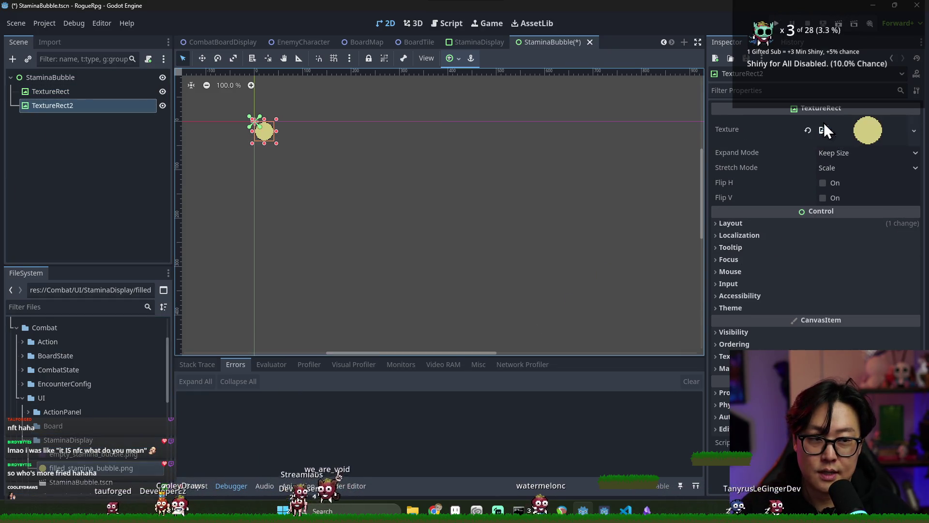
pyautogui.hotkey('ctrl', 's')
# Step: Rename the TextureRects to Full and Empty
pyautogui.click(85, 103)
pyautogui.press('F2')
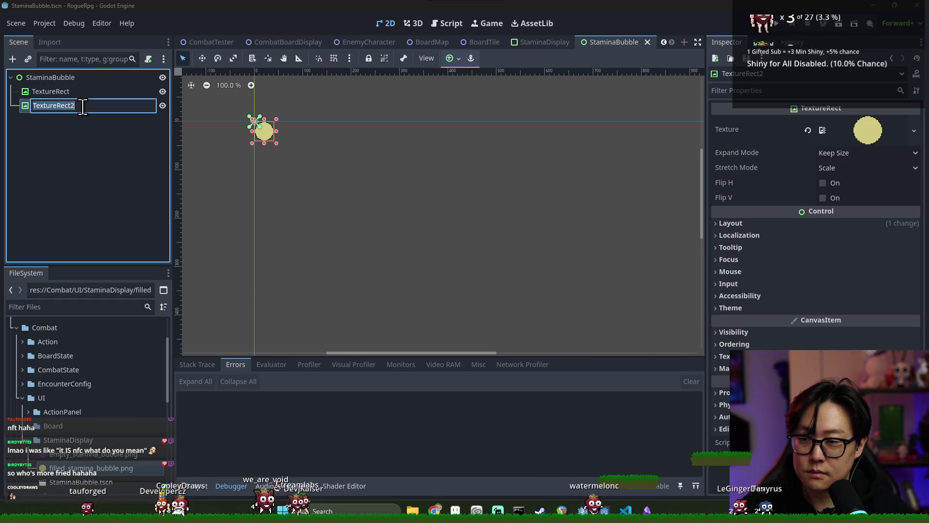
pyautogui.write('Full')
pyautogui.press('Return')
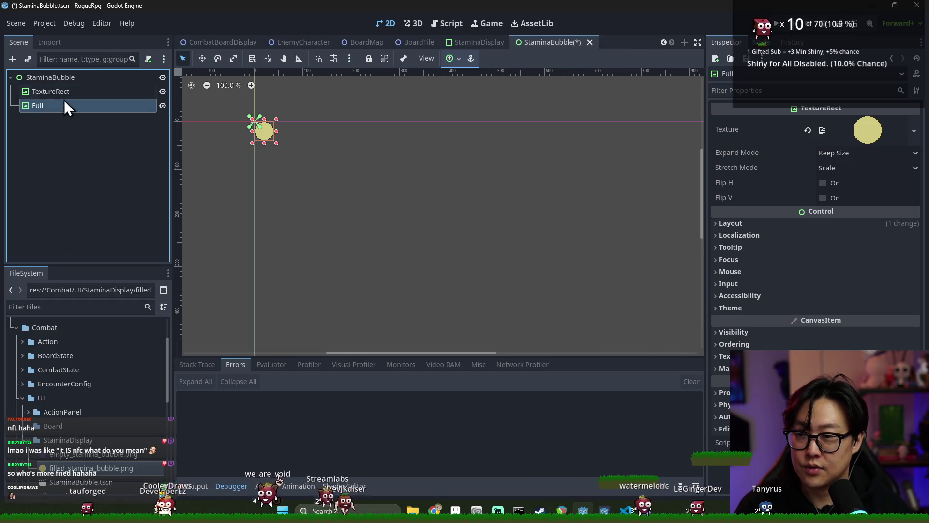
pyautogui.doubleClick(87, 95)
pyautogui.write('E')
pyautogui.press('Return')
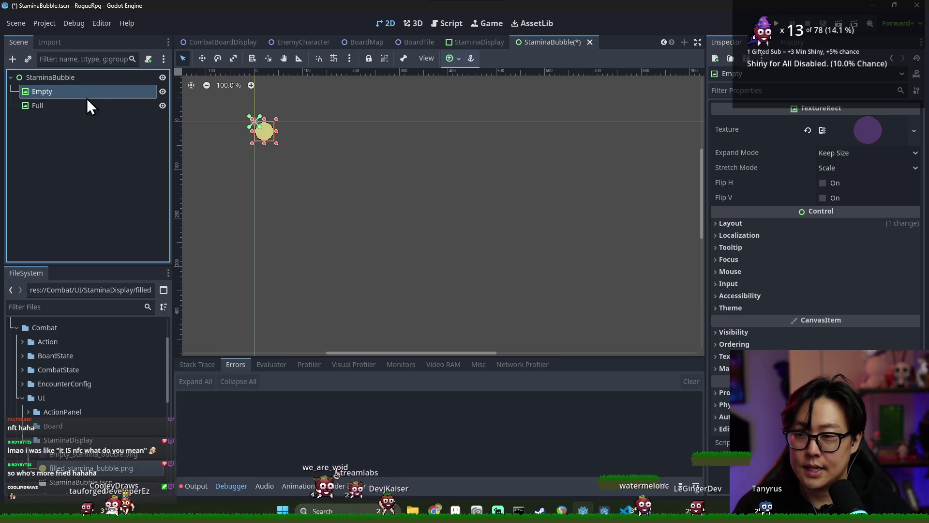
# Step: Attach a new script to the StaminaBubble root
pyautogui.rightClick(94, 74)
pyautogui.rightClick(66, 76)
pyautogui.click(121, 161)
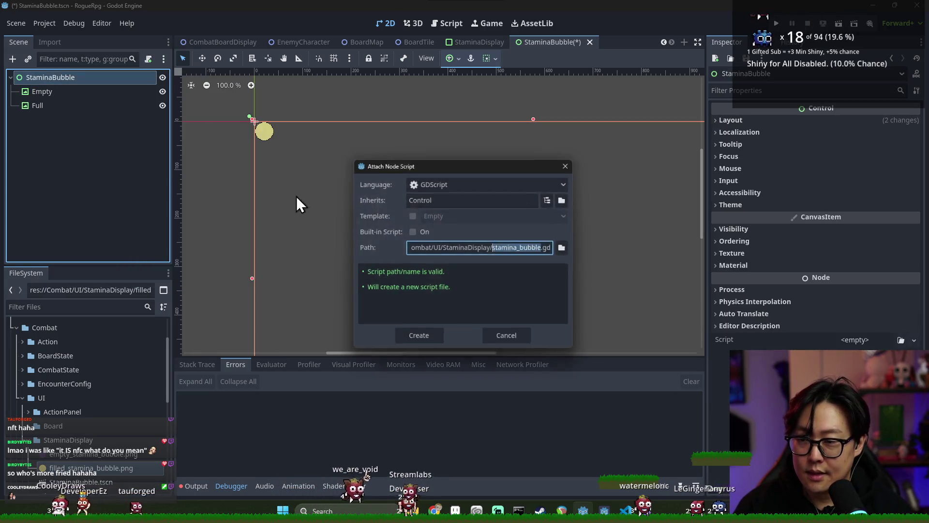
# Step: Create stamina_bubble.gd and declare class_name StaminaBubble
pyautogui.click(441, 338)
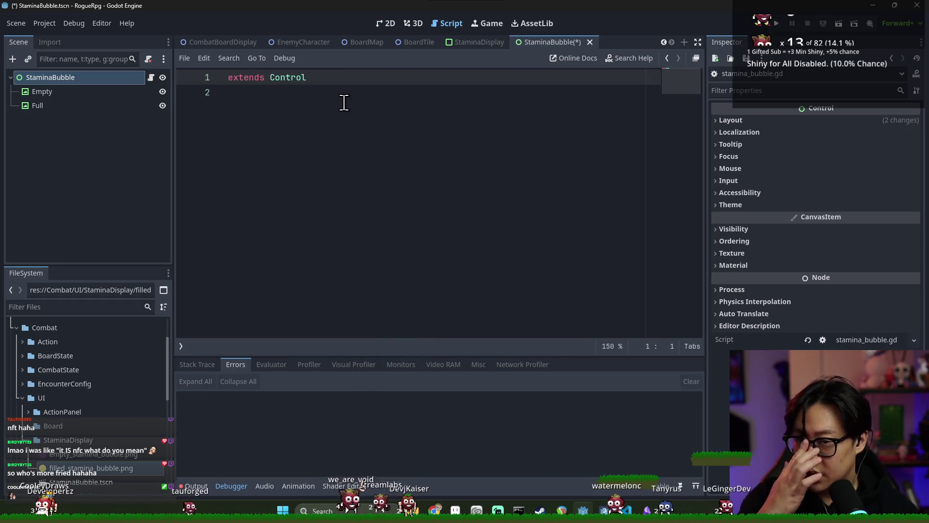
pyautogui.write('class_')
pyautogui.press('Return')
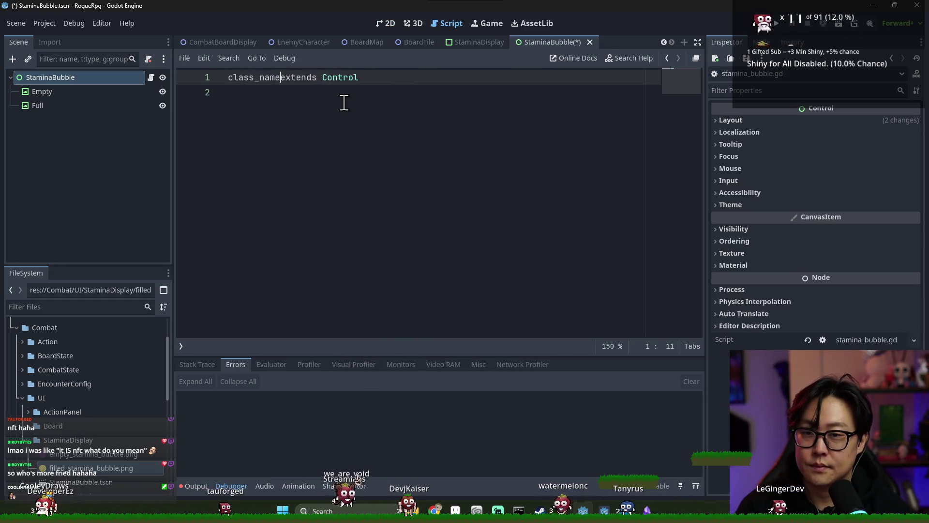
pyautogui.write('ubble')
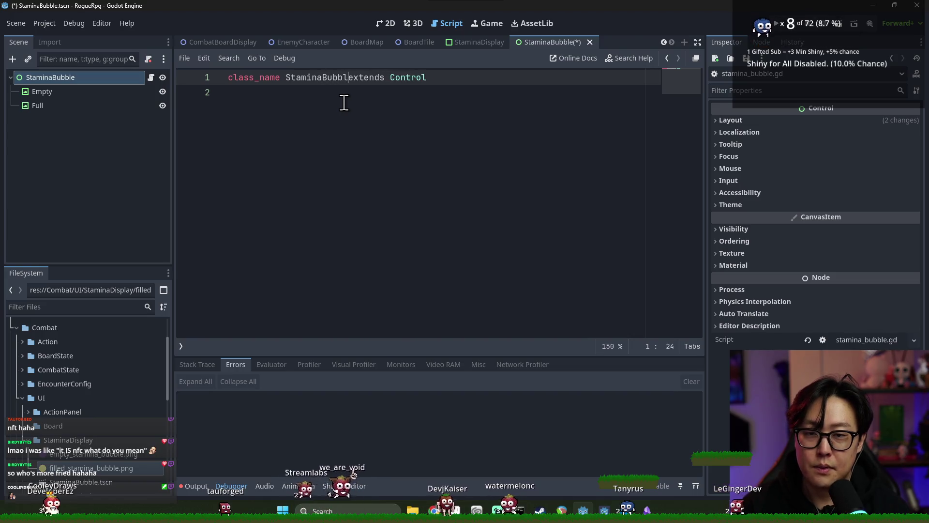
pyautogui.click(474, 79)
pyautogui.press('Return')
pyautogui.press('Return')
pyautogui.moveTo(43, 92)
pyautogui.mouseDown()
pyautogui.moveTo(278, 119)
pyautogui.moveTo(309, 171)
pyautogui.moveTo(309, 151)
pyautogui.mouseUp()
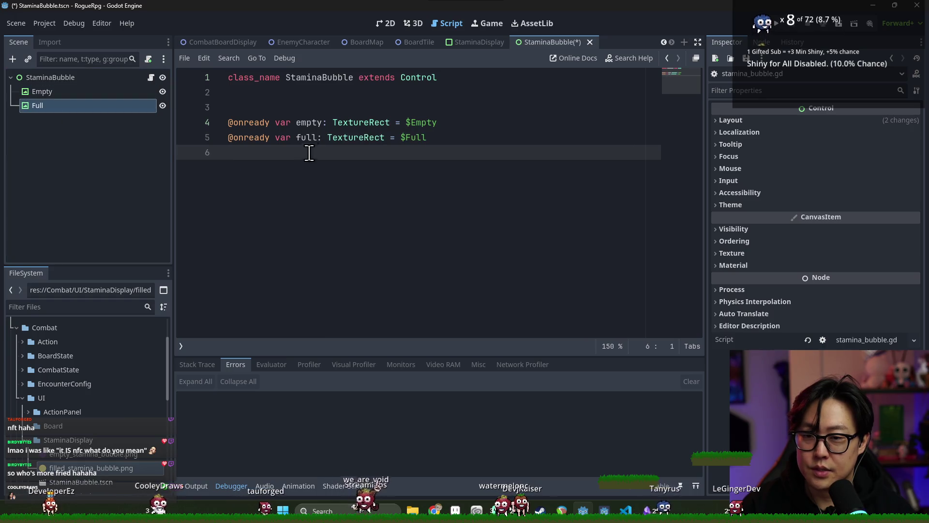
pyautogui.hotkey('ctrl', 's')
pyautogui.click(313, 107)
pyautogui.press('BackSpace')
pyautogui.click(442, 124)
pyautogui.hotkey('ctrl', 's')
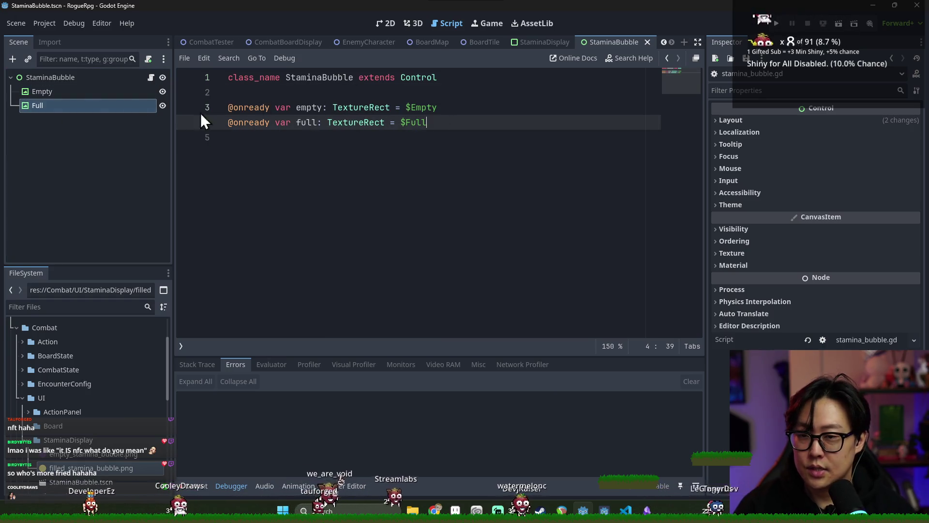
pyautogui.click(328, 94)
pyautogui.press('Return')
pyautogui.press('Return')
pyautogui.press('Return')
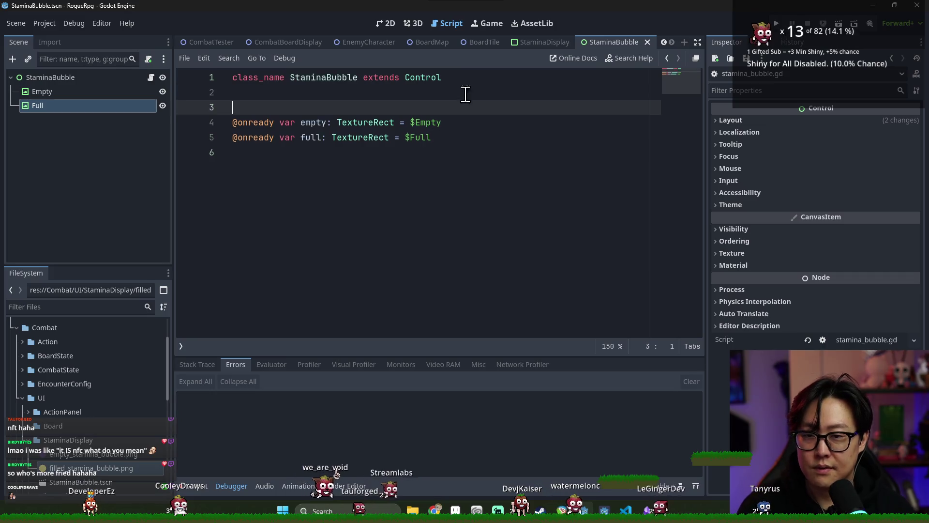
pyautogui.press('Up')
pyautogui.press('Up')
pyautogui.press('Up')
pyautogui.write('@export var is_')
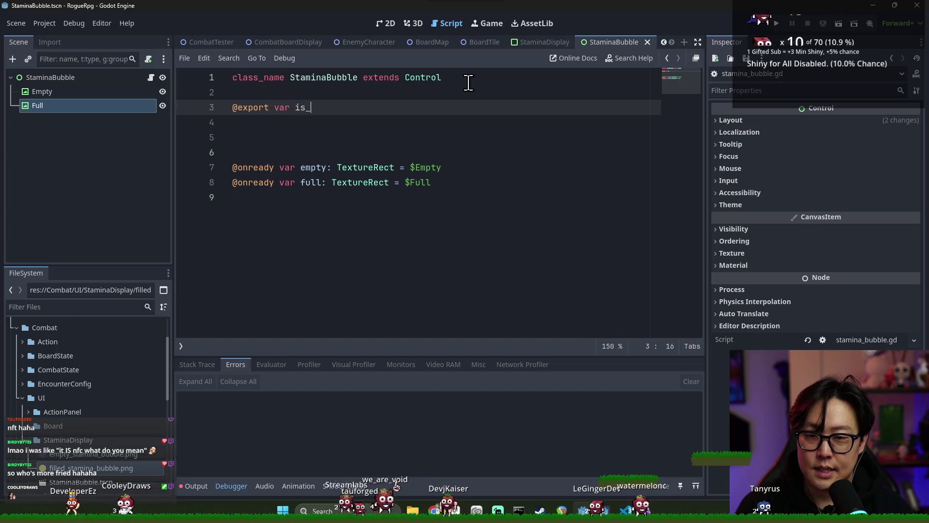
pyautogui.write('full: tru')
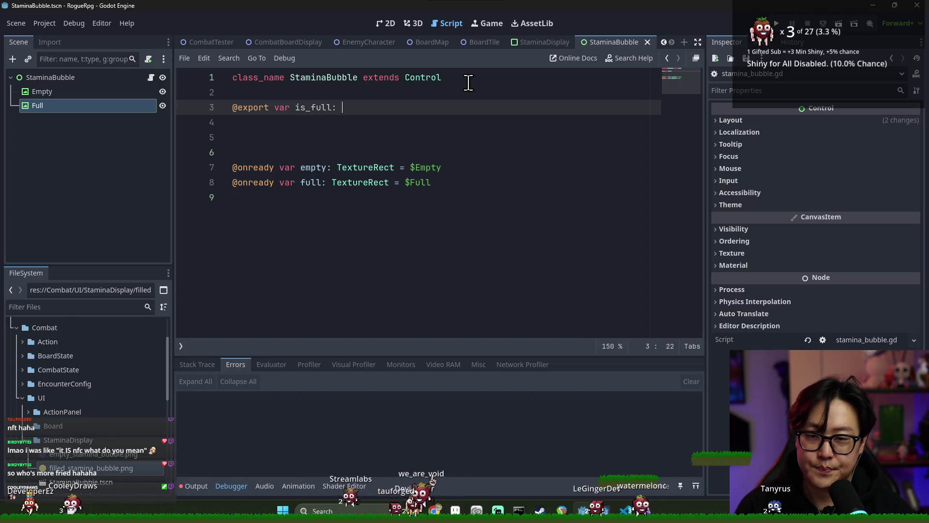
pyautogui.write('e:')
pyautogui.press('Return')
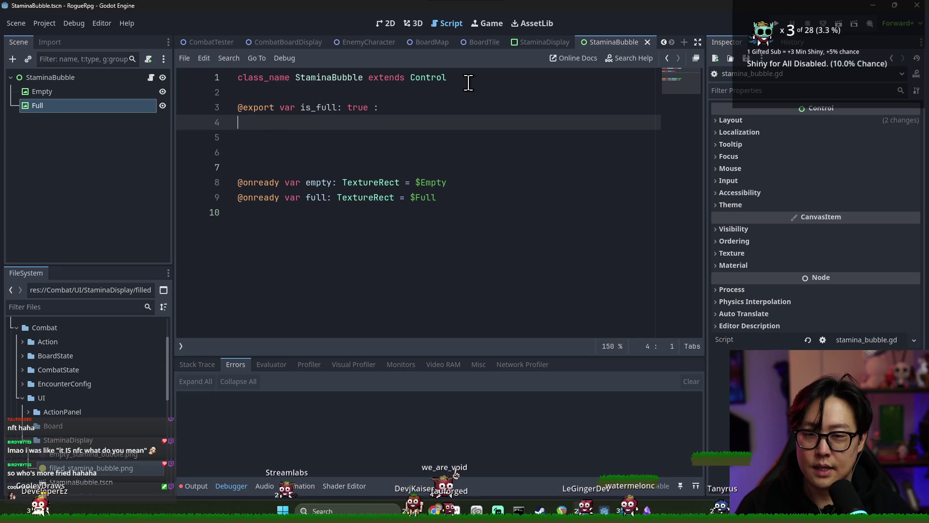
pyautogui.write('set(_value):')
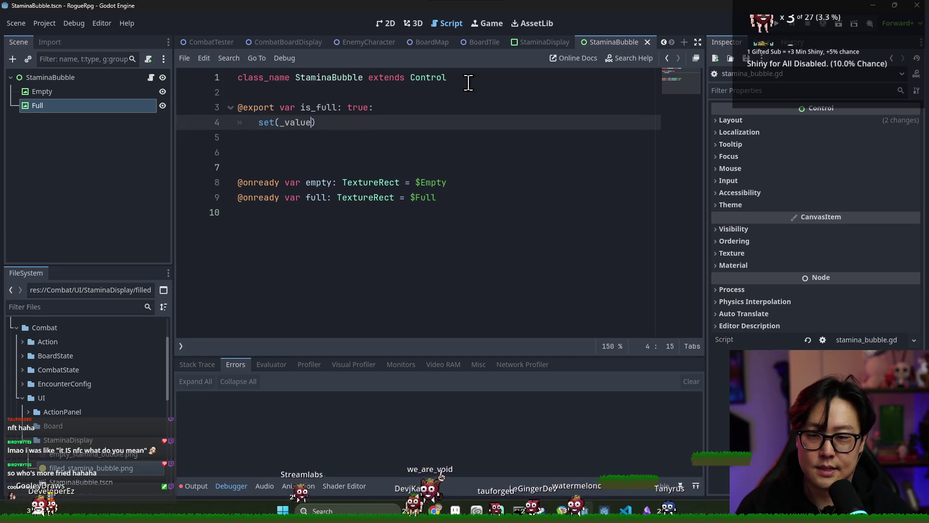
pyautogui.press('Return')
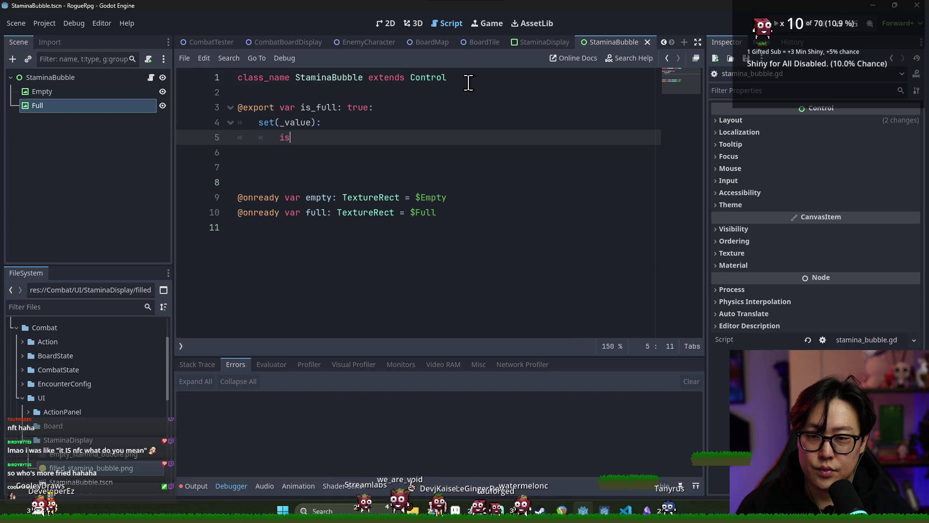
pyautogui.write('_value')
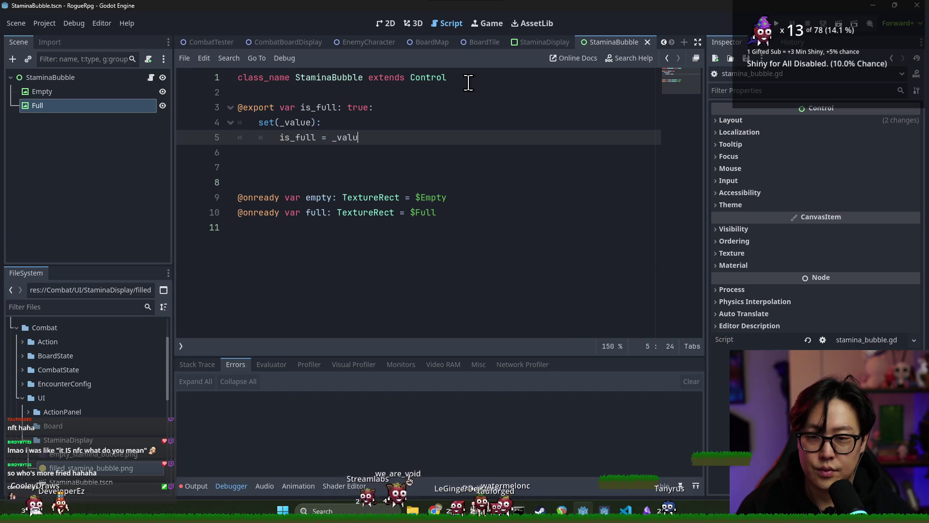
pyautogui.press('Return')
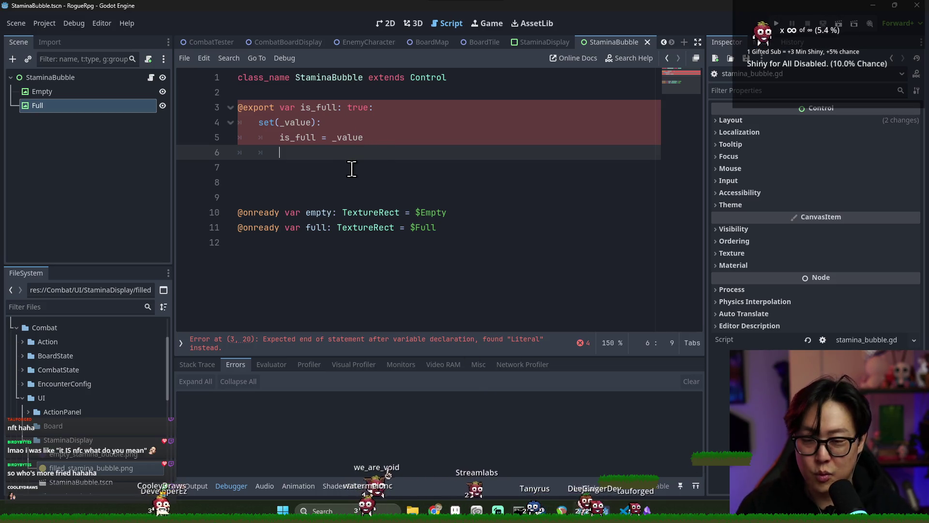
# Step: Add an 'if is_node_ready():' block with pass inside the is_full setter
pyautogui.press('Return')
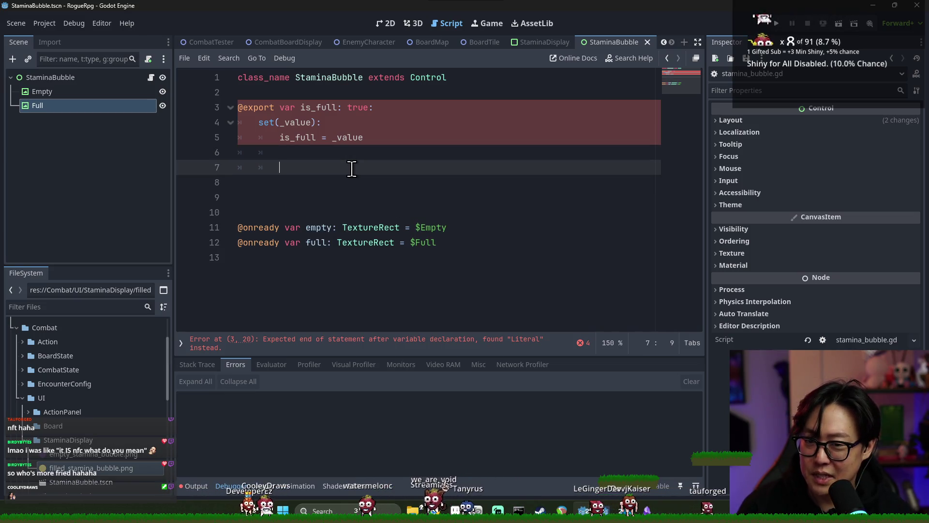
pyautogui.write('is_')
pyautogui.press('BackSpace')
pyautogui.press('BackSpace')
pyautogui.press('BackSpace')
pyautogui.write('if is_node_r')
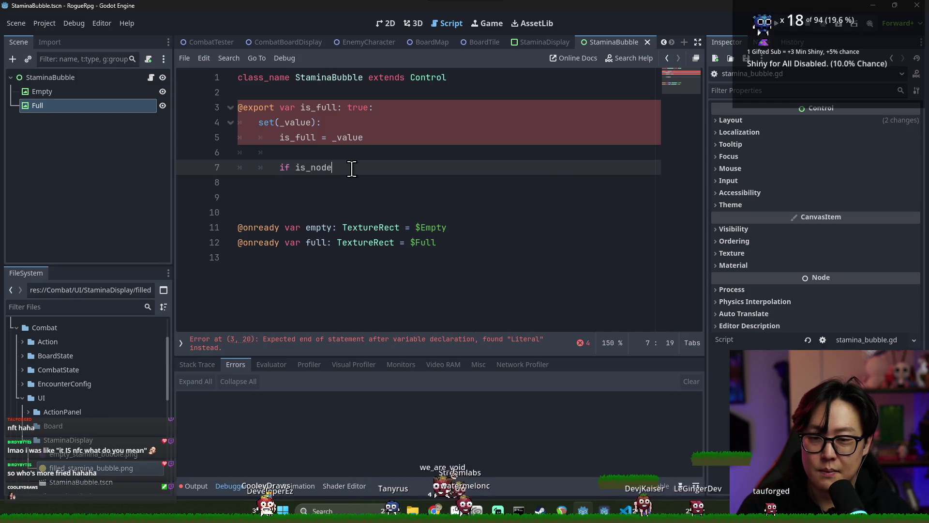
pyautogui.press('Return')
pyautogui.write('):')
pyautogui.press('Return')
pyautogui.write('pass')
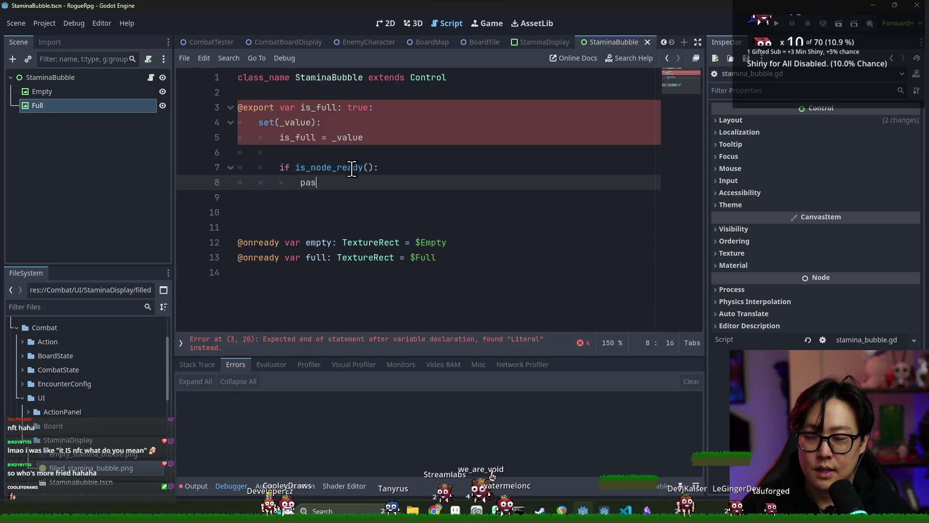
pyautogui.click(321, 152)
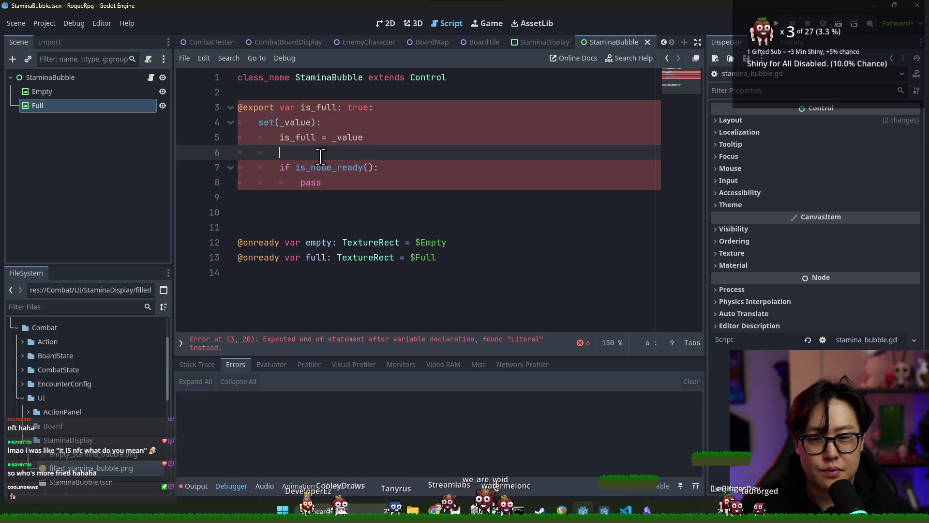
pyautogui.click(292, 197)
pyautogui.press('BackSpace')
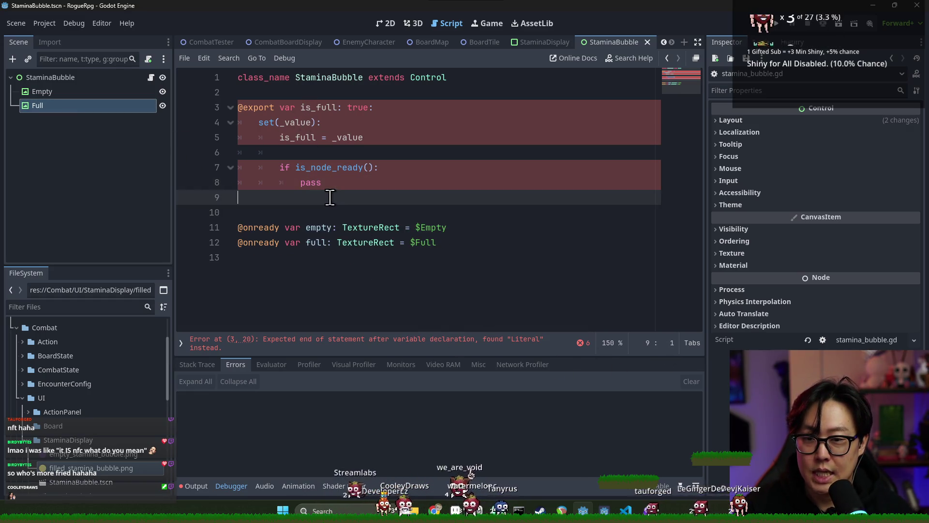
# Step: Add an _update_display() function at the end of the script
pyautogui.click(485, 258)
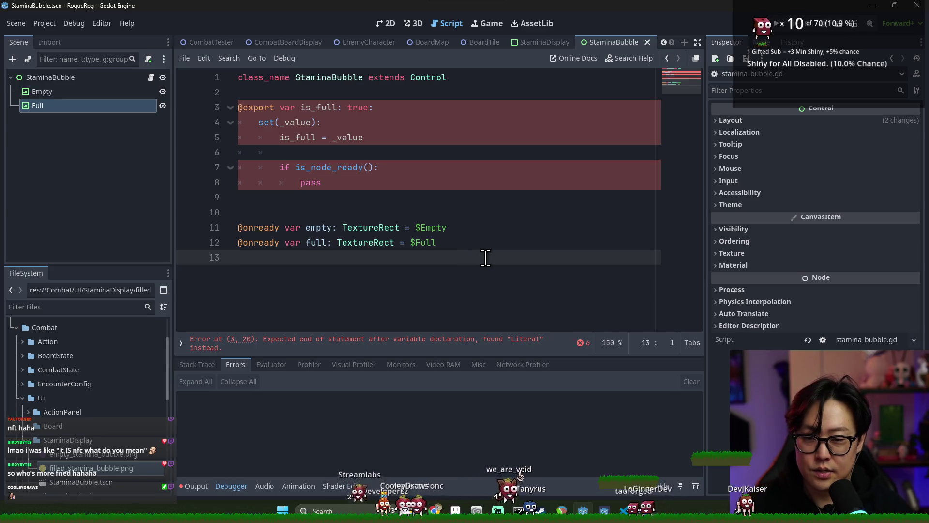
pyautogui.press('Return')
pyautogui.press('Return')
pyautogui.write('fu')
pyautogui.click(388, 202)
pyautogui.press('BackSpace')
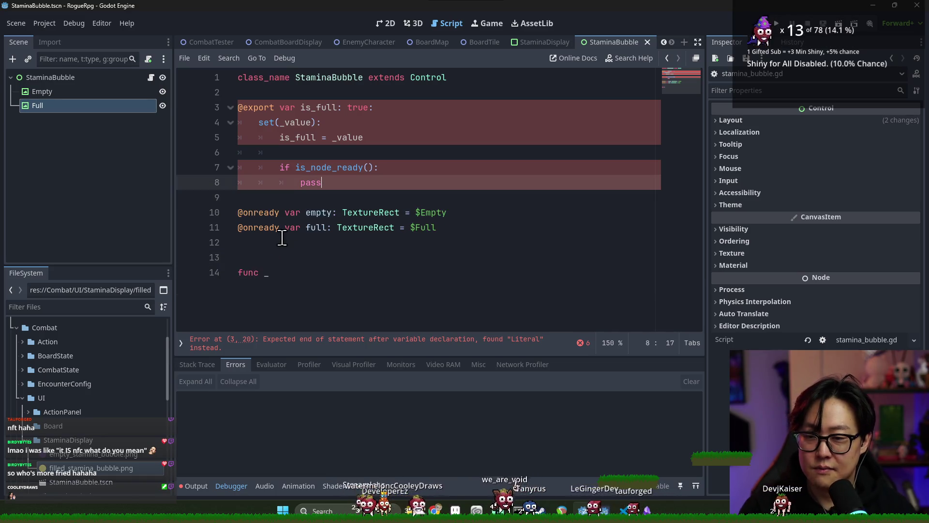
pyautogui.click(308, 258)
pyautogui.press('BackSpace')
pyautogui.click(341, 260)
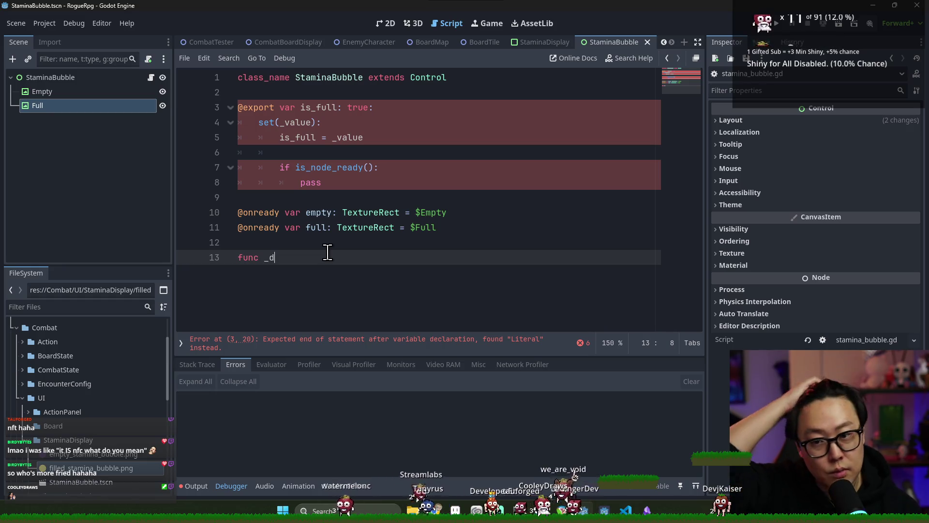
pyautogui.press('BackSpace')
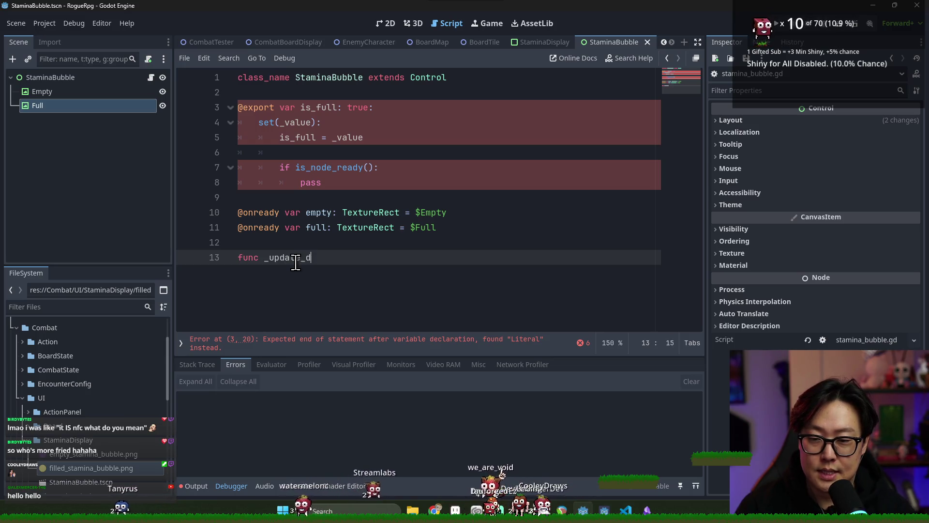
pyautogui.write(':')
pyautogui.press('Return')
# Step: Replace pass in the is_node_ready block with a call to _update_display
pyautogui.doubleClick(296, 257)
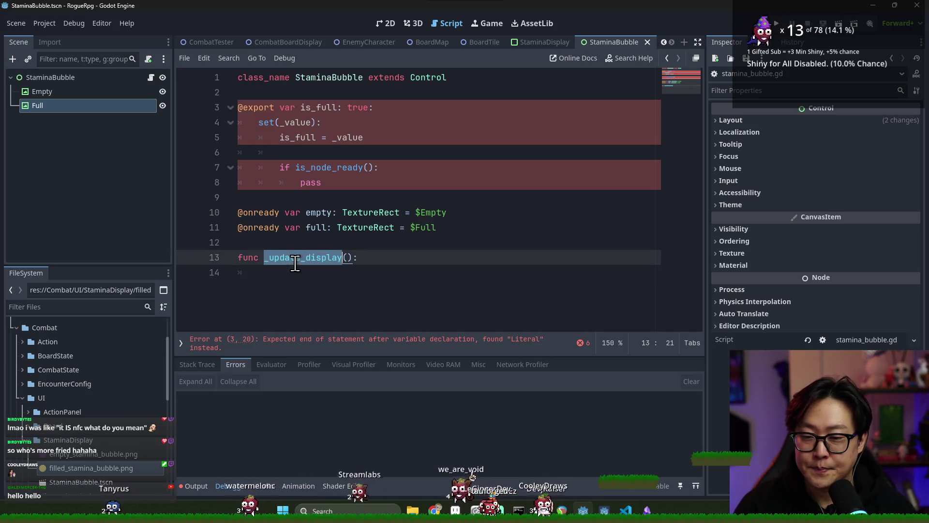
pyautogui.hotkey('ctrl', 'c')
pyautogui.doubleClick(315, 179)
pyautogui.hotkey('ctrl', 'v')
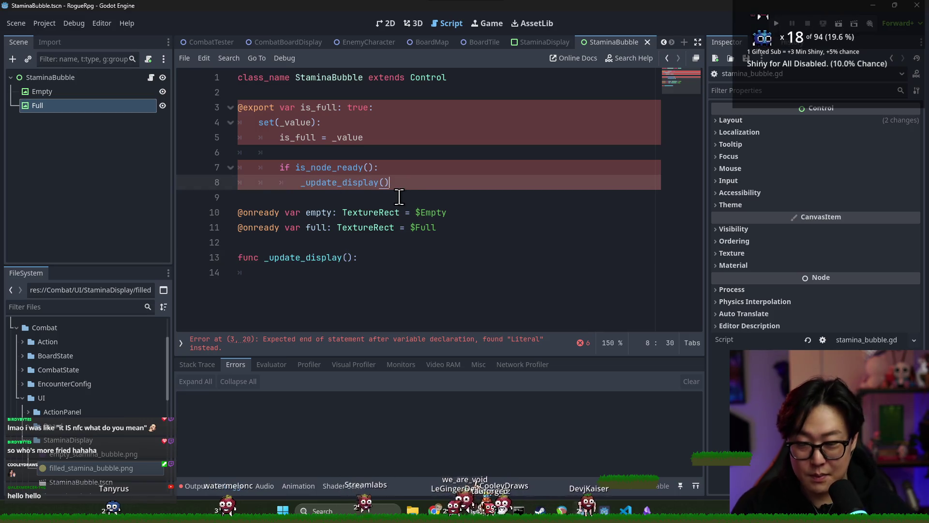
pyautogui.click(339, 243)
# Step: Add a _ready() function that calls _update_display()
pyautogui.press('Return')
pyautogui.write('func _r')
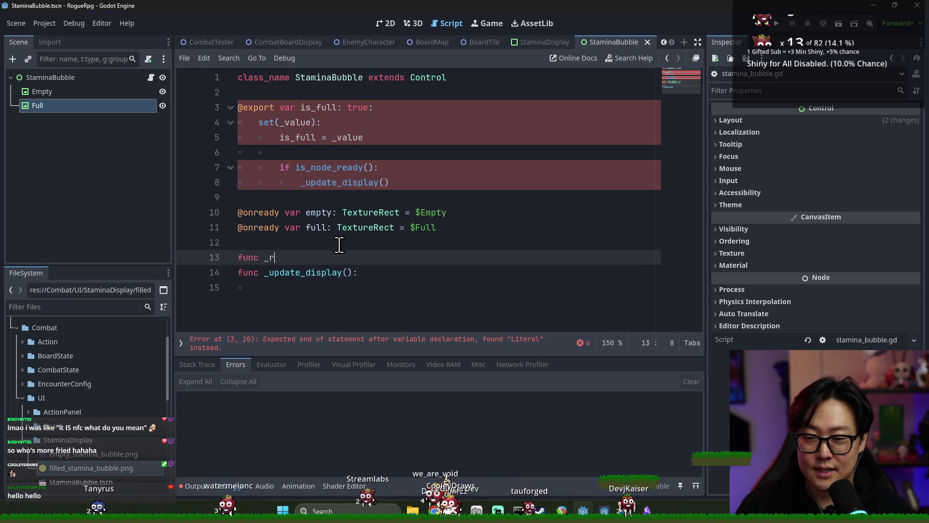
pyautogui.write('):')
pyautogui.press('Return')
pyautogui.press('Return')
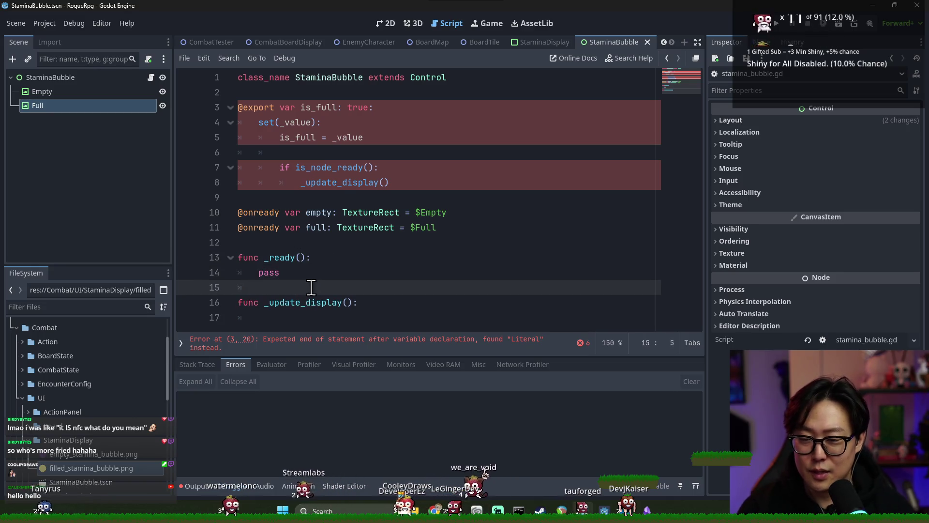
pyautogui.doubleClick(310, 302)
pyautogui.hotkey('ctrl', 'c')
pyautogui.doubleClick(269, 272)
pyautogui.hotkey('ctrl', 'v')
pyautogui.write('()')
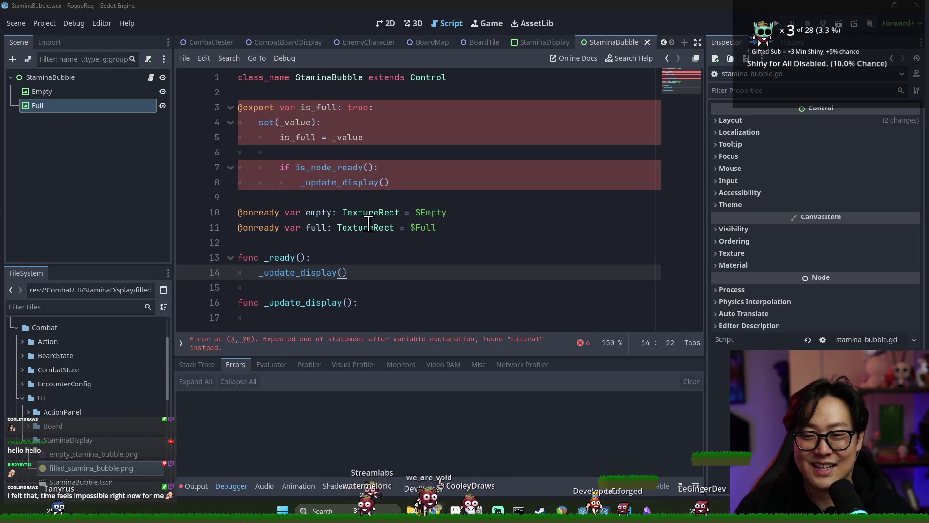
pyautogui.click(301, 107)
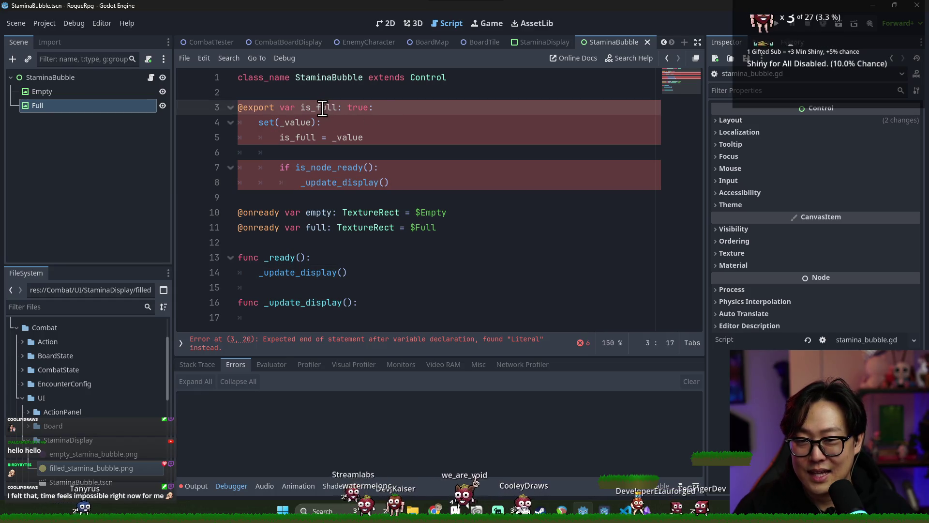
pyautogui.doubleClick(296, 122)
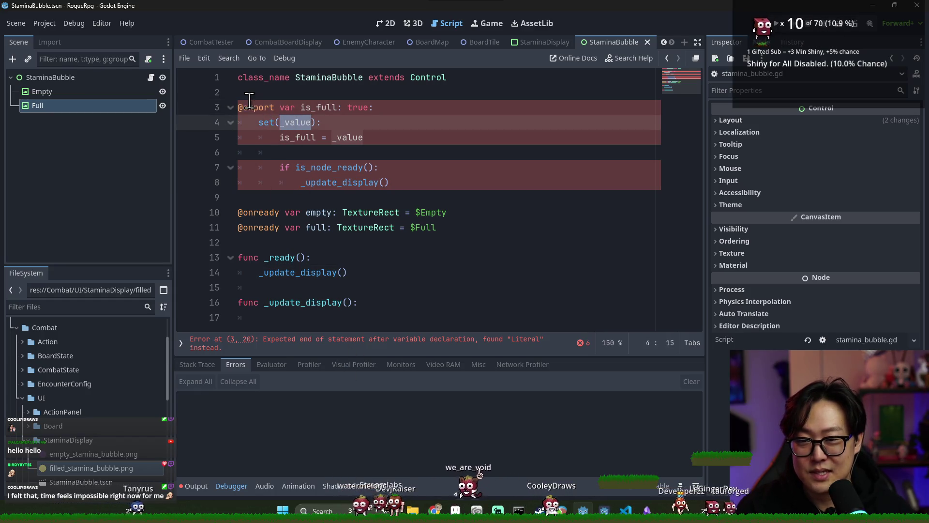
pyautogui.doubleClick(358, 107)
pyautogui.click(394, 341)
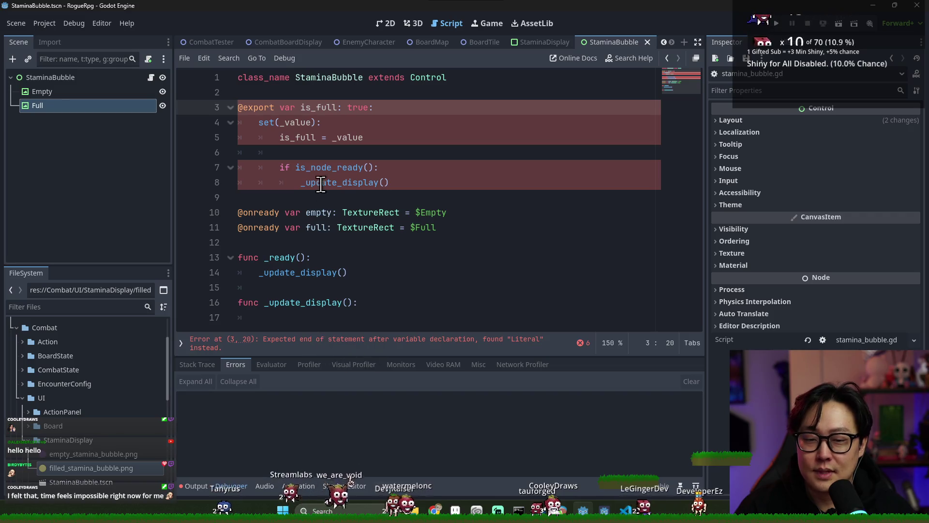
pyautogui.tripleClick(297, 140)
pyautogui.doubleClick(301, 137)
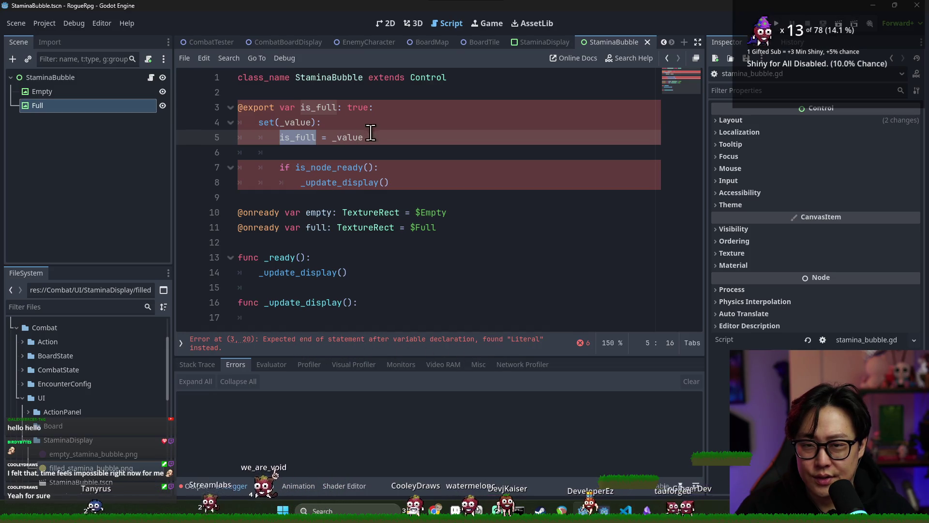
pyautogui.click(353, 107)
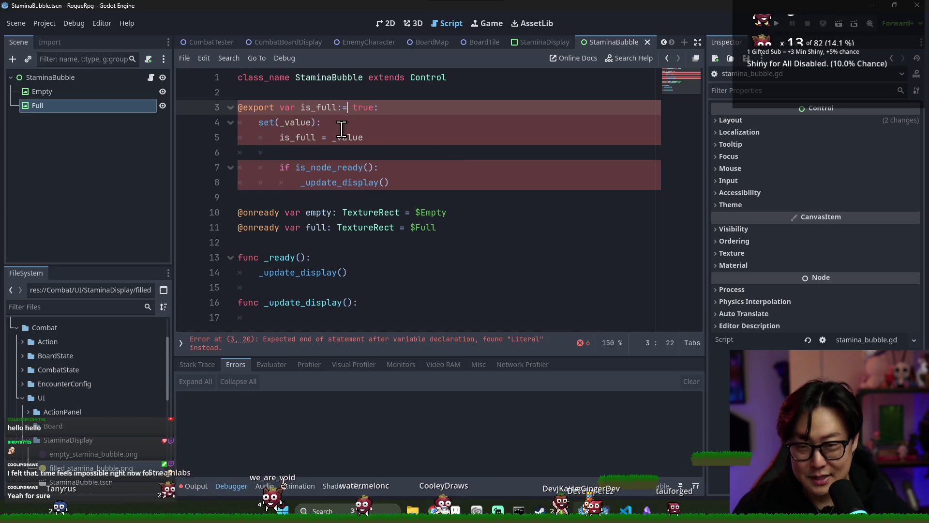
pyautogui.hotkey('ctrl', 'z')
pyautogui.hotkey('ctrl', 'z')
pyautogui.hotkey('ctrl', 'z')
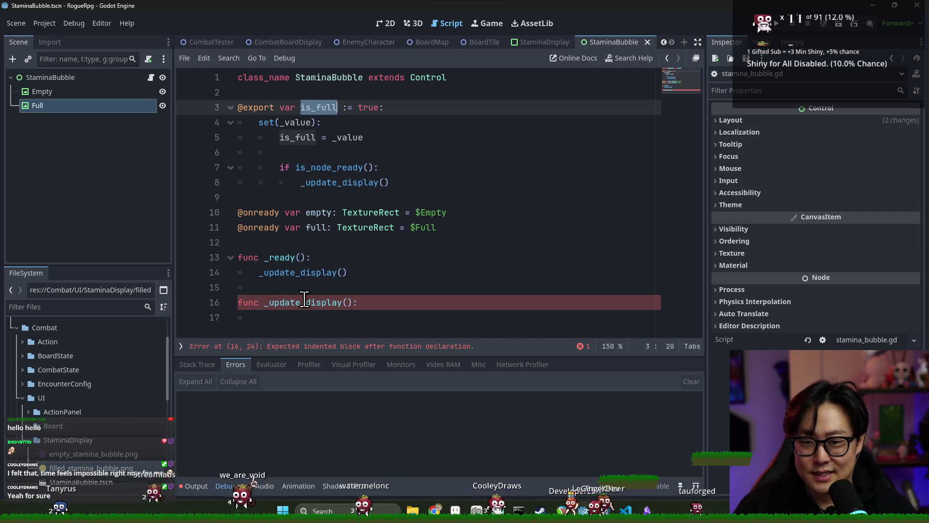
# Step: Write full.visible = is_full as the first line of _update_display
pyautogui.click(310, 314)
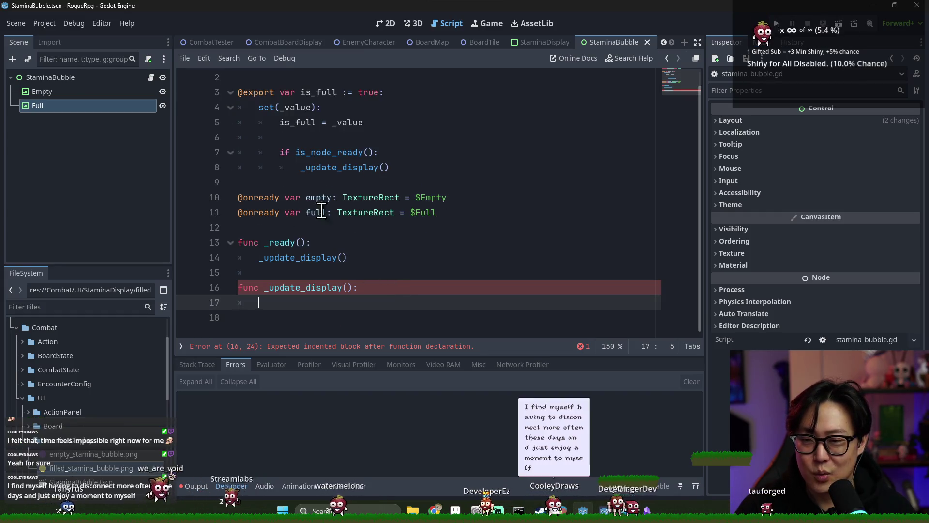
pyautogui.doubleClick(319, 197)
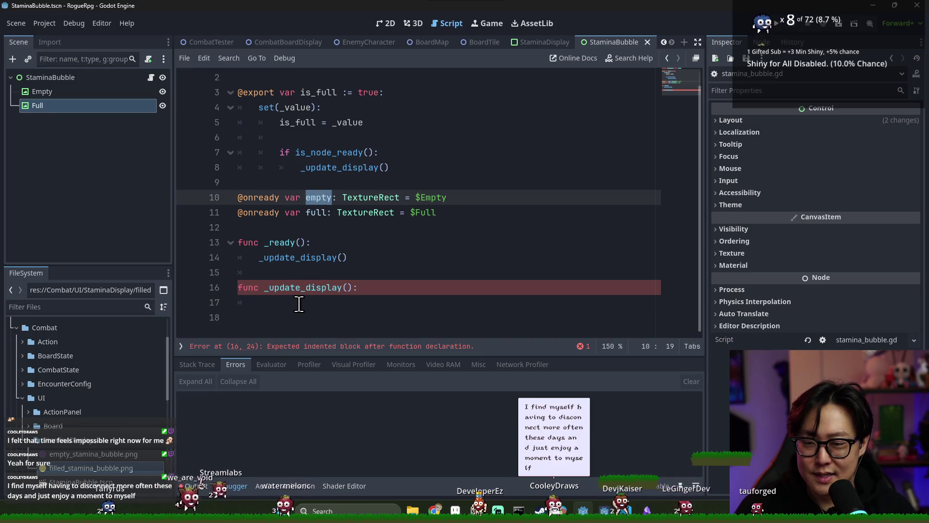
pyautogui.scroll(1, 306, 278)
pyautogui.doubleClick(312, 104)
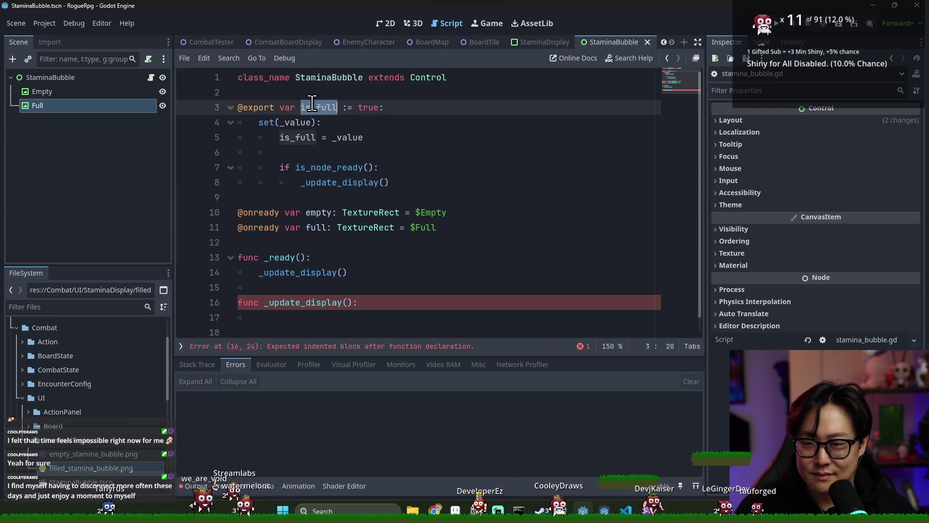
pyautogui.click(319, 211)
pyautogui.click(298, 317)
pyautogui.write('is_full.')
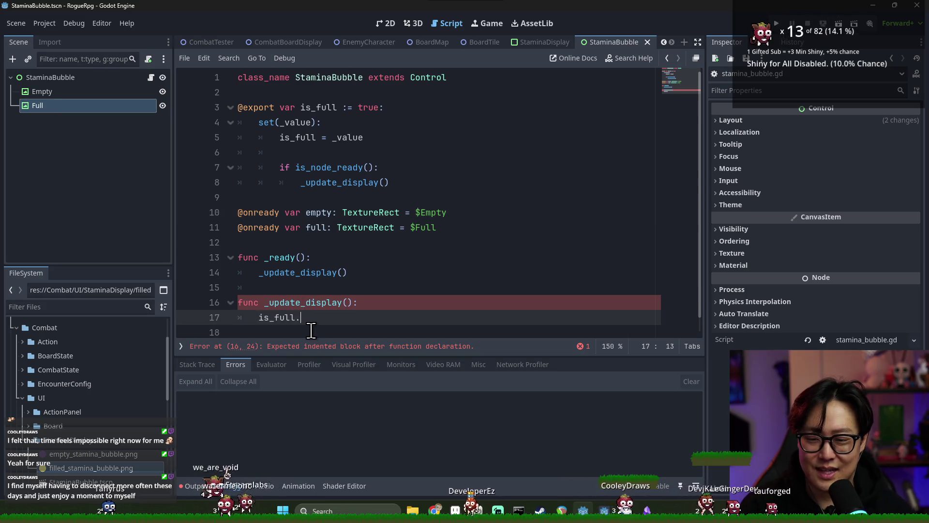
pyautogui.write('visible = is_full')
pyautogui.press('Return')
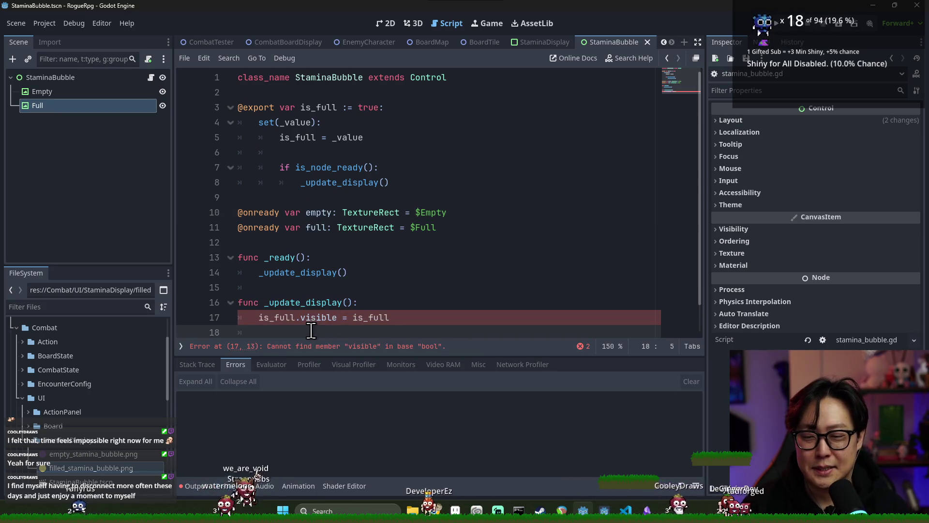
pyautogui.doubleClick(319, 229)
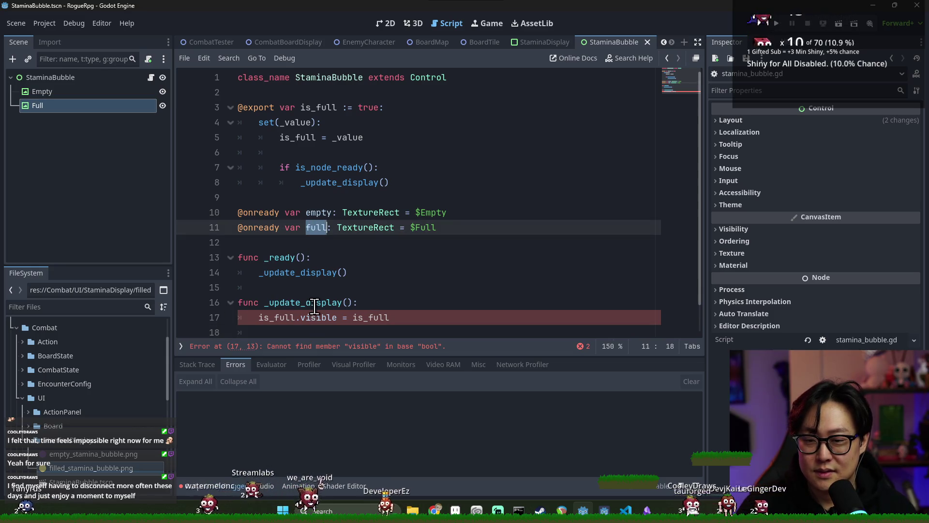
pyautogui.doubleClick(276, 318)
pyautogui.hotkey('ctrl', 'v')
# Step: Add empty.visible = !is_full on the following line
pyautogui.doubleClick(326, 215)
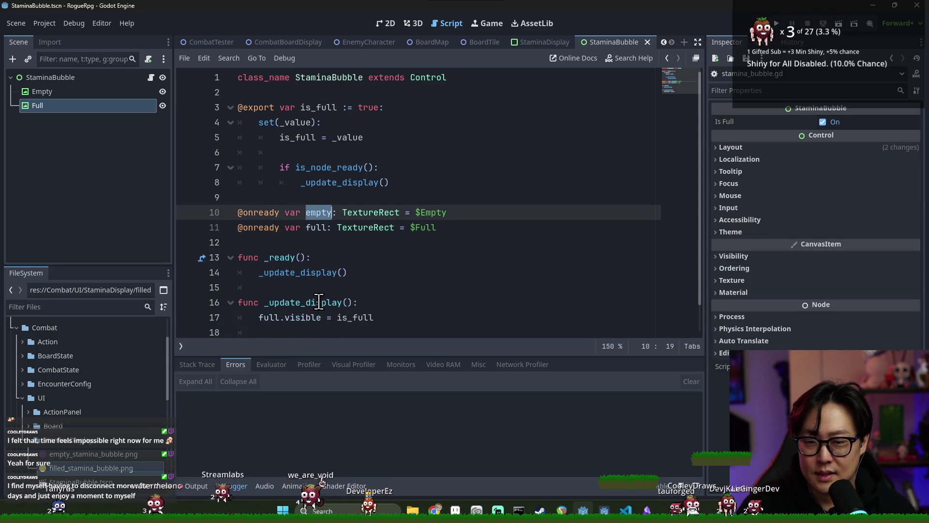
pyautogui.scroll(-1, 290, 266)
pyautogui.click(283, 300)
pyautogui.write('visible = ! ')
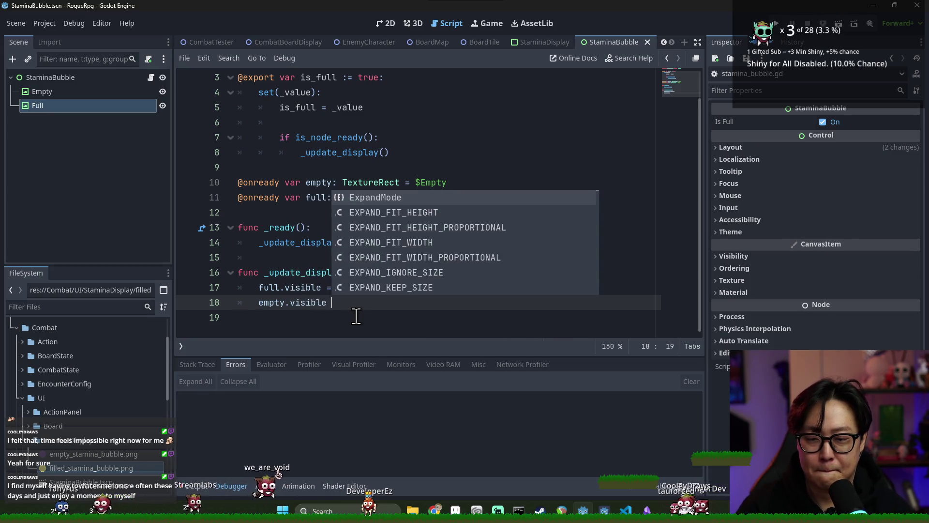
pyautogui.write('ll')
pyautogui.click(305, 197)
pyautogui.scroll(1, 297, 149)
pyautogui.click(240, 82)
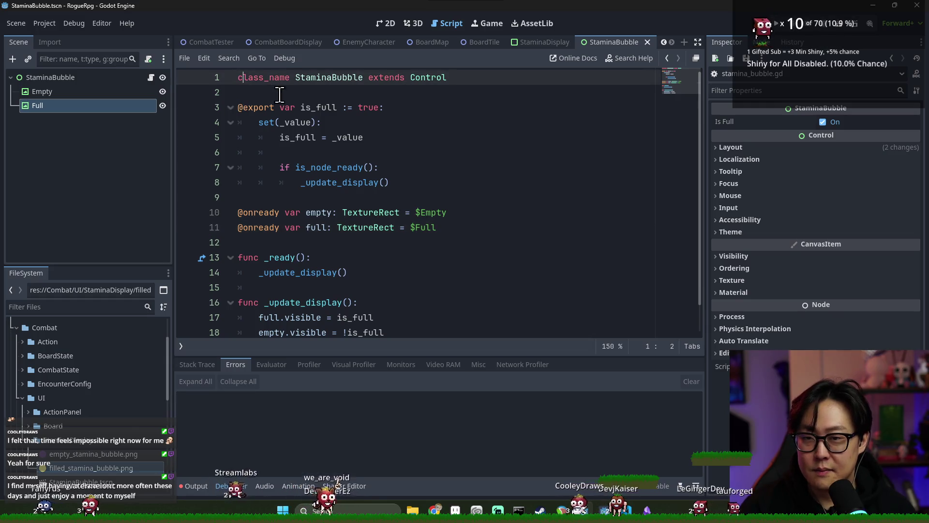
pyautogui.press('Home')
pyautogui.press('Return')
pyautogui.press('Up')
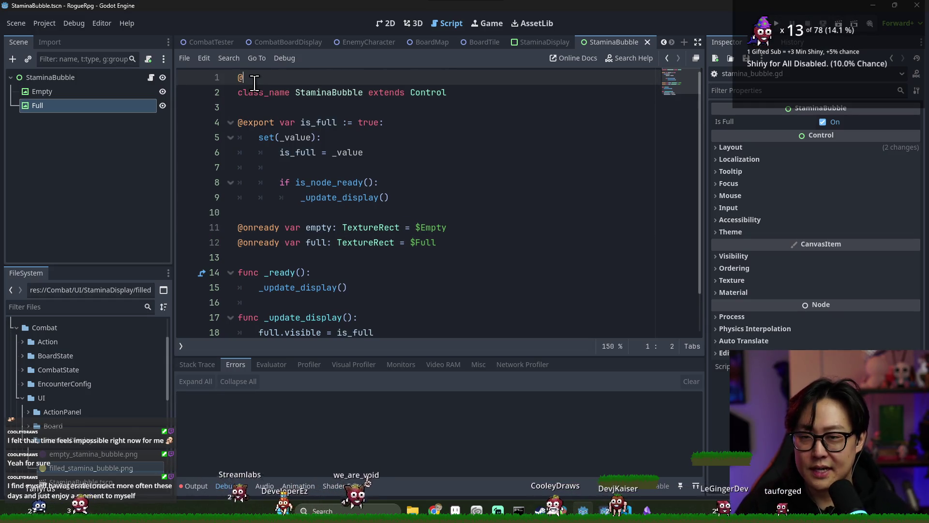
pyautogui.write('to')
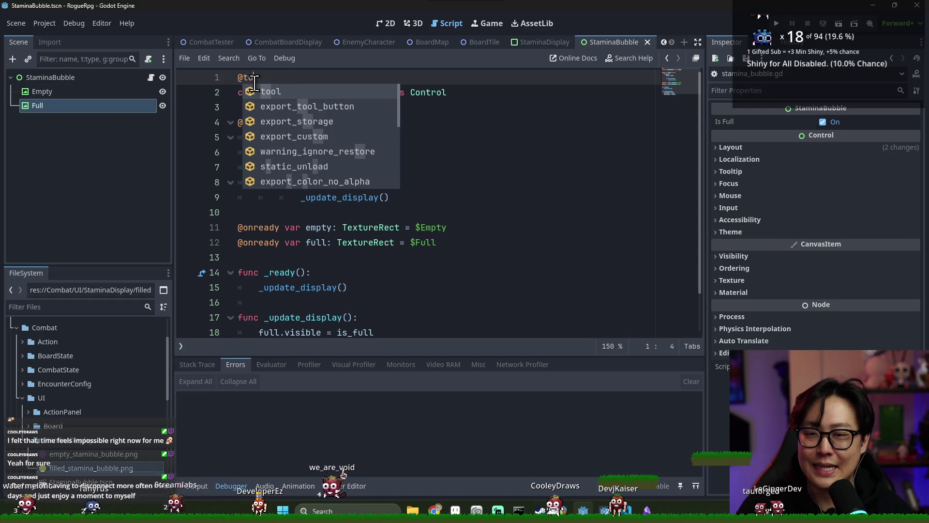
pyautogui.write('ol')
pyautogui.hotkey('ctrl', 's')
pyautogui.click(385, 24)
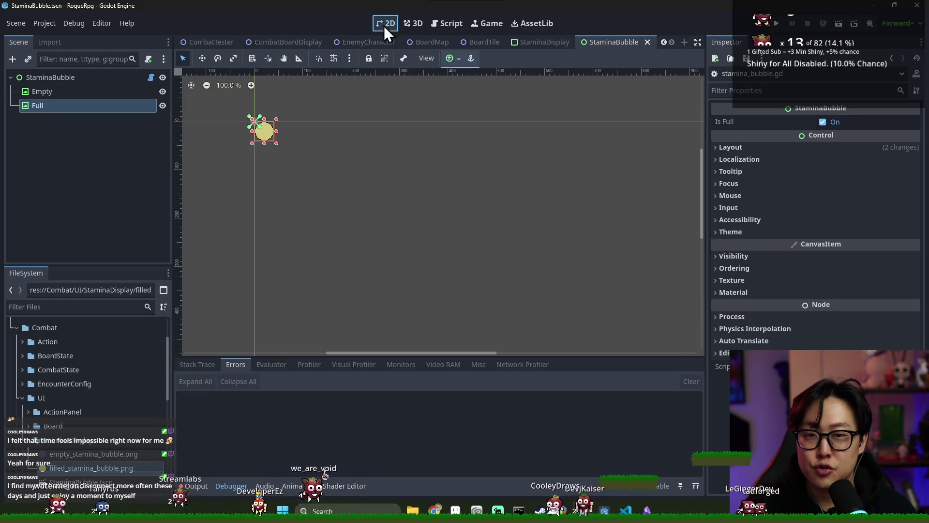
# Step: Select StaminaBubble and reload the current project
pyautogui.click(51, 78)
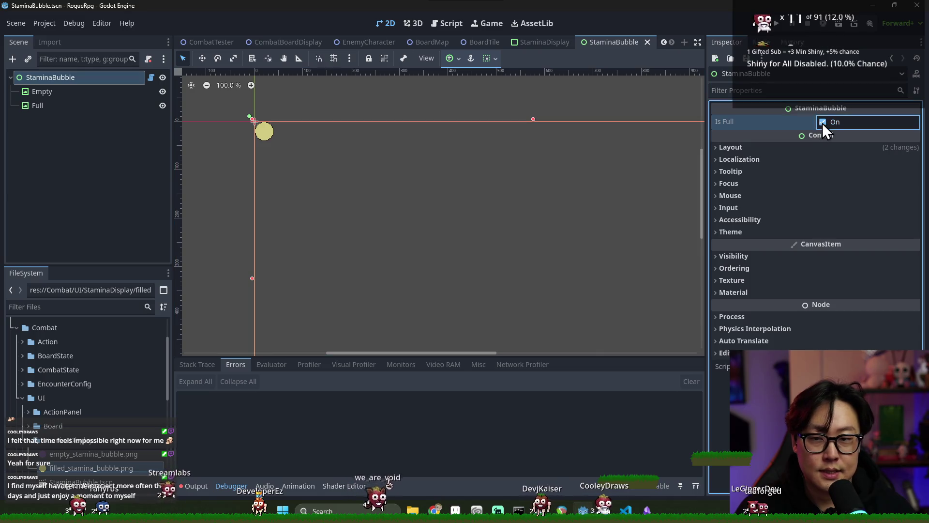
pyautogui.click(48, 24)
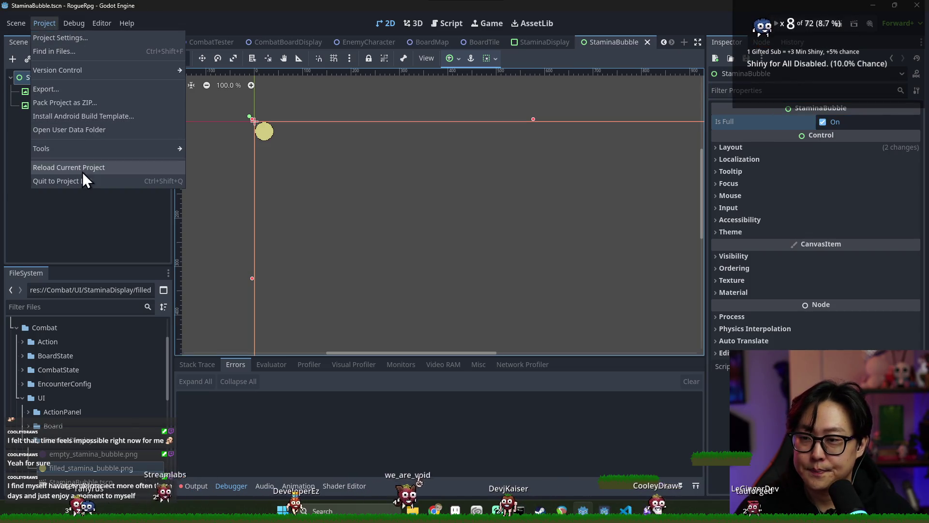
pyautogui.click(83, 169)
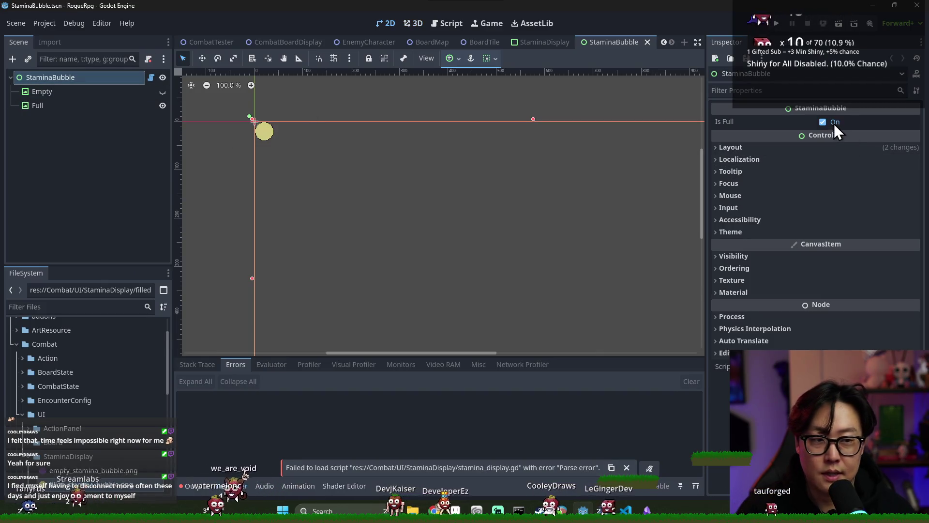
# Step: Toggle Is Full off and back on to confirm the bubble switches colour, then save
pyautogui.click(828, 123)
pyautogui.click(829, 124)
pyautogui.hotkey('ctrl', 's')
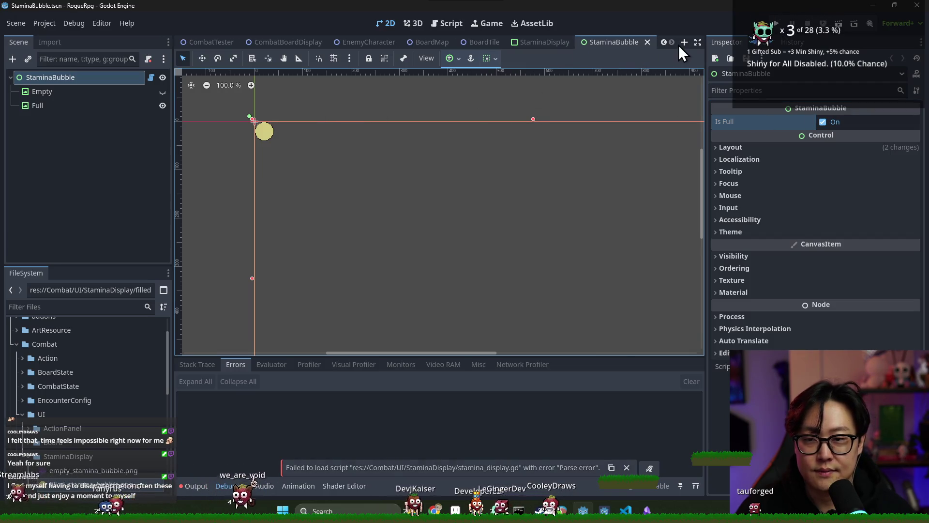
pyautogui.click(54, 82)
pyautogui.scroll(-5, 347, 172)
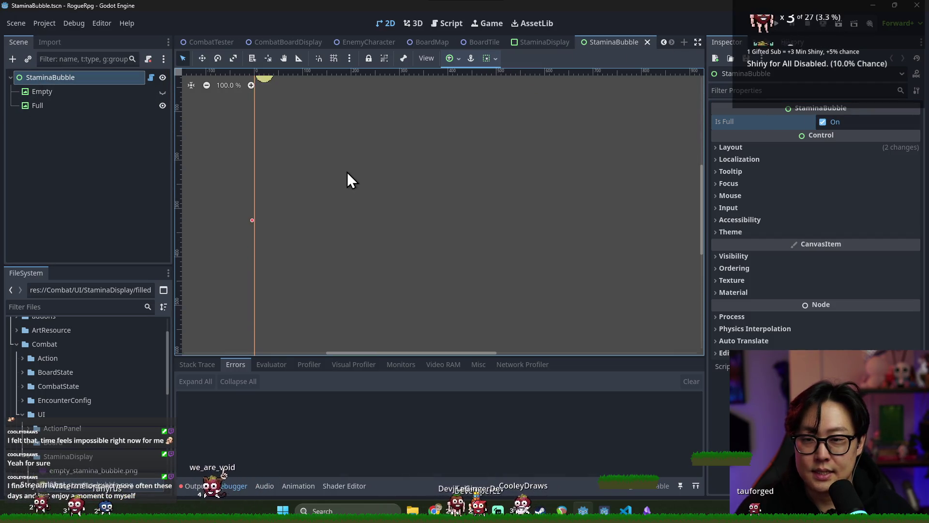
pyautogui.scroll(3, 532, 126)
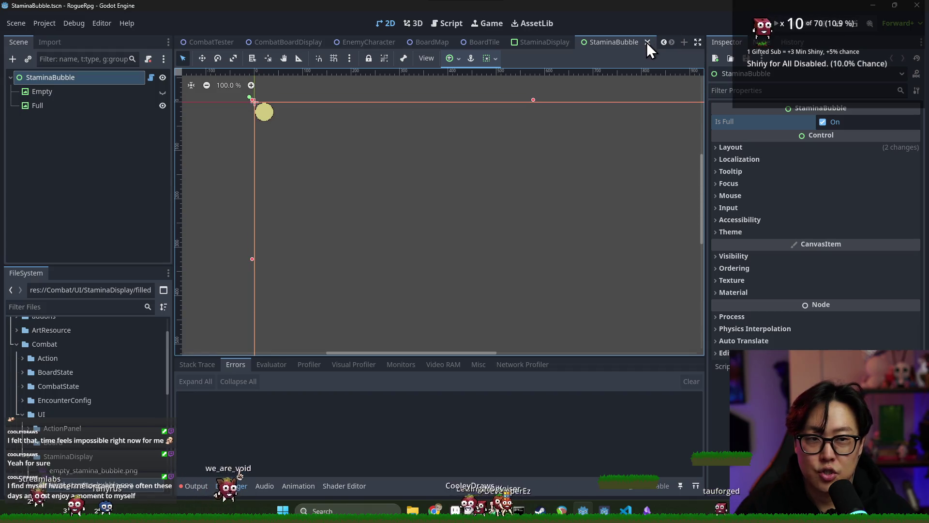
pyautogui.click(42, 92)
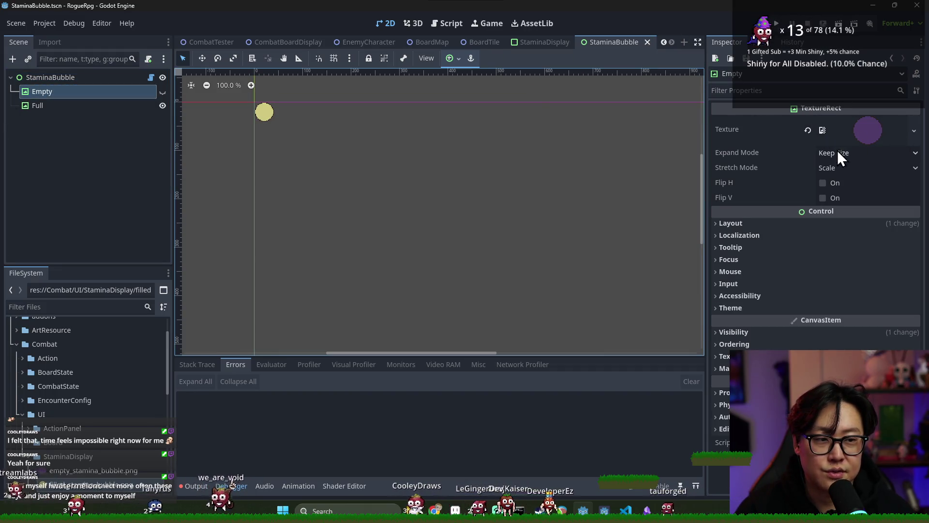
# Step: Set Stretch Mode to Keep on both the Empty and Full textures and save
pyautogui.click(843, 169)
pyautogui.click(840, 210)
pyautogui.click(118, 106)
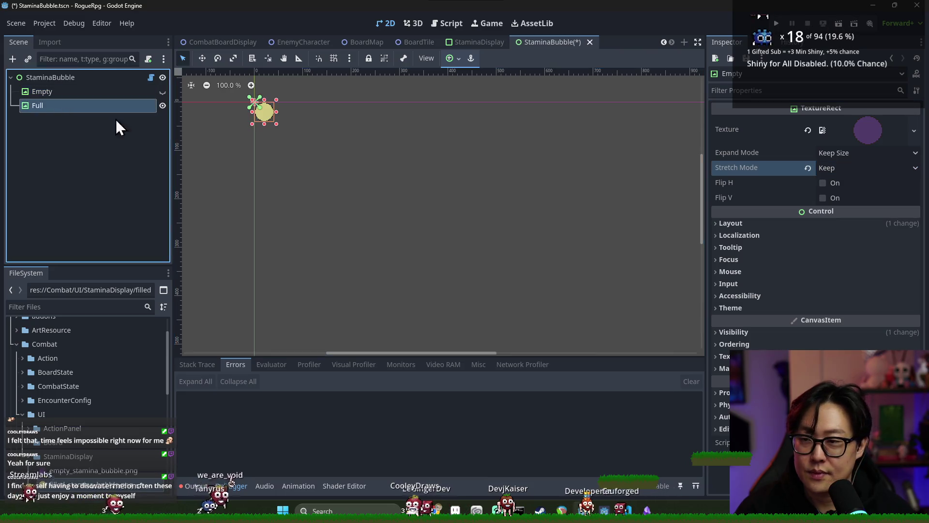
pyautogui.click(842, 169)
pyautogui.click(849, 211)
pyautogui.hotkey('ctrl', 's')
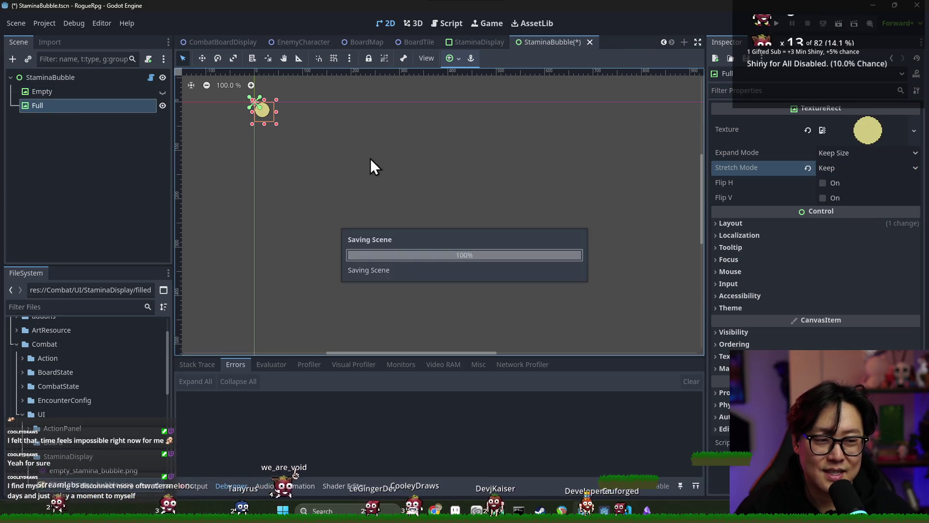
# Step: Change Empty's Stretch Mode to Keep Aspect and save, leaving Expand Mode at Keep Size
pyautogui.click(846, 168)
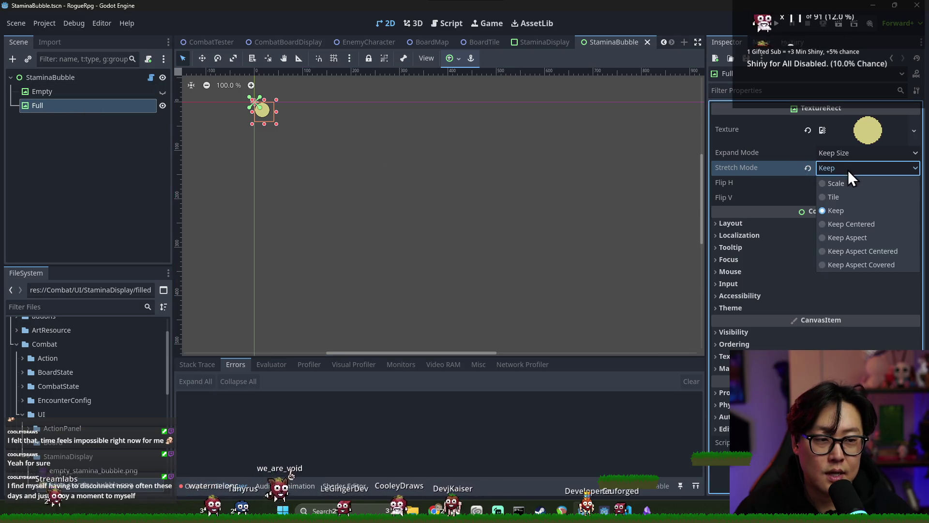
pyautogui.press('Escape')
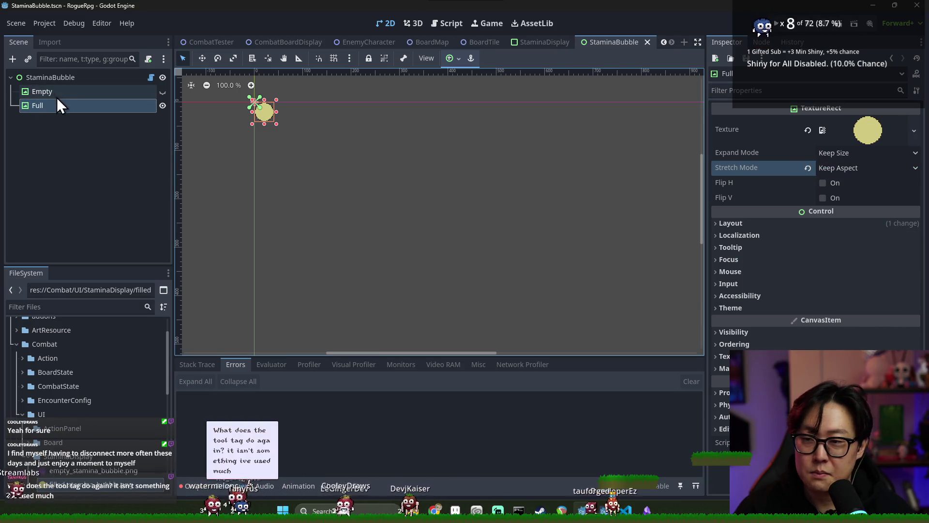
pyautogui.click(53, 93)
pyautogui.click(845, 167)
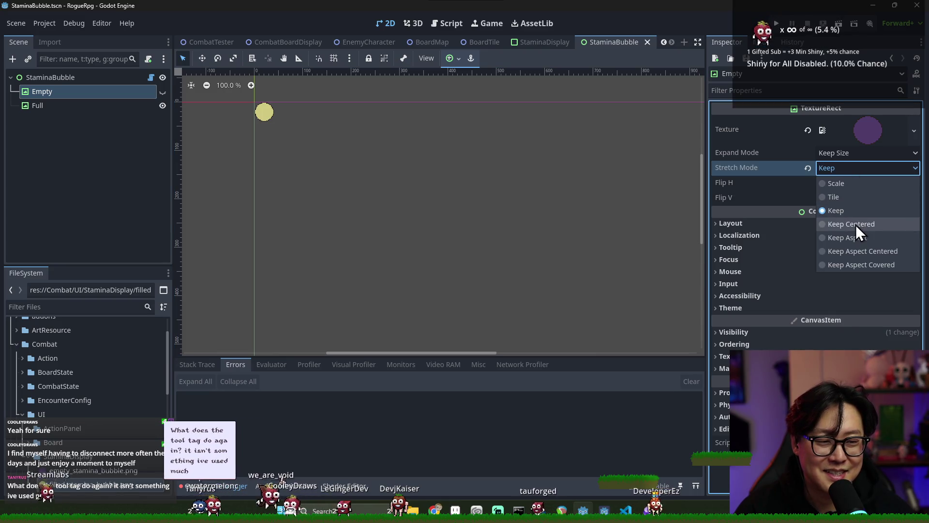
pyautogui.click(864, 237)
pyautogui.hotkey('ctrl', 's')
pyautogui.click(832, 153)
pyautogui.click(832, 153)
pyautogui.click(730, 223)
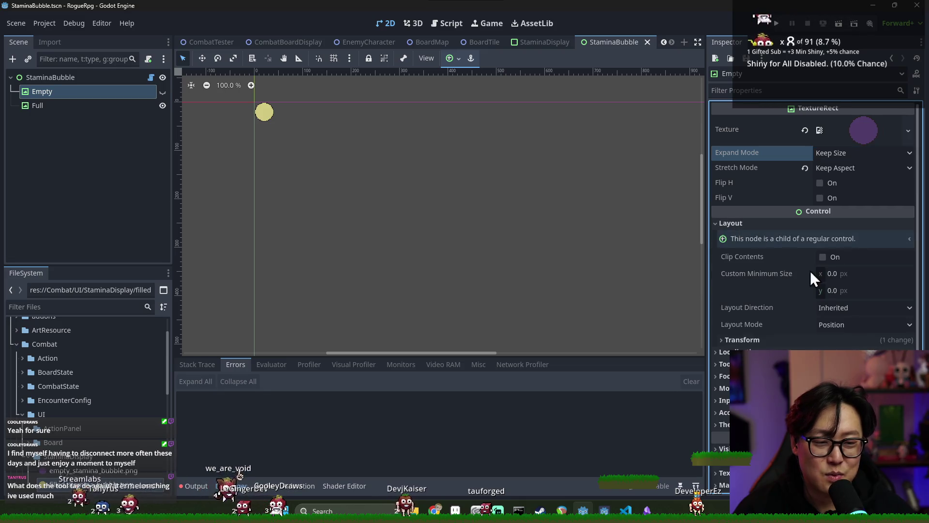
# Step: Set the Empty image's Layout Mode to Anchors with a full-rect preset and save
pyautogui.click(846, 325)
pyautogui.click(845, 338)
pyautogui.click(841, 341)
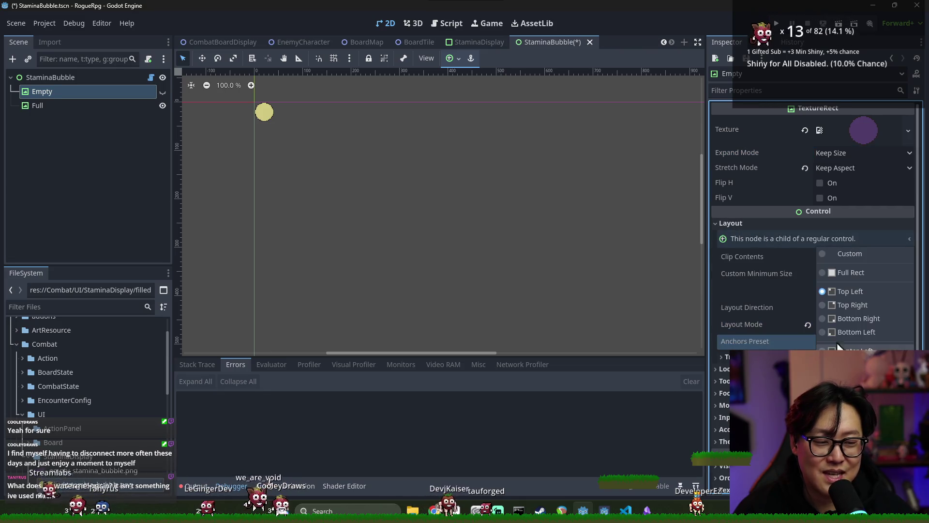
pyautogui.click(835, 272)
pyautogui.hotkey('ctrl', 's')
# Step: Give the Full image the same Anchors layout and full-rect preset, and save
pyautogui.click(62, 106)
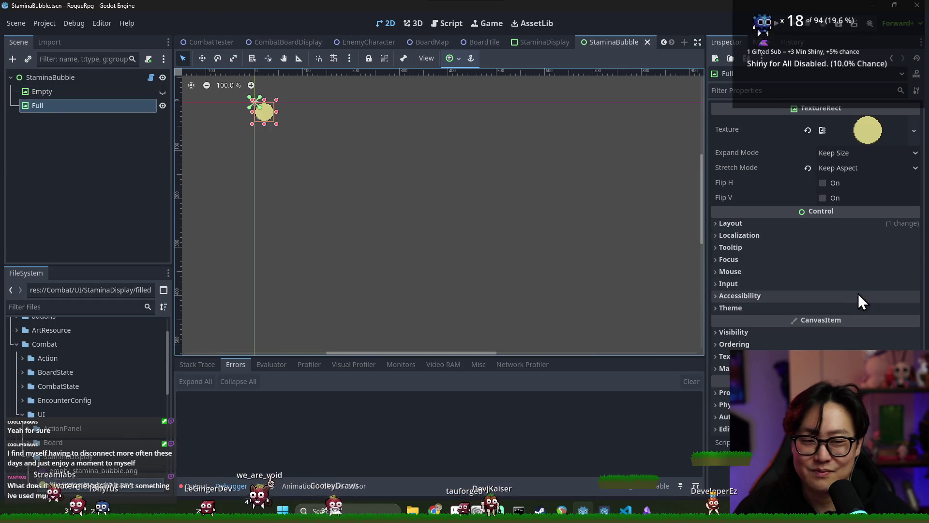
pyautogui.click(730, 223)
pyautogui.click(864, 324)
pyautogui.click(863, 338)
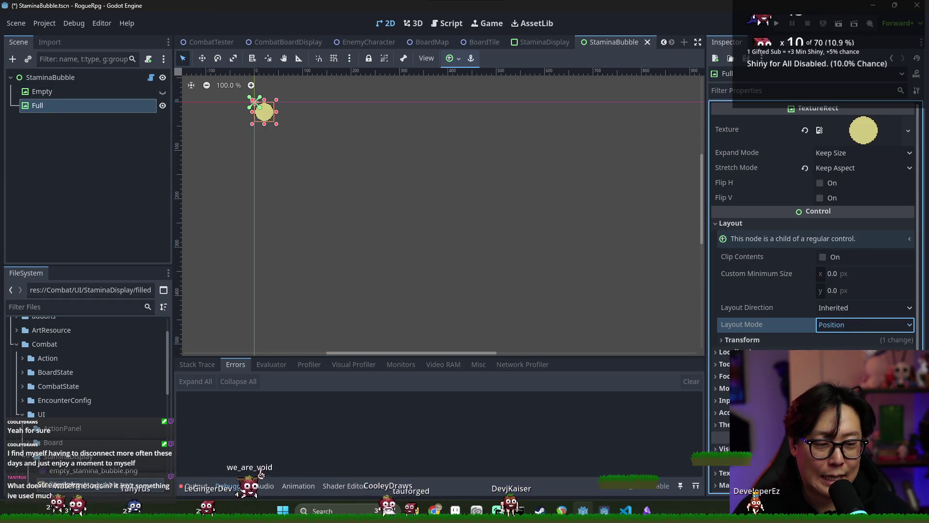
pyautogui.click(851, 341)
pyautogui.click(850, 273)
pyautogui.hotkey('ctrl', 's')
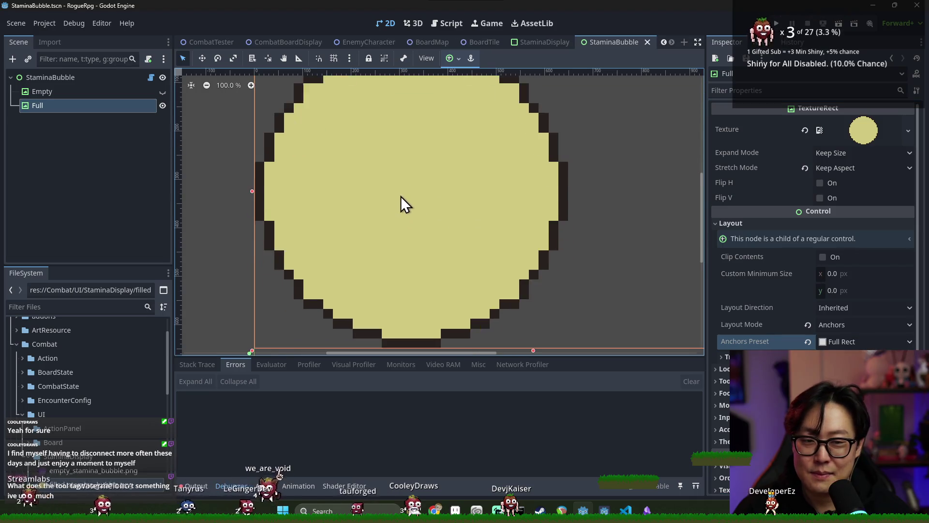
pyautogui.scroll(-5, 415, 223)
pyautogui.scroll(2, 415, 219)
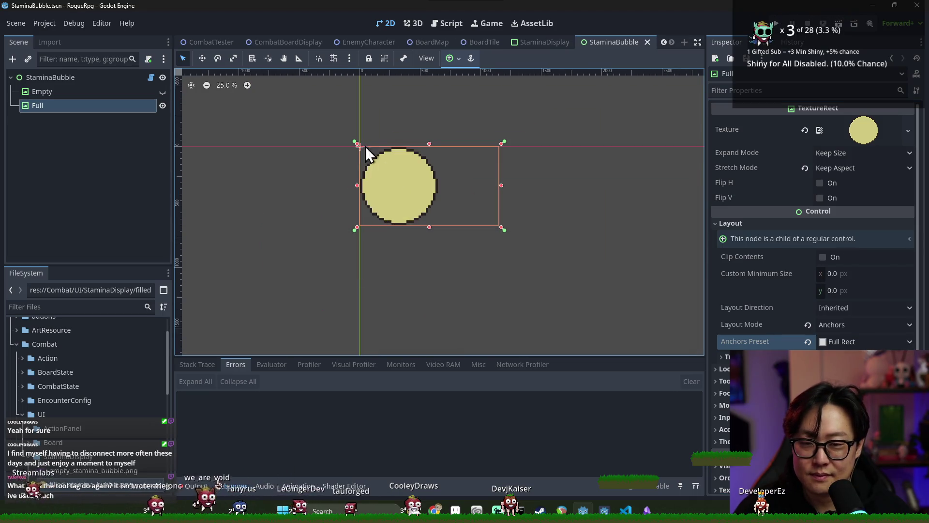
# Step: Change both images' Anchors Preset to Center, save, and close the StaminaBubble scene
pyautogui.click(850, 339)
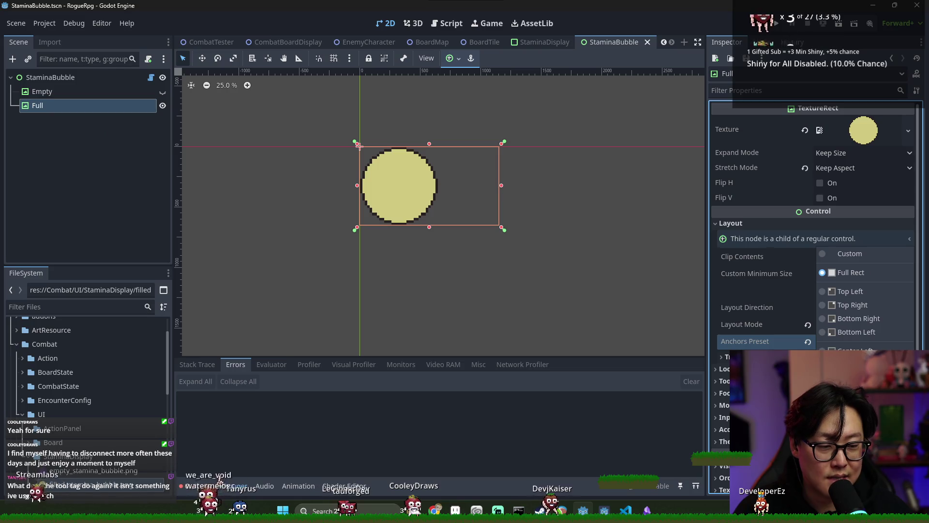
pyautogui.click(851, 399)
pyautogui.click(42, 91)
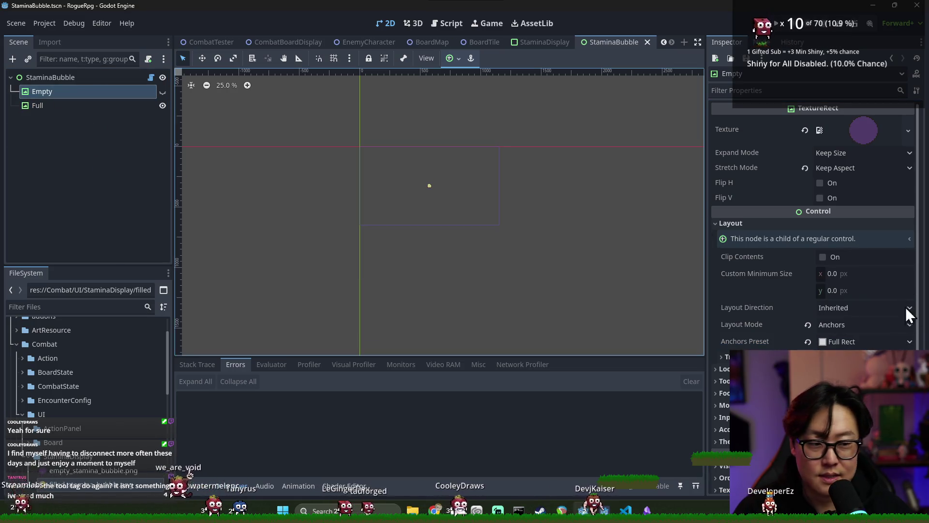
pyautogui.click(861, 341)
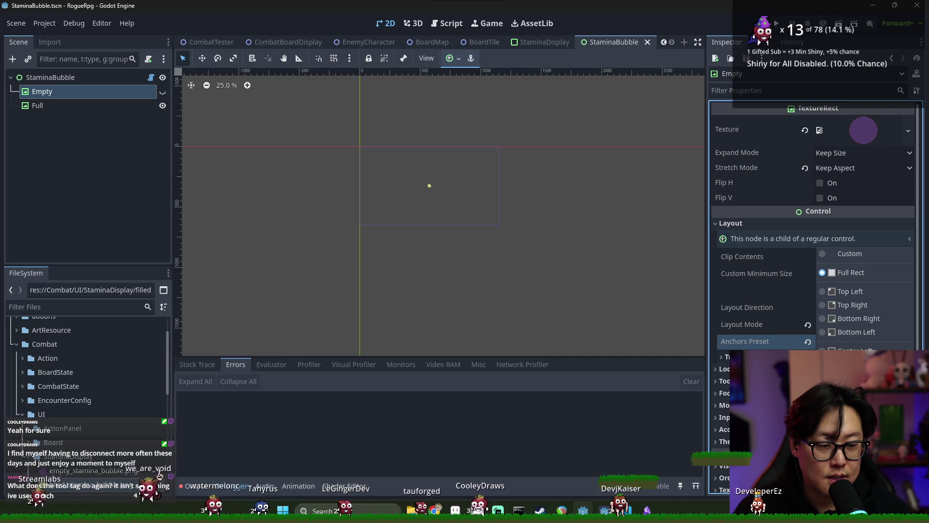
pyautogui.click(852, 401)
pyautogui.hotkey('ctrl', 's')
pyautogui.scroll(3, 431, 204)
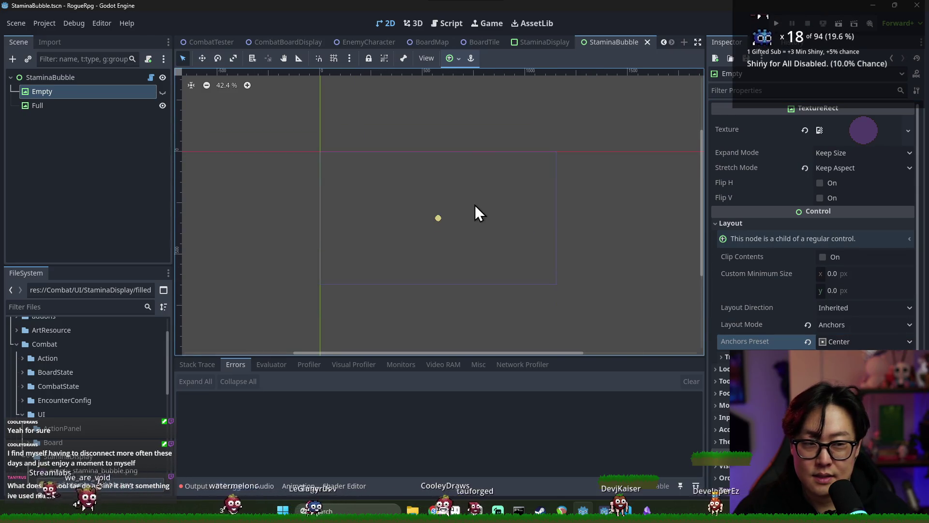
pyautogui.scroll(5, 485, 237)
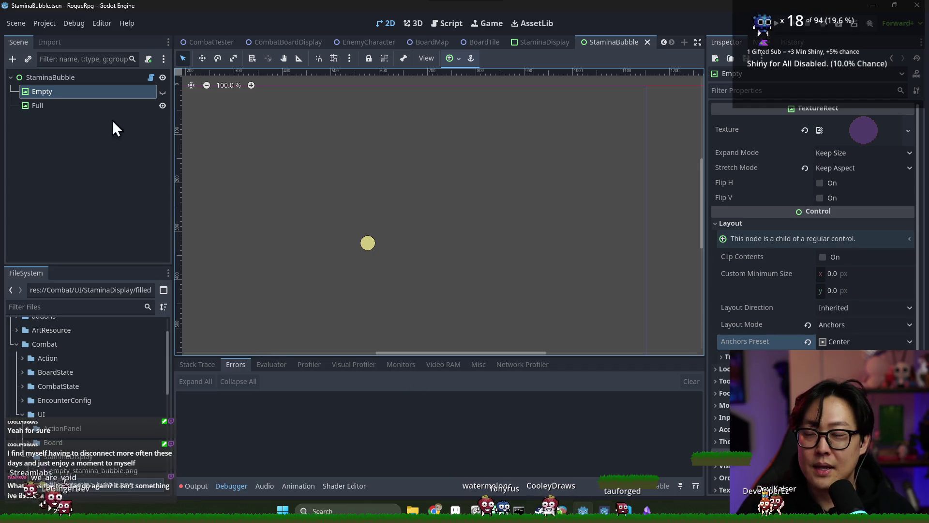
pyautogui.click(647, 42)
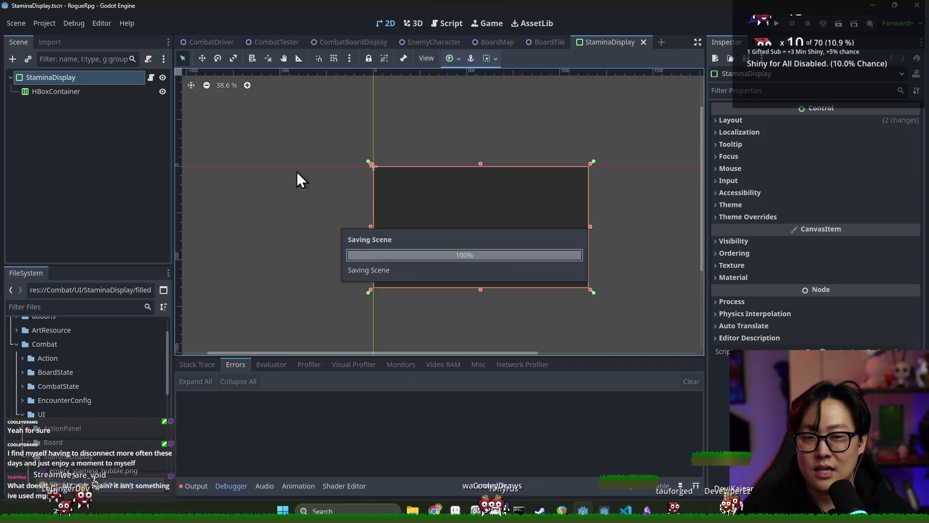
# Step: Replace the two texture preloads with a STAMINA_BUBBLE preload of StaminaBubble.tscn on line 6
pyautogui.click(84, 92)
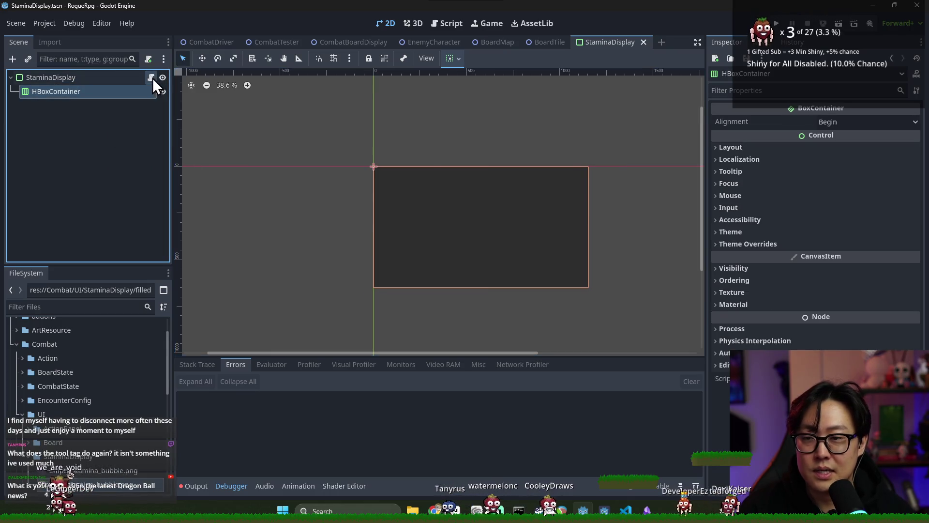
pyautogui.click(153, 77)
pyautogui.moveTo(332, 152)
pyautogui.mouseDown()
pyautogui.moveTo(484, 167)
pyautogui.moveTo(385, 173)
pyautogui.mouseUp()
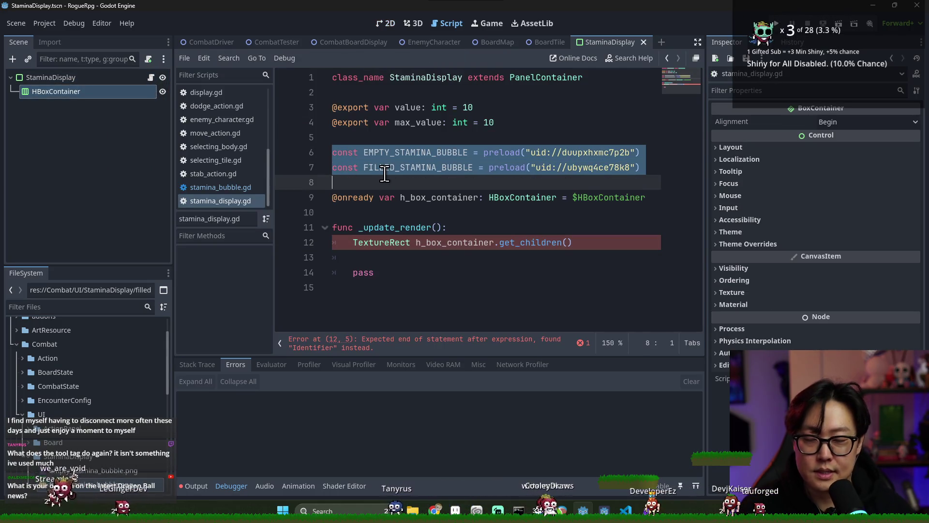
pyautogui.press('BackSpace')
pyautogui.scroll(-5, 99, 445)
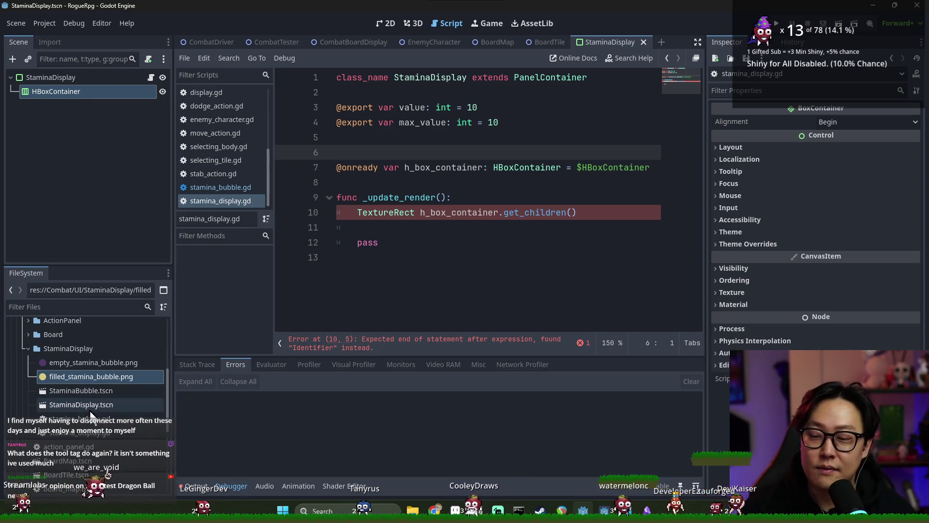
pyautogui.moveTo(100, 391)
pyautogui.mouseDown()
pyautogui.moveTo(412, 172)
pyautogui.moveTo(381, 150)
pyautogui.mouseUp()
pyautogui.doubleClick(404, 153)
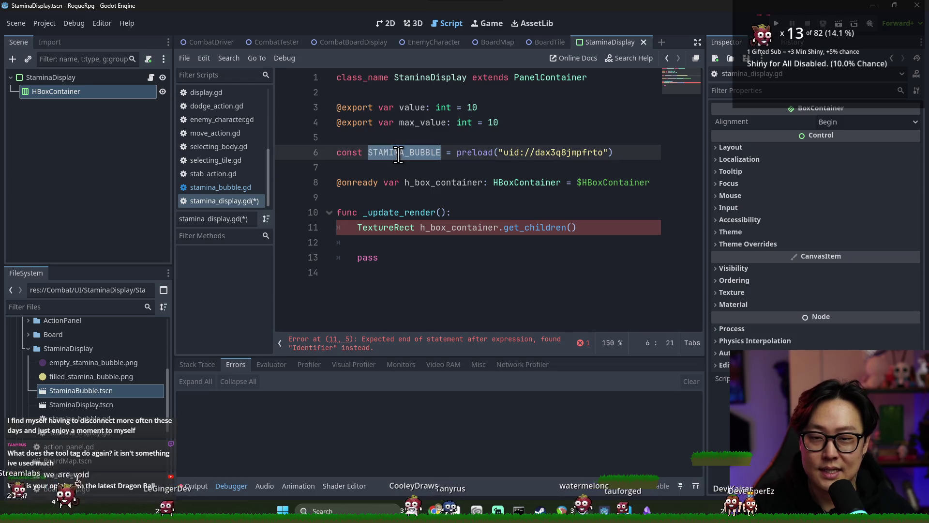
# Step: Delete the broken TextureRect statement, leave pass in its place, and save
pyautogui.click(384, 243)
pyautogui.hotkey('shift', 'Up')
pyautogui.press('BackSpace')
pyautogui.hotkey('ctrl', 's')
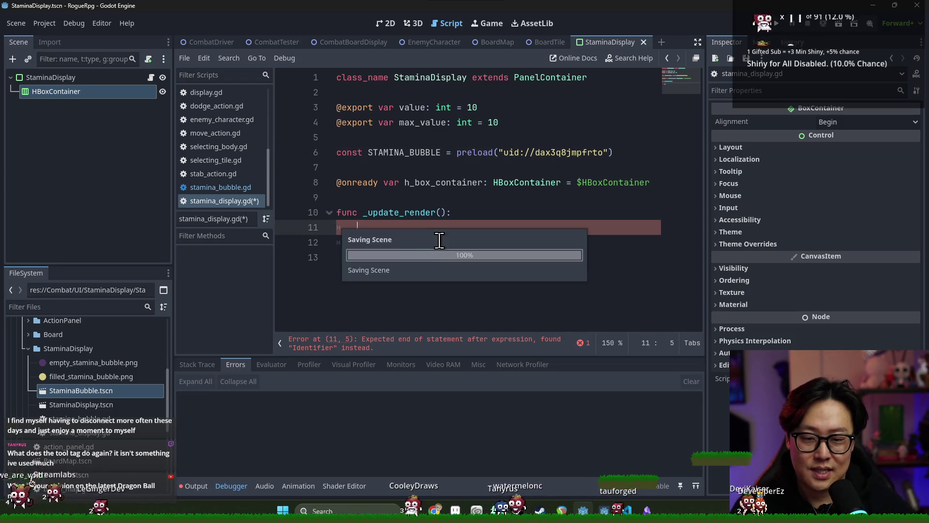
pyautogui.write('\\')
pyautogui.press('BackSpace')
pyautogui.write('pass')
# Step: Reference STAMINA_BUBBLE on a new line in _update_render, then go back to 2D
pyautogui.click(466, 212)
pyautogui.press('Return')
pyautogui.write('STAMINA_BUBBLE')
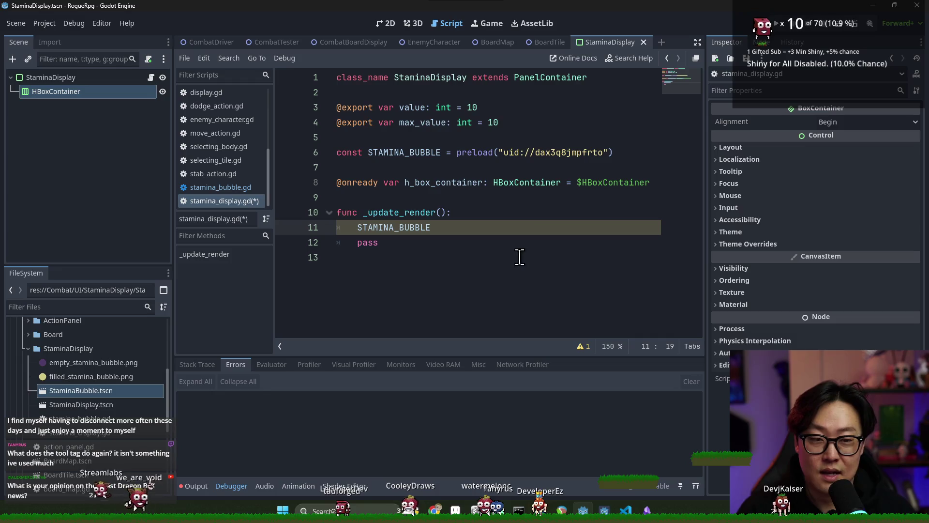
pyautogui.click(465, 125)
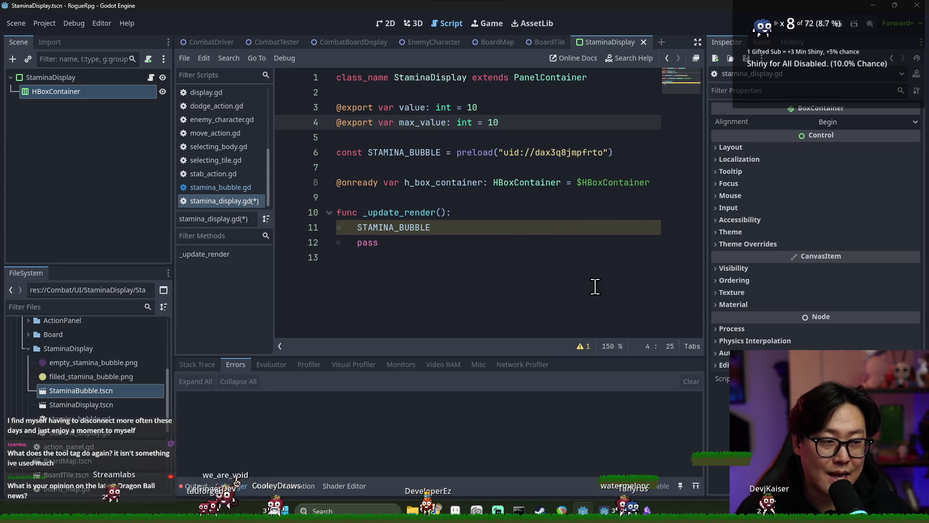
pyautogui.click(390, 24)
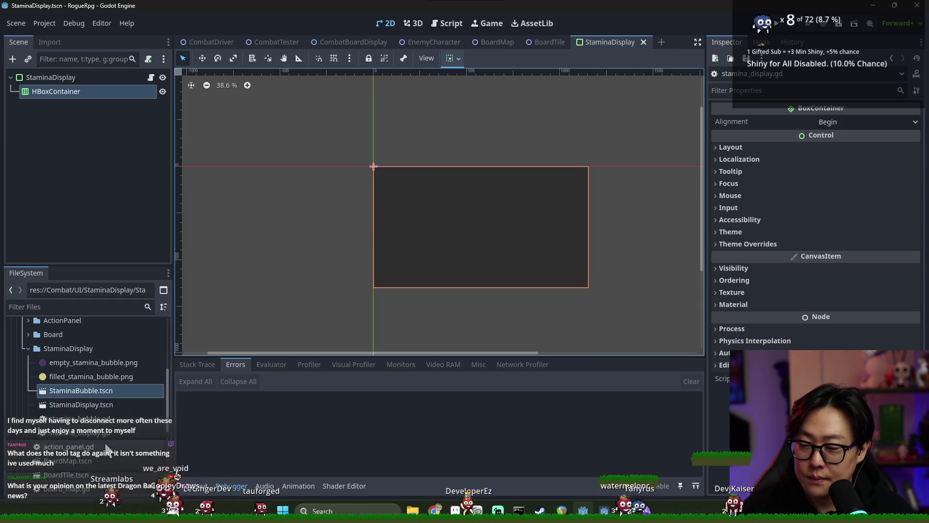
pyautogui.click(88, 403)
# Step: Open StaminaBubble.tscn and toggle the root's Is Full repeatedly to preview full and empty
pyautogui.click(82, 390)
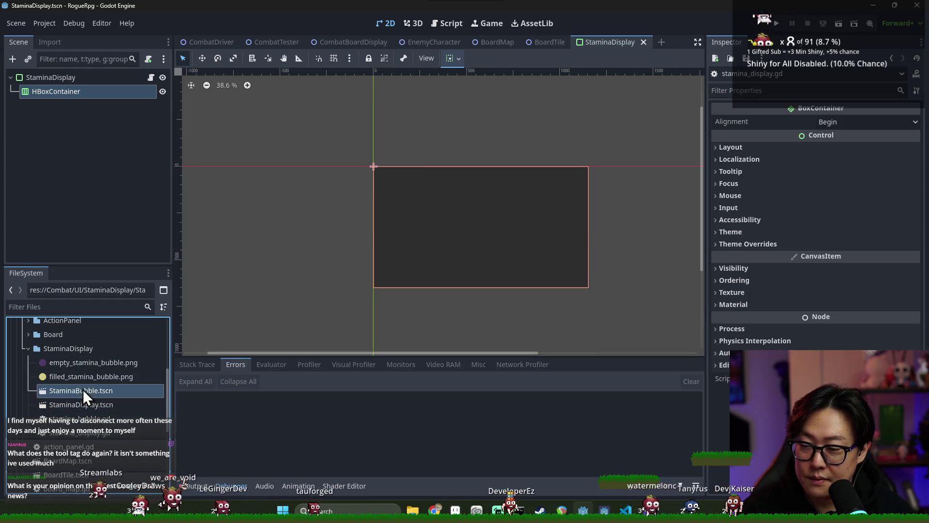
pyautogui.doubleClick(82, 390)
pyautogui.click(87, 77)
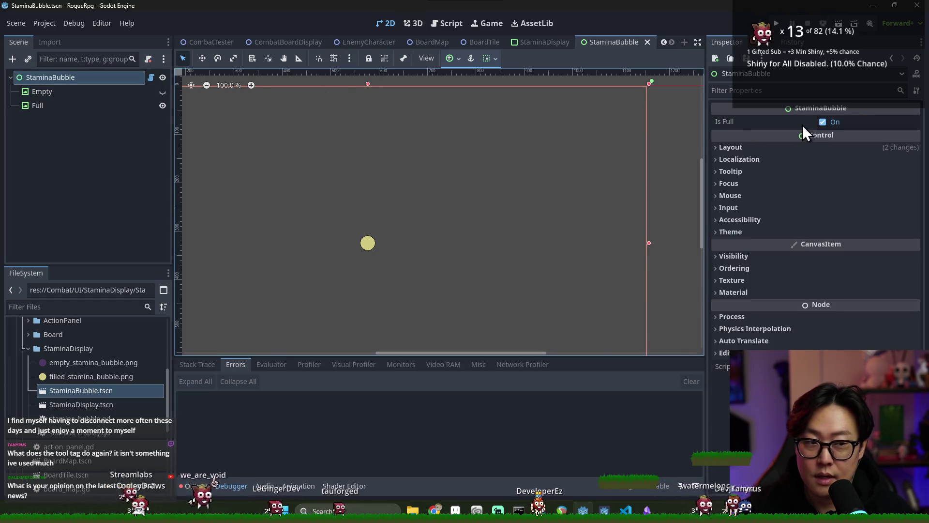
pyautogui.click(823, 122)
pyautogui.click(828, 124)
pyautogui.scroll(5, 381, 258)
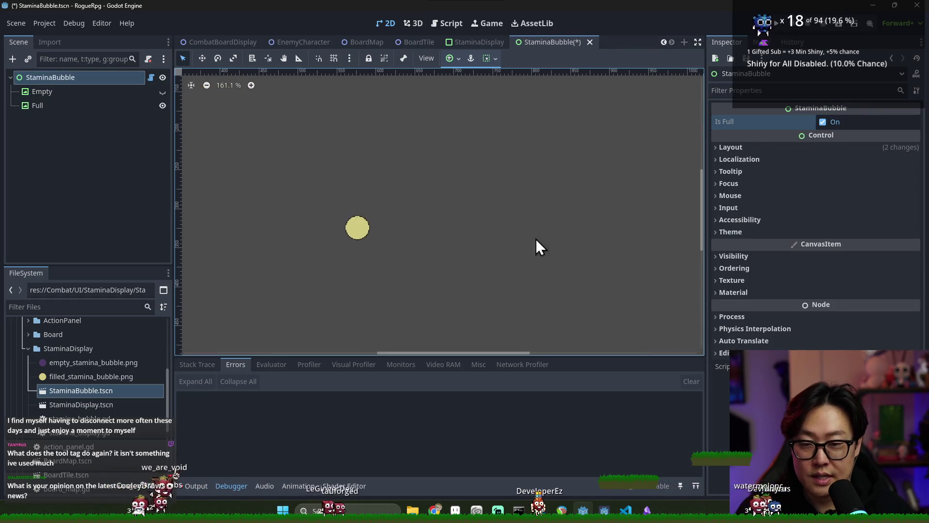
pyautogui.click(840, 123)
pyautogui.click(840, 123)
pyautogui.click(840, 123)
pyautogui.click(841, 123)
pyautogui.click(841, 123)
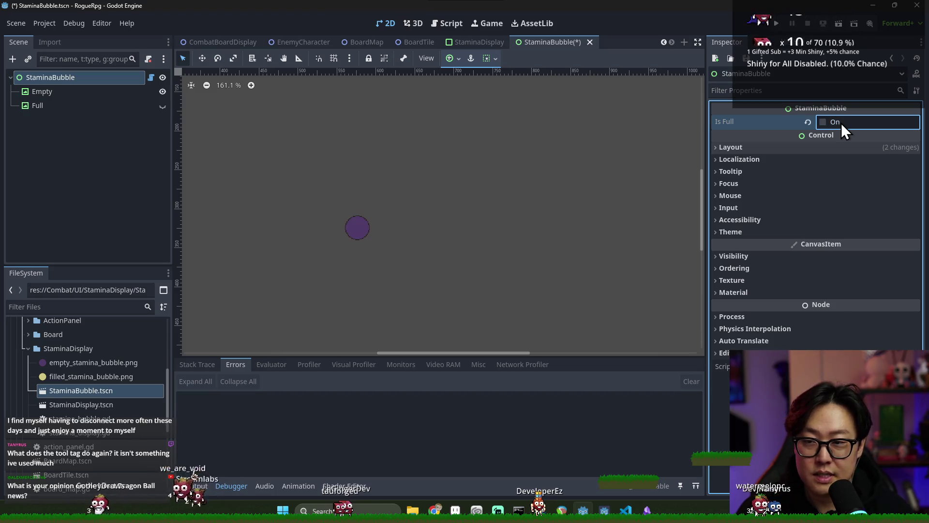
pyautogui.click(841, 122)
pyautogui.click(826, 123)
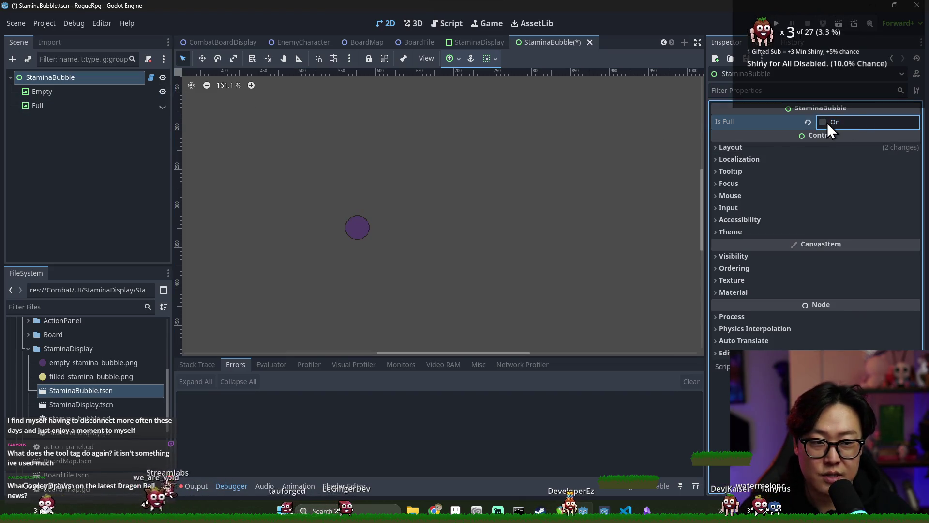
pyautogui.click(828, 123)
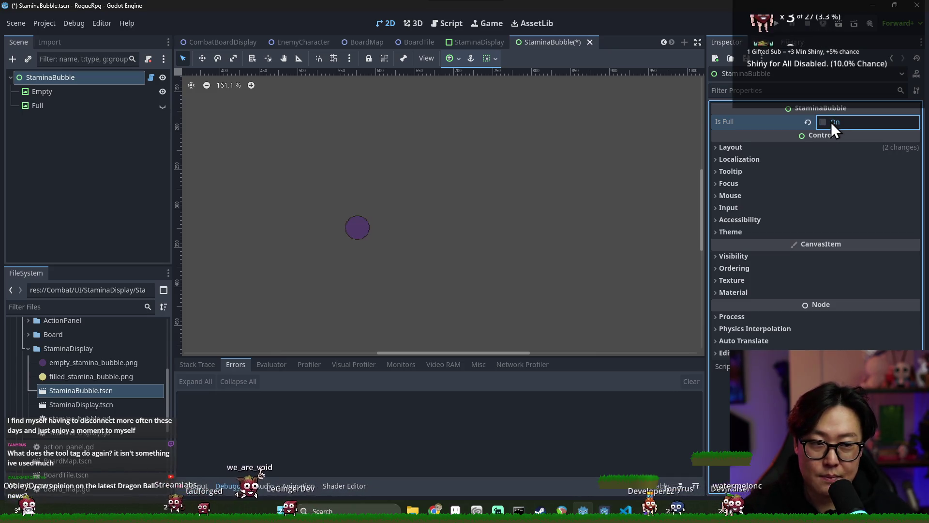
pyautogui.click(831, 122)
pyautogui.click(832, 122)
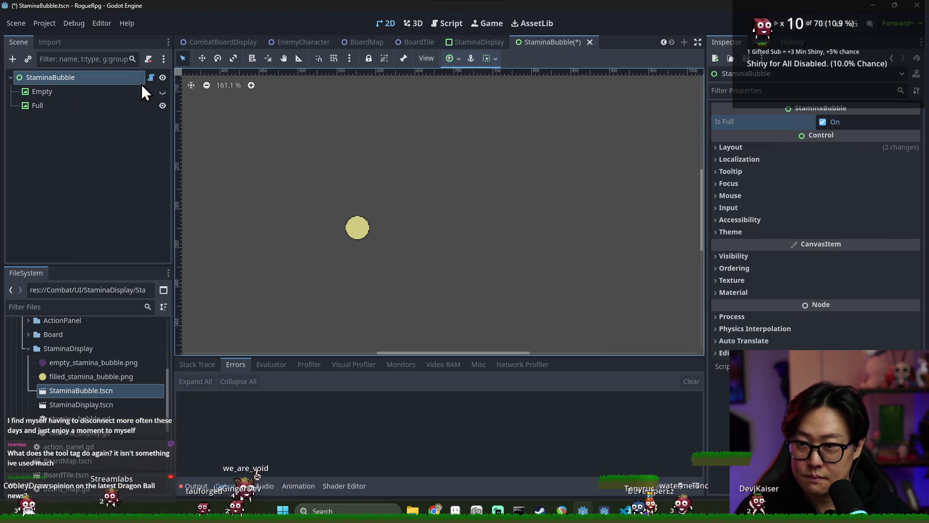
# Step: Check stamina_bubble.gd, then turn Is Full off, save, and close the bubble scene
pyautogui.click(150, 77)
pyautogui.scroll(-1, 354, 86)
pyautogui.scroll(1, 382, 114)
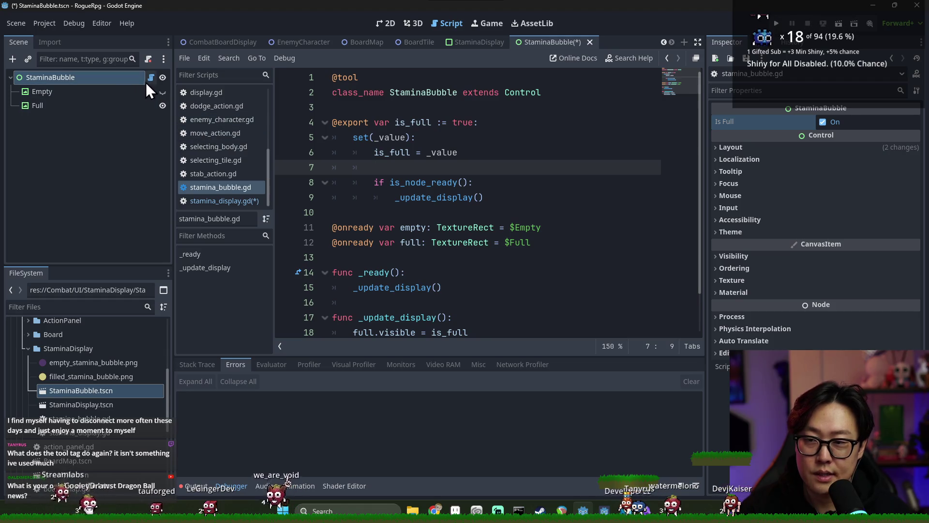
pyautogui.click(390, 25)
pyautogui.click(822, 122)
pyautogui.scroll(-3, 489, 184)
pyautogui.hotkey('ctrl', 's')
pyautogui.scroll(-2, 522, 131)
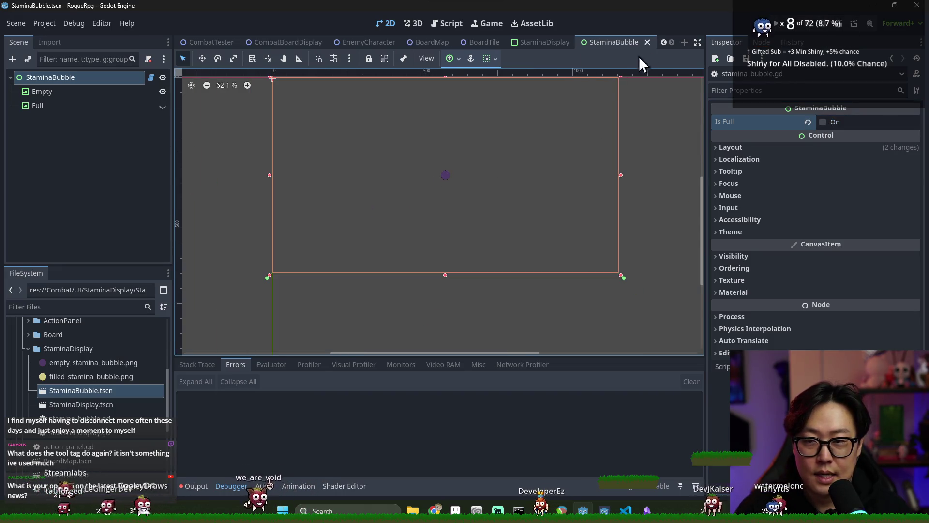
pyautogui.scroll(1, 364, 155)
pyautogui.scroll(1, 619, 76)
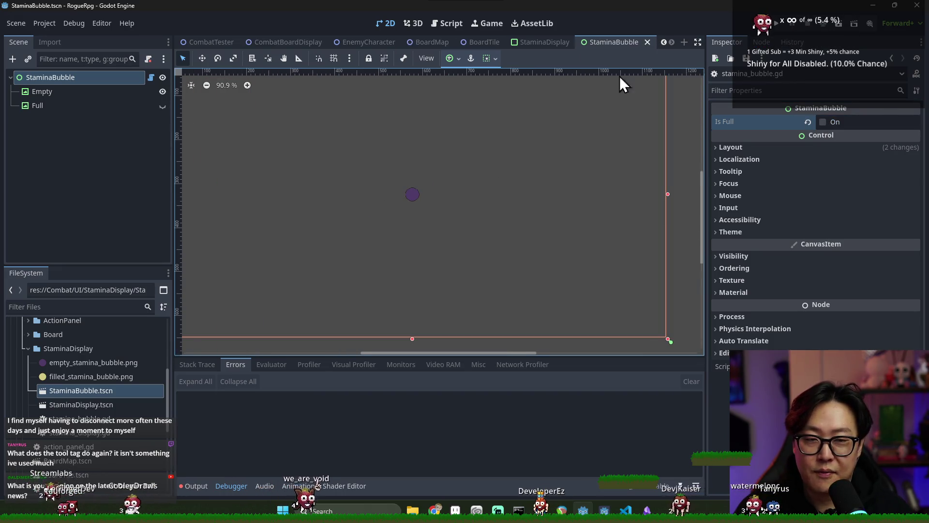
pyautogui.click(647, 42)
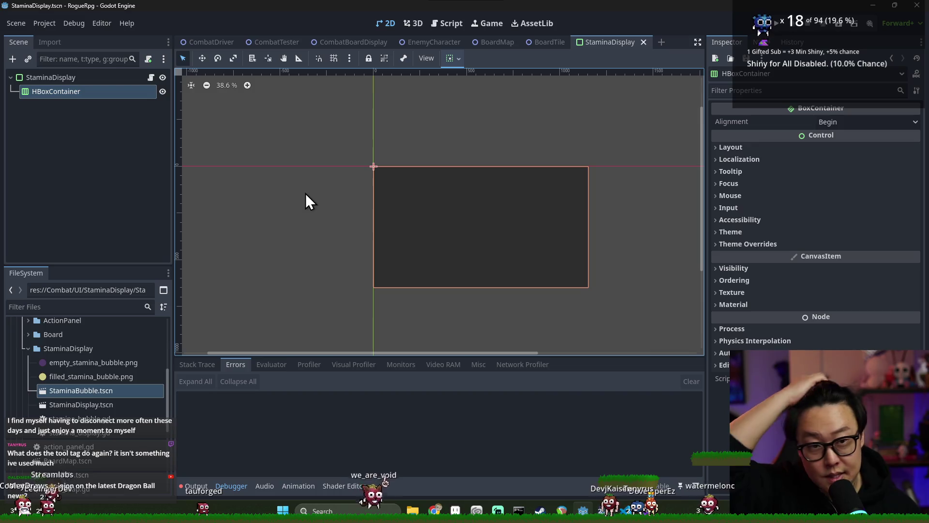
# Step: Inspect the StaminaDisplay root and its HBoxContainer, then open stamina_display.gd
pyautogui.click(66, 79)
pyautogui.click(95, 92)
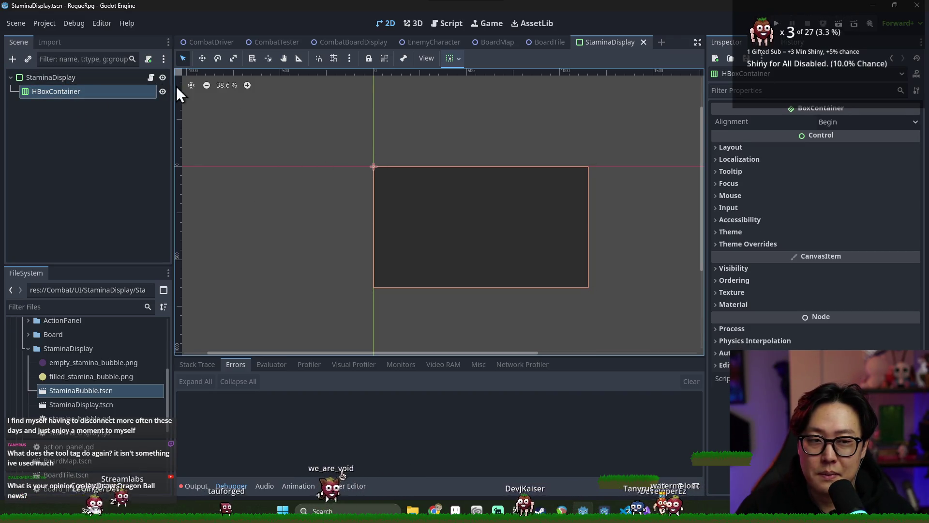
pyautogui.click(114, 80)
pyautogui.click(82, 90)
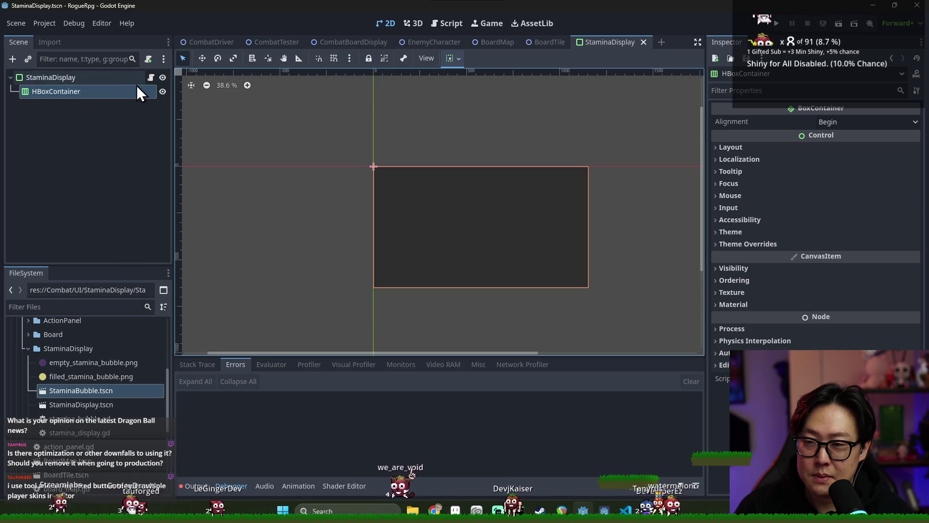
pyautogui.click(151, 77)
# Step: Replace STAMINA_BUBBLE on line 11 with h_box_container.get_children()
pyautogui.doubleClick(377, 226)
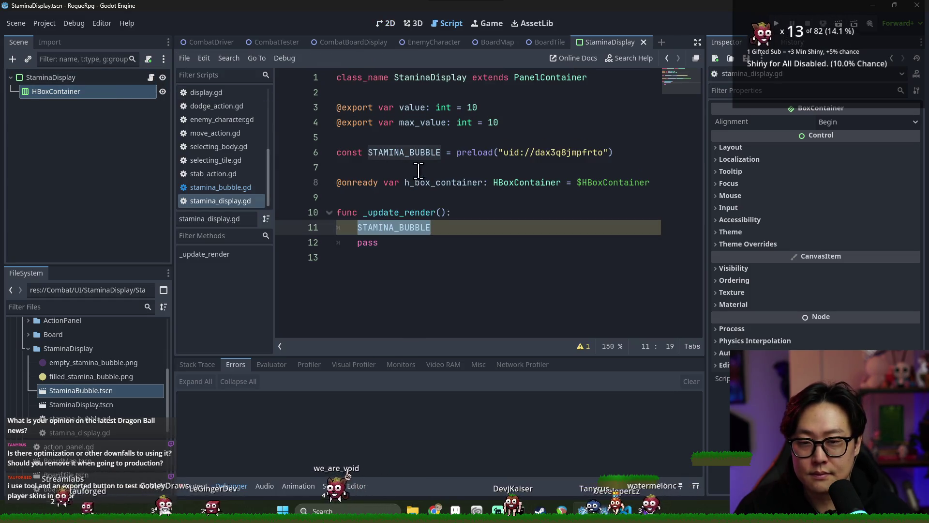
pyautogui.click(439, 177)
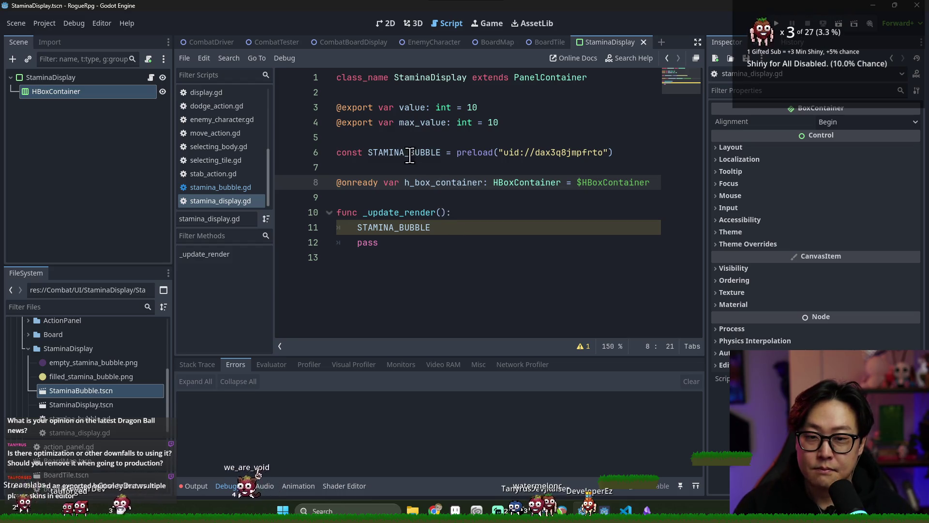
pyautogui.doubleClick(426, 228)
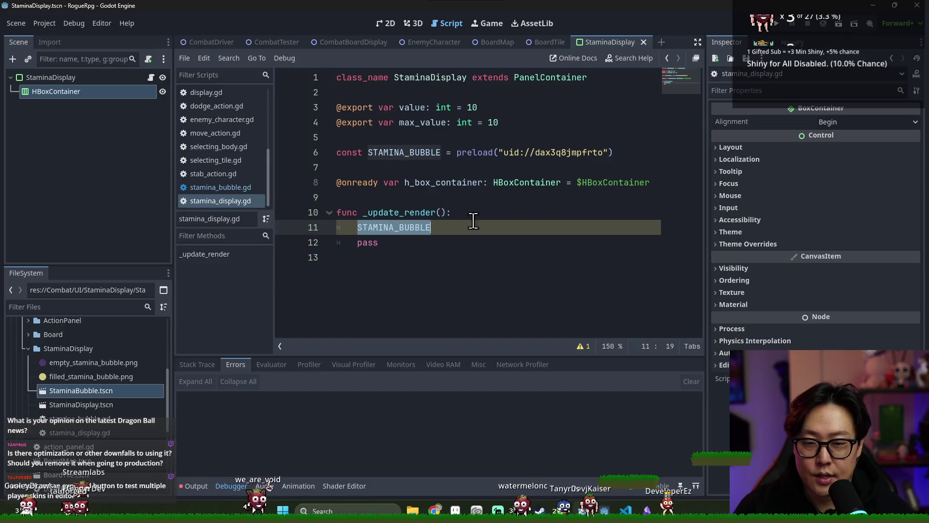
pyautogui.write('h_box_container.get_ch')
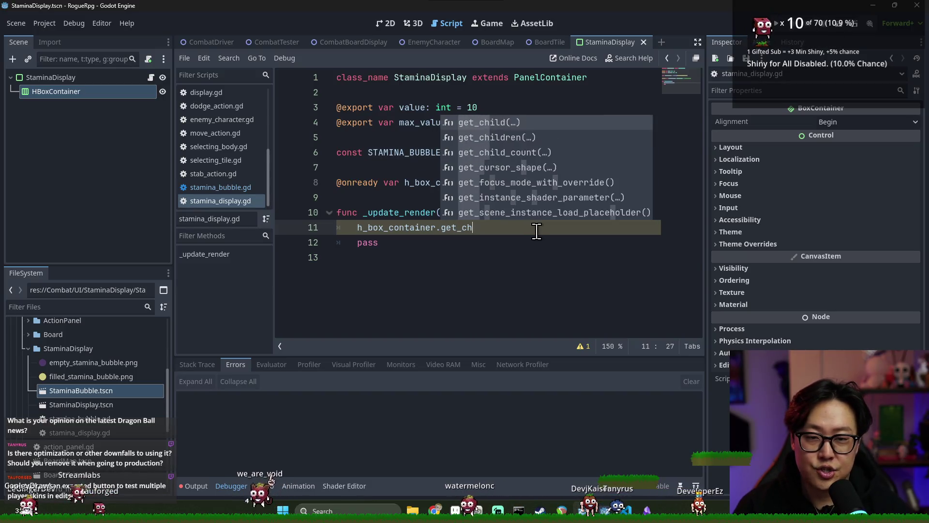
pyautogui.write('ildren')
pyautogui.press('Return')
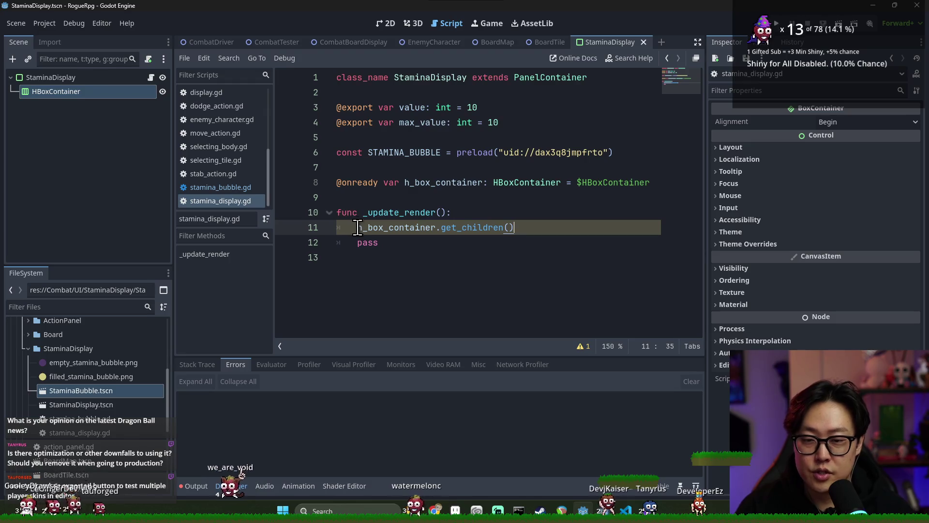
pyautogui.click(357, 227)
# Step: Peek at the preloaded StaminaBubble's script, then close the StaminaBubble scene
pyautogui.keyDown('ctrl'); pyautogui.click(488, 158); pyautogui.keyUp('ctrl')
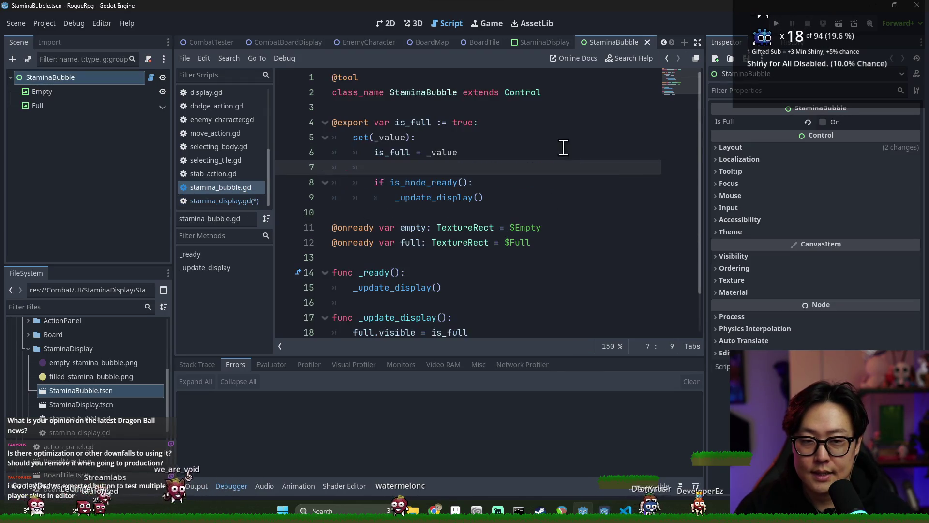
pyautogui.doubleClick(423, 92)
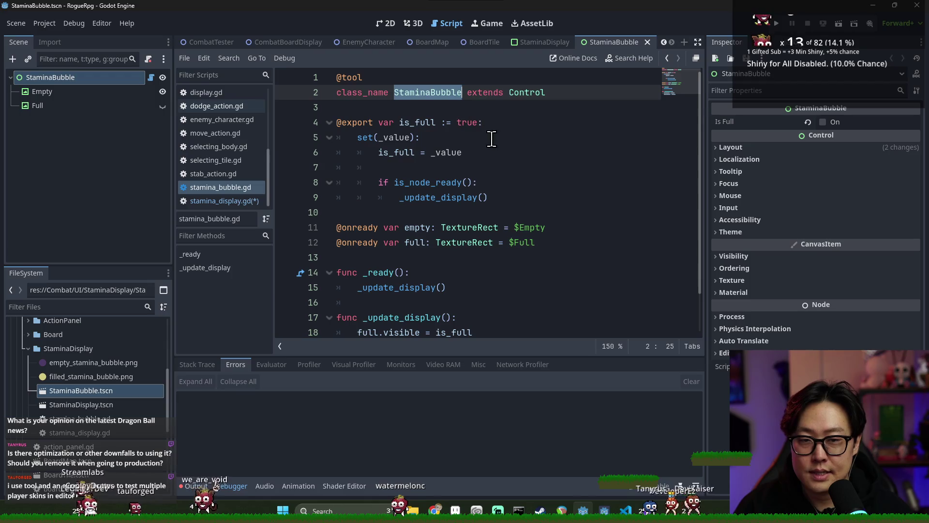
pyautogui.hotkey('alt', 'Left')
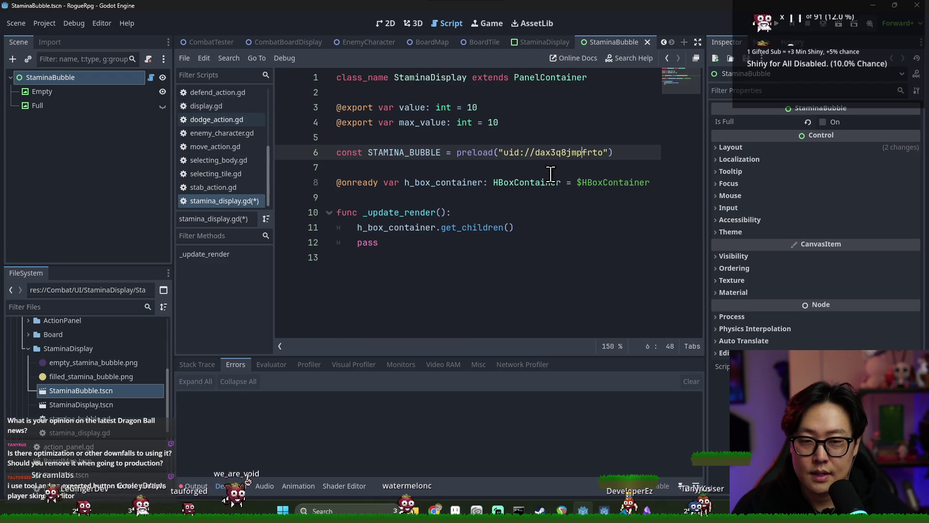
pyautogui.keyDown('ctrl'); pyautogui.click(551, 153); pyautogui.keyUp('ctrl')
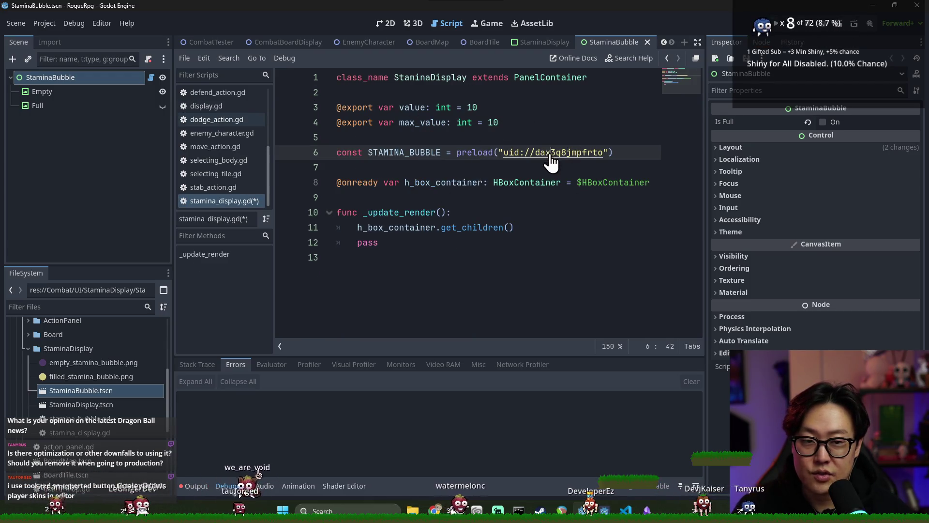
pyautogui.click(410, 153)
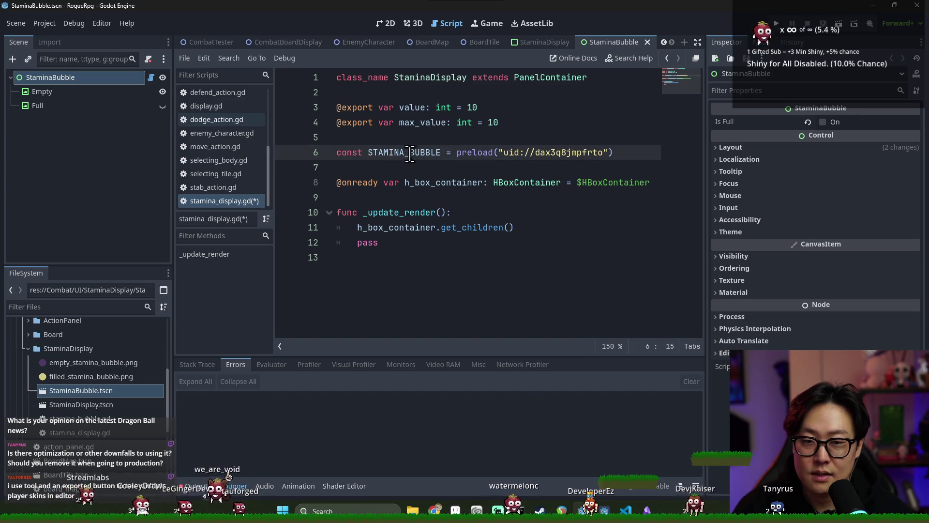
pyautogui.click(534, 159)
pyautogui.click(123, 393)
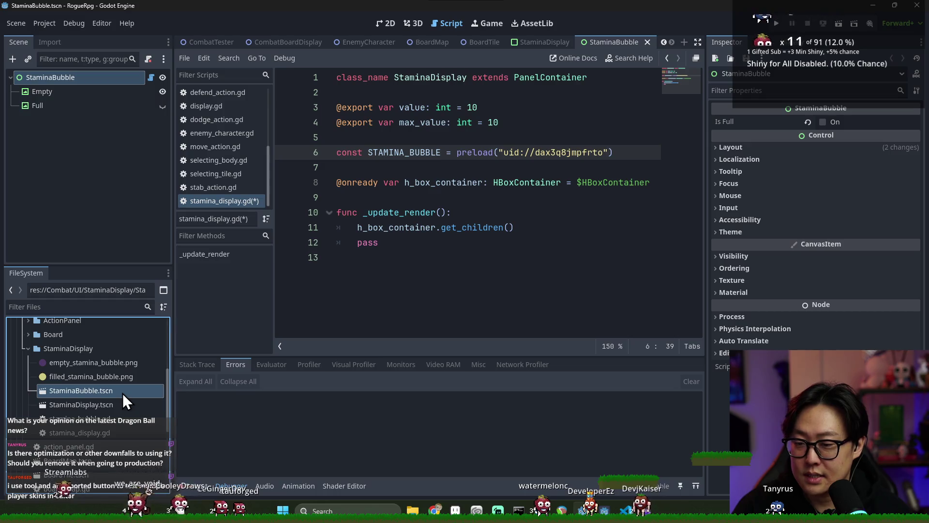
pyautogui.click(151, 77)
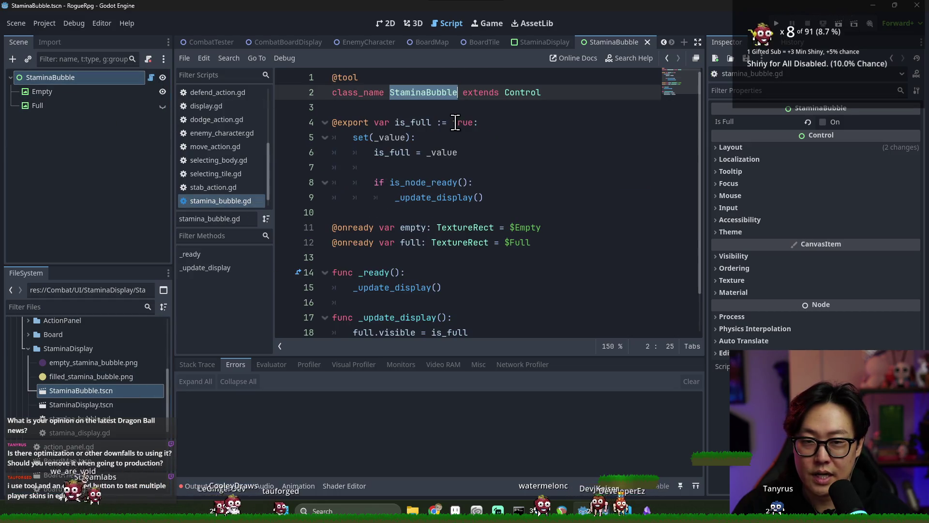
pyautogui.click(410, 93)
pyautogui.click(478, 93)
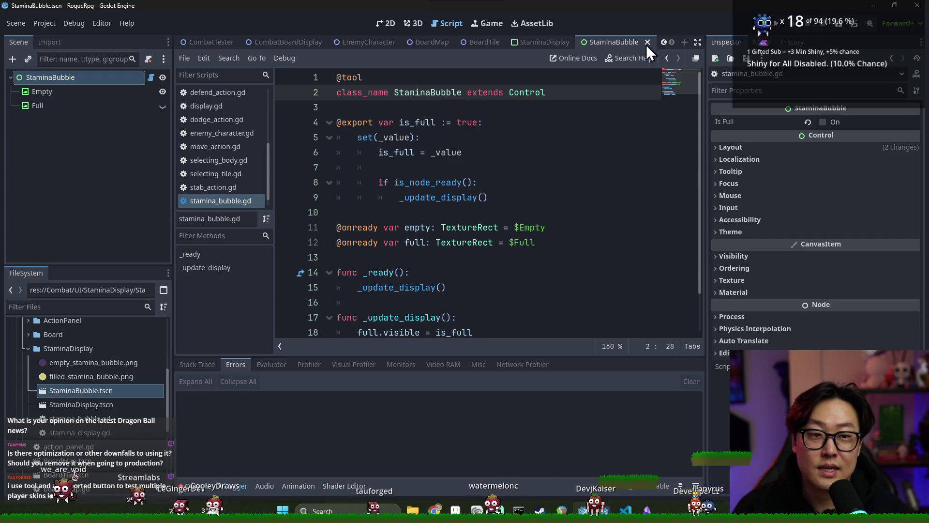
pyautogui.click(647, 43)
# Step: Look up the get_children documentation from line 11, removing a stray L before h_box_container
pyautogui.click(501, 166)
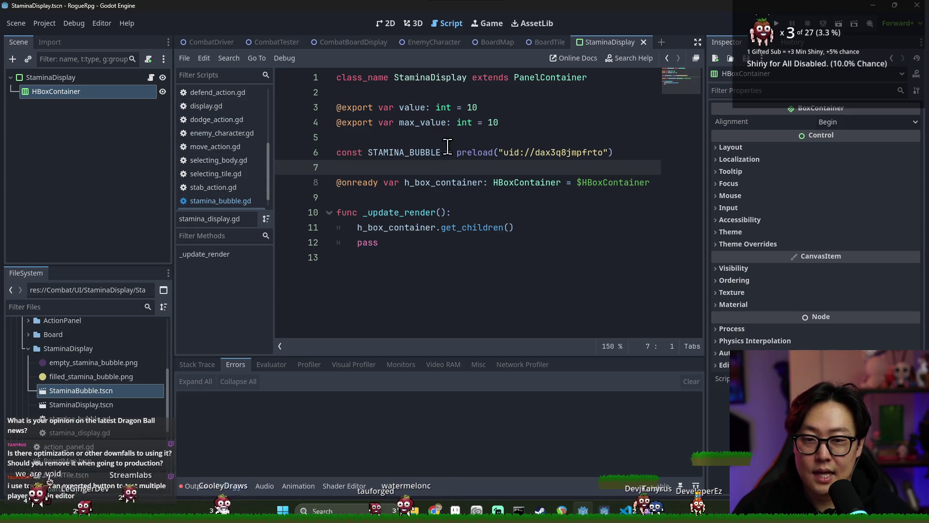
pyautogui.click(358, 227)
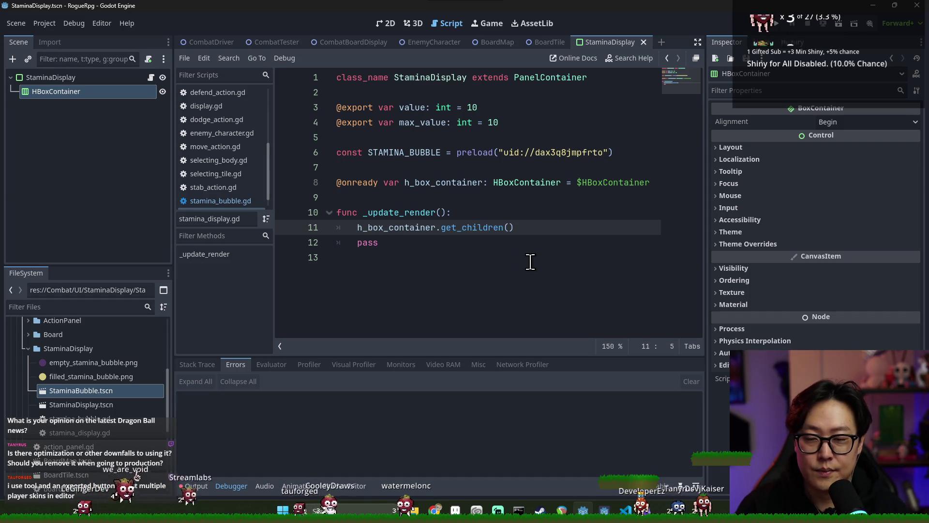
pyautogui.write('L')
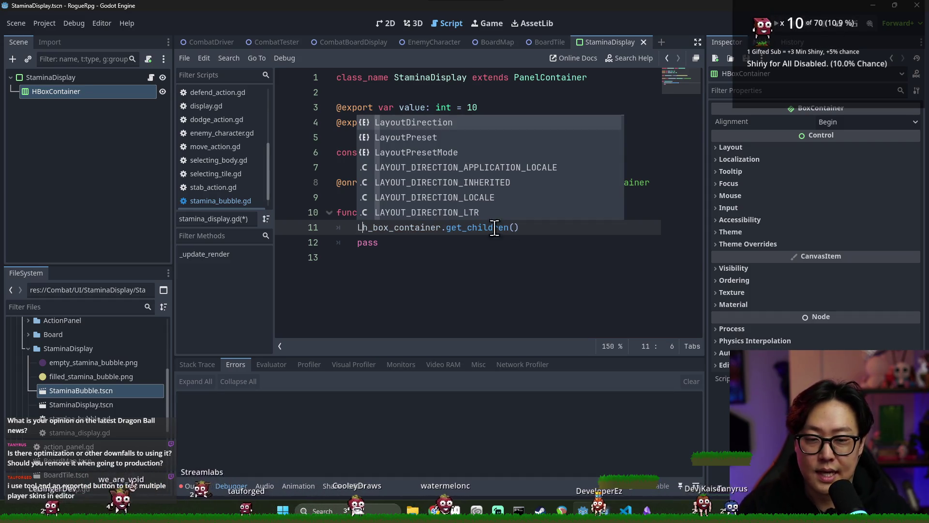
pyautogui.press('Left')
pyautogui.press('Left')
pyautogui.press('Left')
pyautogui.click(480, 227)
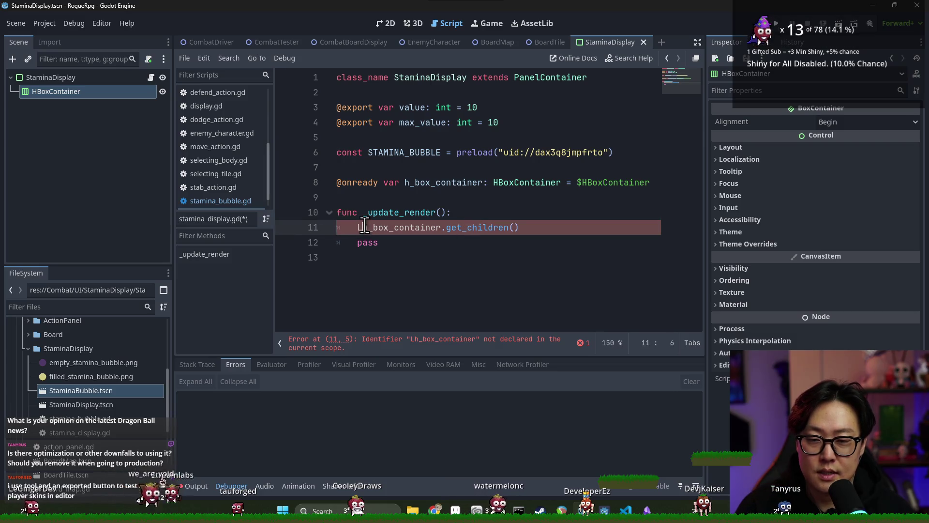
pyautogui.press('BackSpace')
pyautogui.keyDown('ctrl'); pyautogui.click(463, 229); pyautogui.keyUp('ctrl')
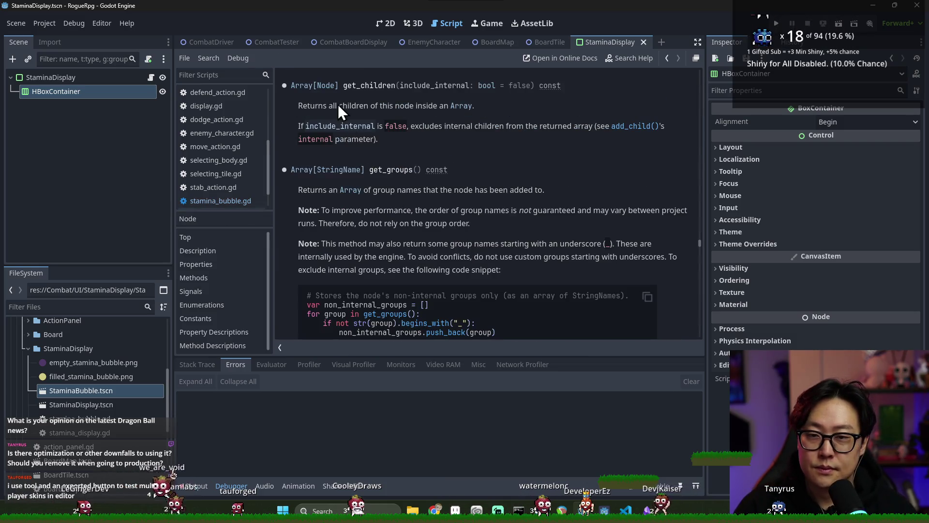
pyautogui.hotkey('alt', 'Left')
# Step: Prefix line 11 with 'var bubbles: Array[StaminaBubble] =' and save the script
pyautogui.write('Arr')
pyautogui.press('BackSpace')
pyautogui.press('BackSpace')
pyautogui.press('BackSpace')
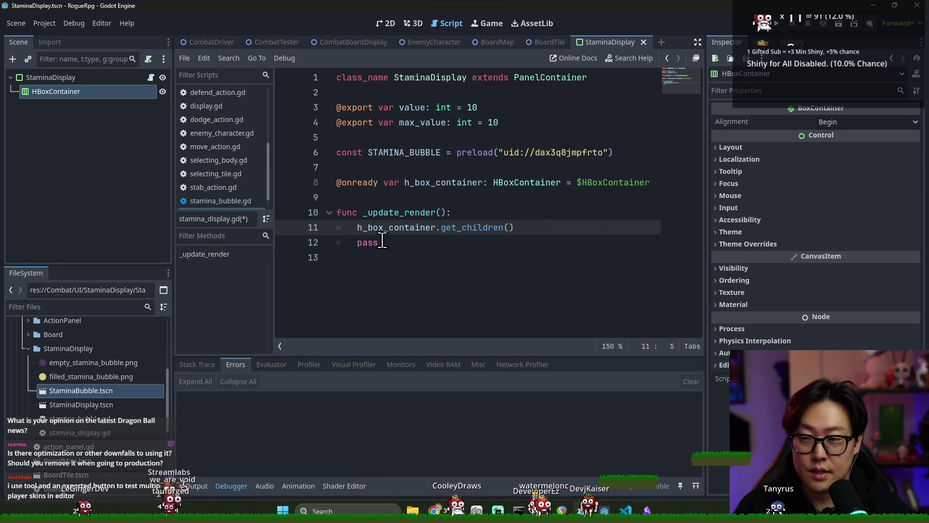
pyautogui.write('var ')
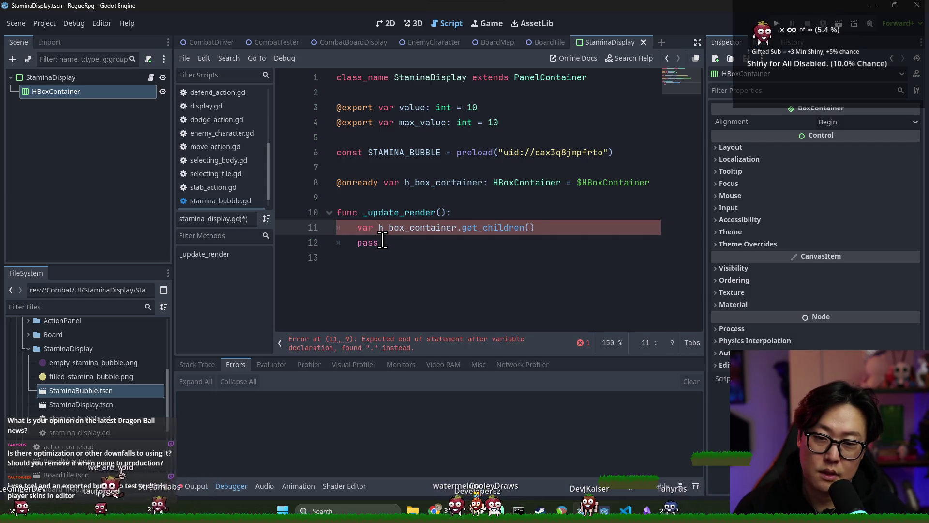
pyautogui.write('bubbles: Array[St')
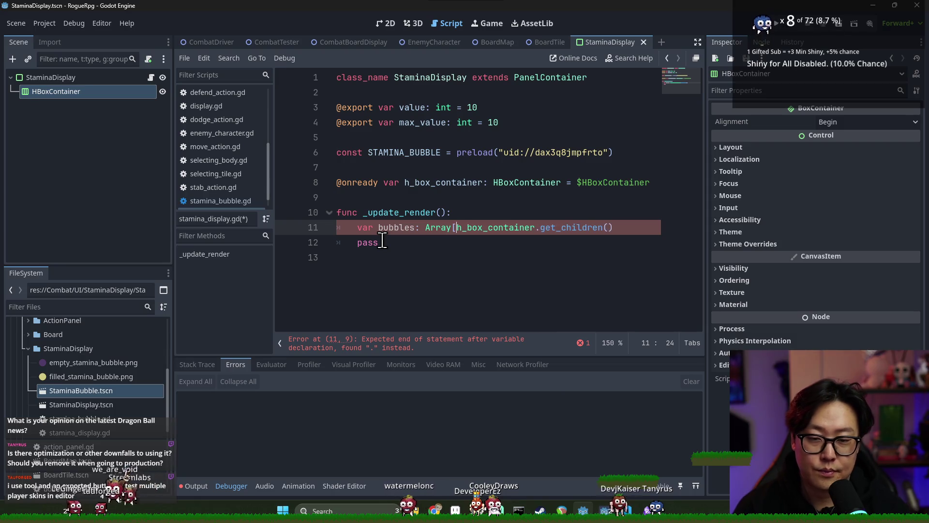
pyautogui.write('aminaBubble] ')
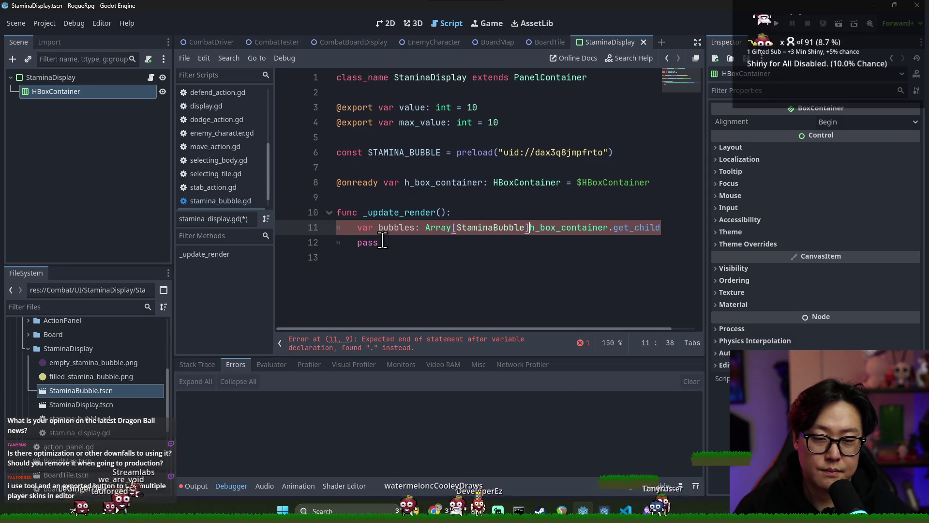
pyautogui.write('=')
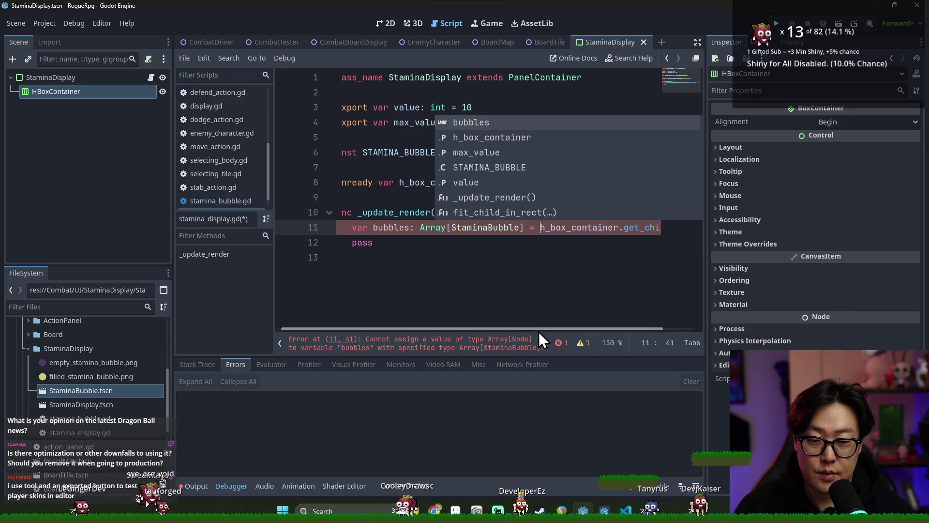
pyautogui.click(544, 278)
pyautogui.hotkey('ctrl', 's')
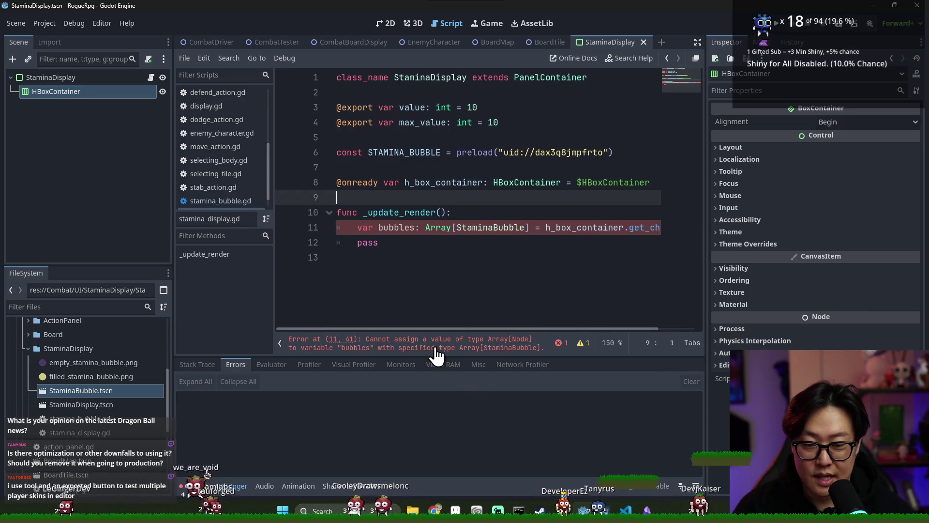
# Step: Delete h_box_container.get_children() from line 11 and add a blank line above the declaration
pyautogui.click(536, 339)
pyautogui.moveTo(534, 329); pyautogui.dragTo(617, 333)
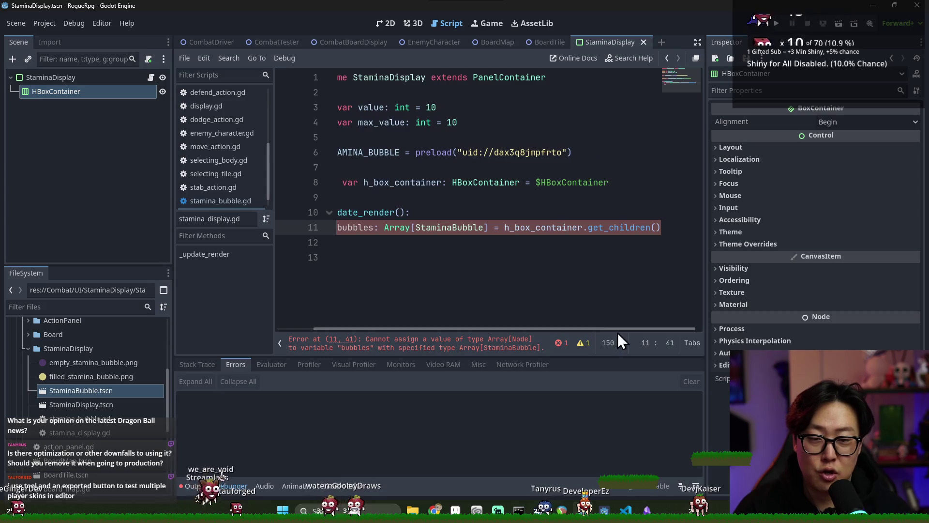
pyautogui.doubleClick(450, 228)
pyautogui.click(621, 228)
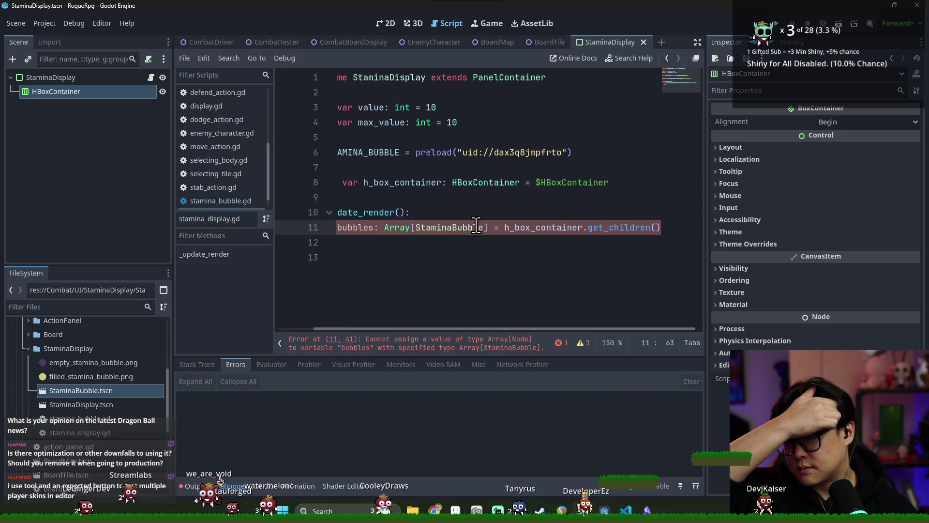
pyautogui.doubleClick(551, 228)
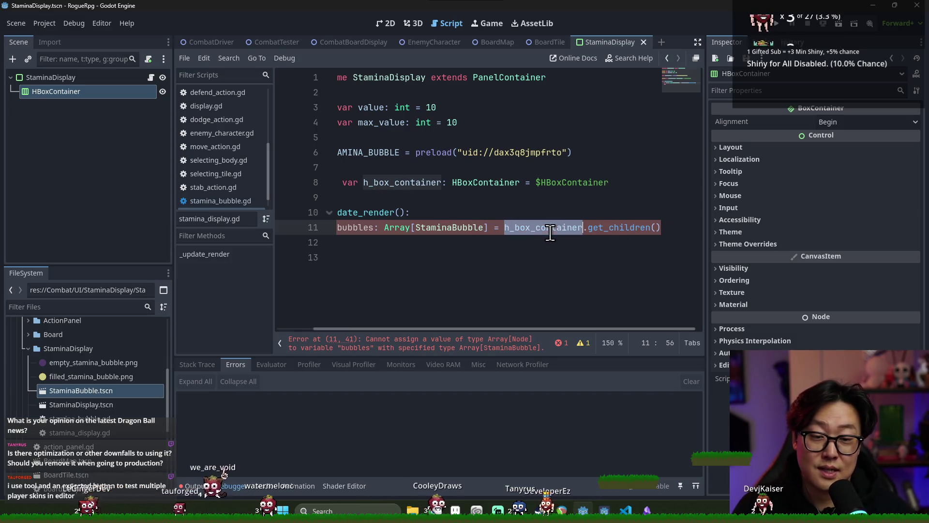
pyautogui.hotkey('shift', 'End')
pyautogui.press('BackSpace')
pyautogui.click(522, 212)
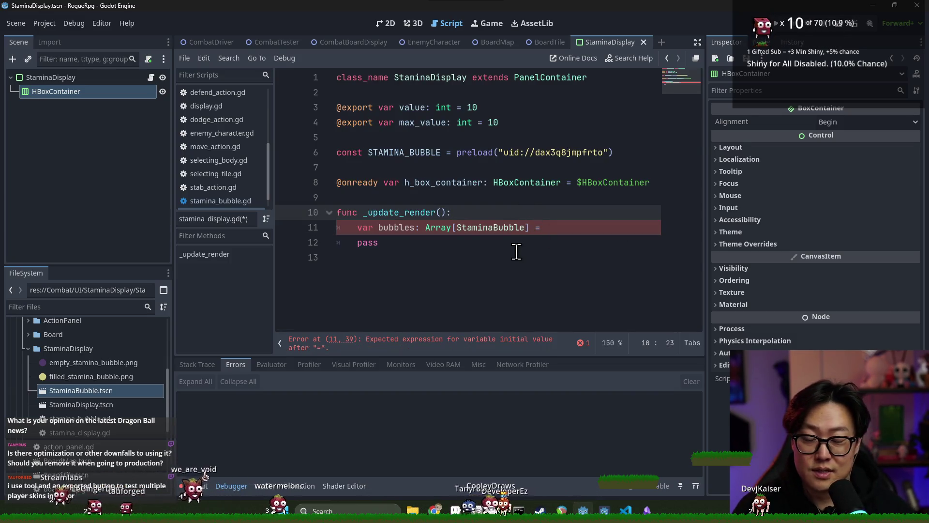
pyautogui.press('Return')
# Step: Write a 'for bubble' loop stub with a pass body, fixing the buble typo
pyautogui.write('for ')
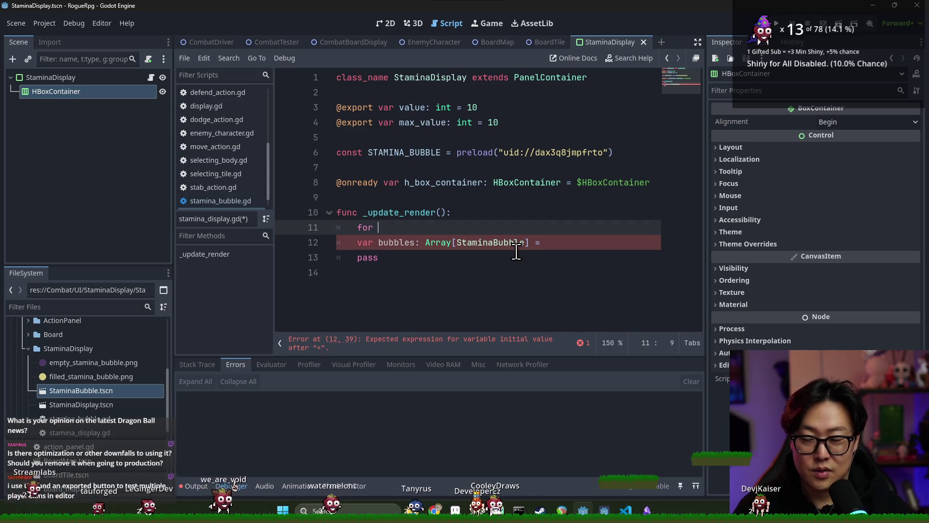
pyautogui.write('buble in h_box_container.get_children():')
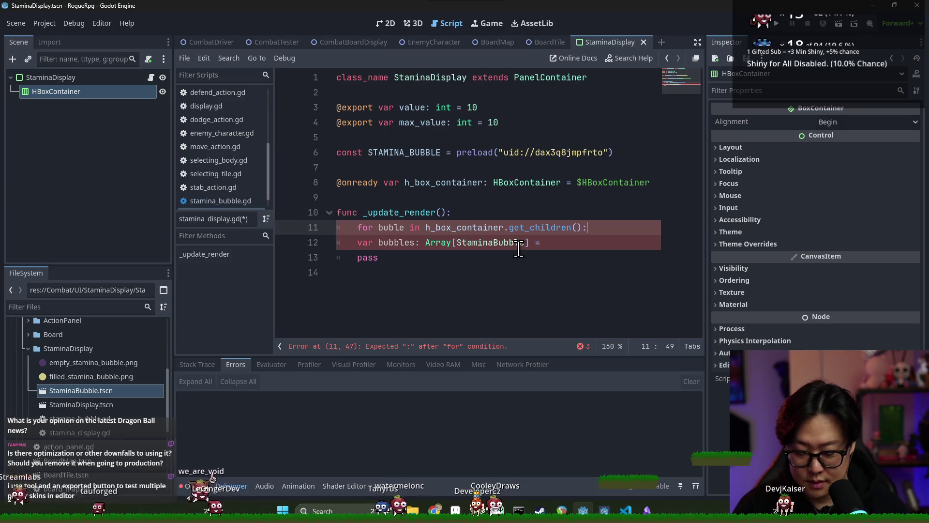
pyautogui.press('Return')
pyautogui.write('pass')
pyautogui.click(389, 227)
pyautogui.write('b')
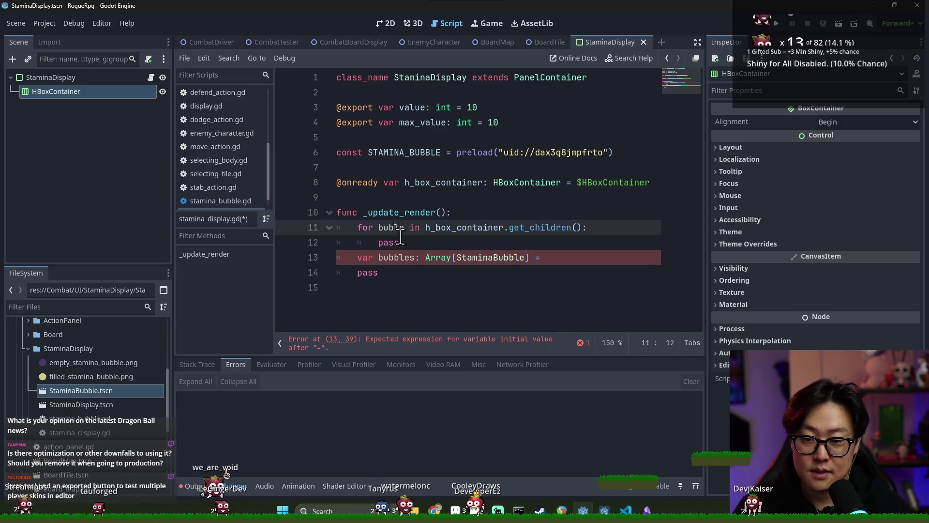
# Step: Delete the unfinished bubbles array line and add h_box_container.get_child_count() under the function header
pyautogui.tripleClick(411, 257)
pyautogui.press('BackSpace')
pyautogui.click(462, 227)
pyautogui.click(460, 213)
pyautogui.press('Return')
pyautogui.write('h_box_container.count')
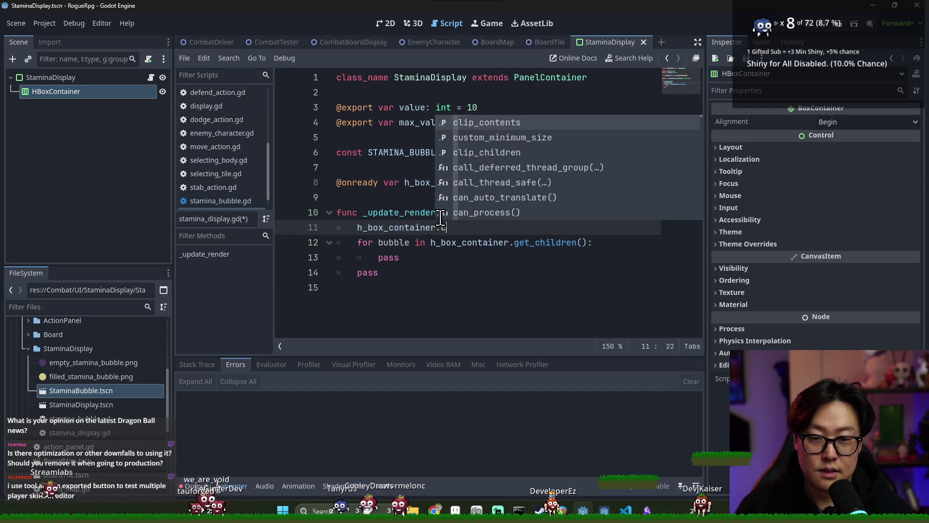
pyautogui.press('Return')
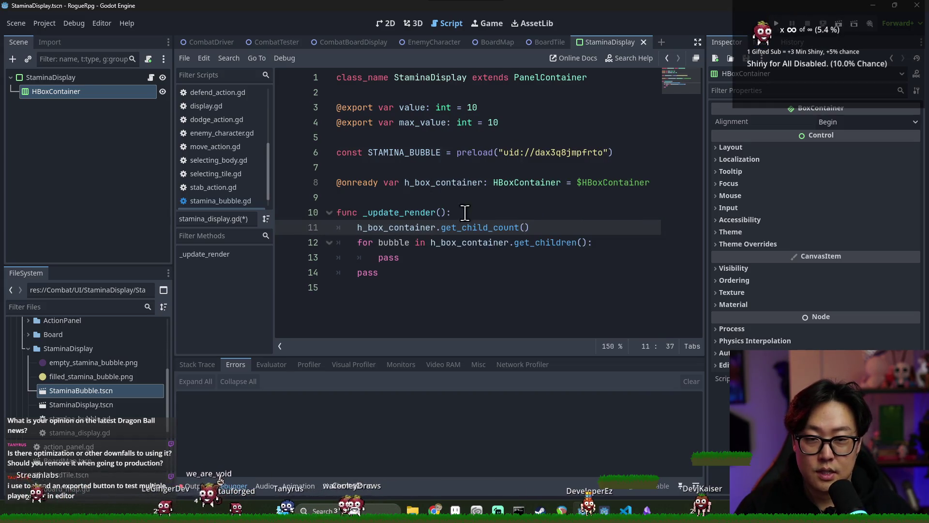
# Step: Assign that call to a new bubble_count variable and save the script
pyautogui.click(359, 227)
pyautogui.write('var curren')
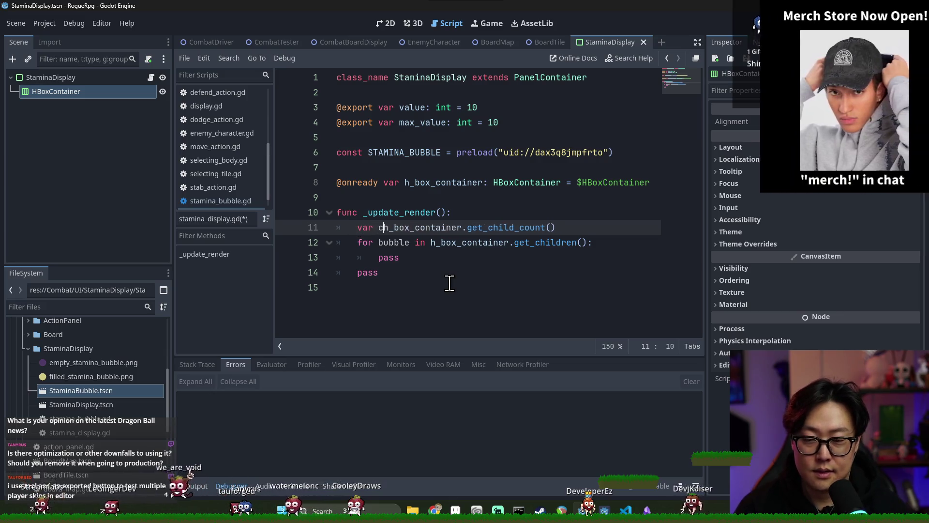
pyautogui.write('t_')
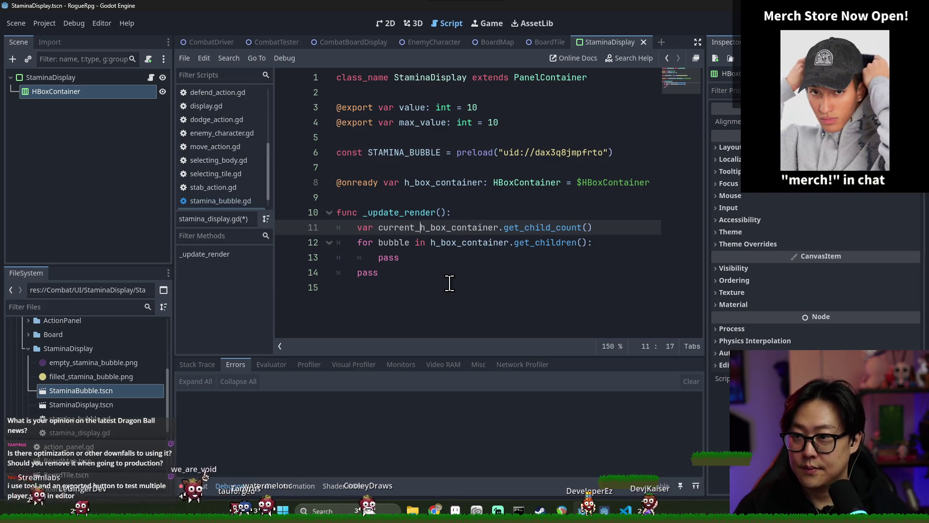
pyautogui.write('max_d')
pyautogui.press('BackSpace')
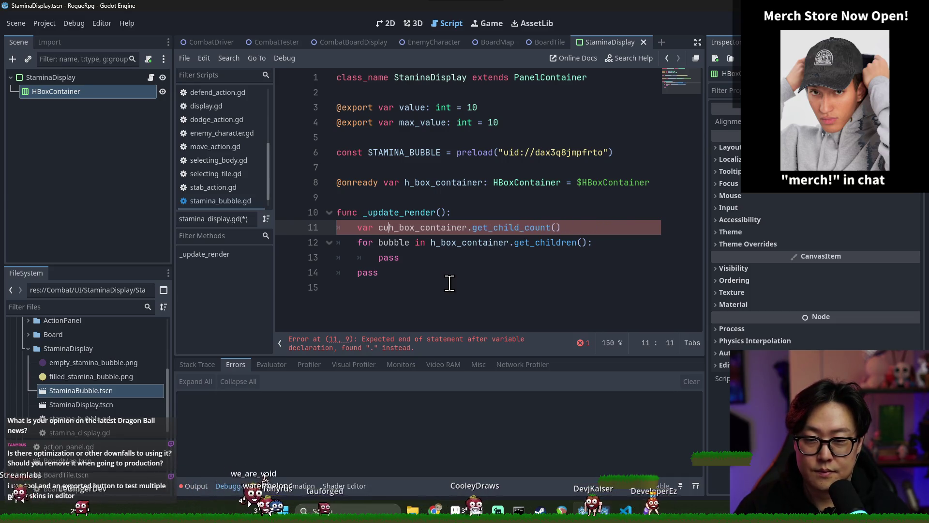
pyautogui.press('BackSpace')
pyautogui.press('BackSpace')
pyautogui.press('BackSpace')
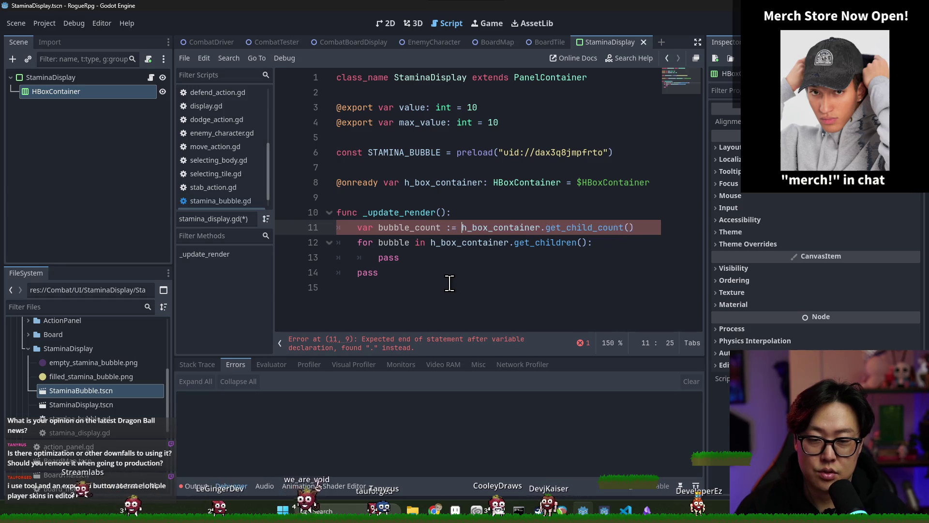
pyautogui.press('Escape')
pyautogui.click(484, 257)
pyautogui.hotkey('ctrl', 's')
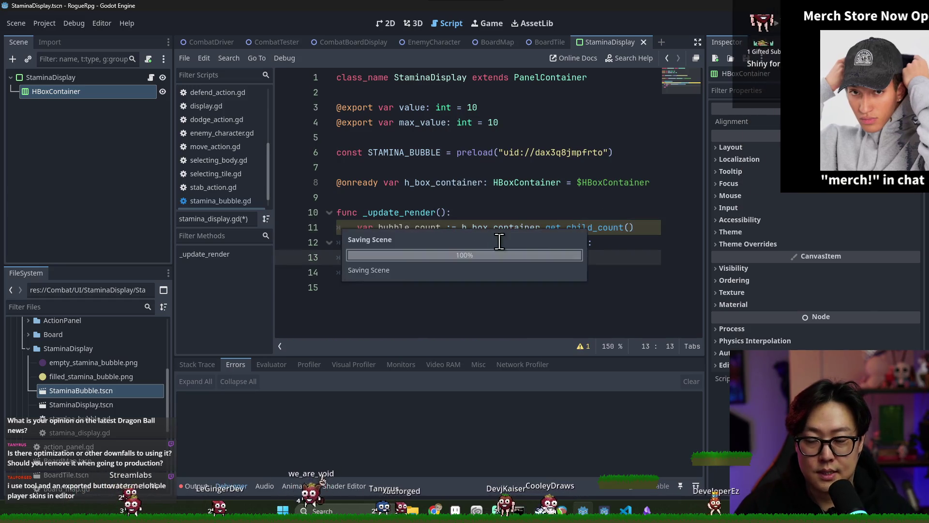
pyautogui.doubleClick(387, 228)
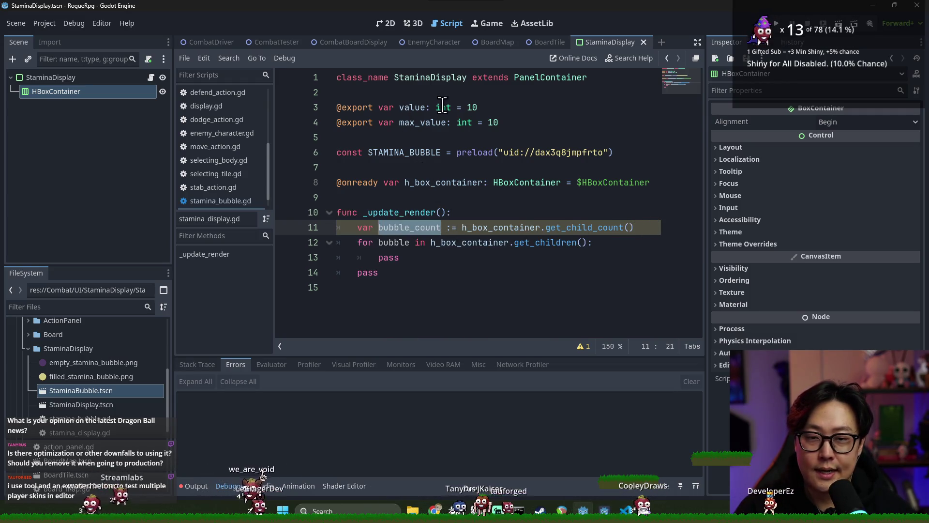
# Step: Compare max_value with bubble_count, then start a 'while (bubble_count >' line below the declaration
pyautogui.click(414, 122)
pyautogui.doubleClick(395, 227)
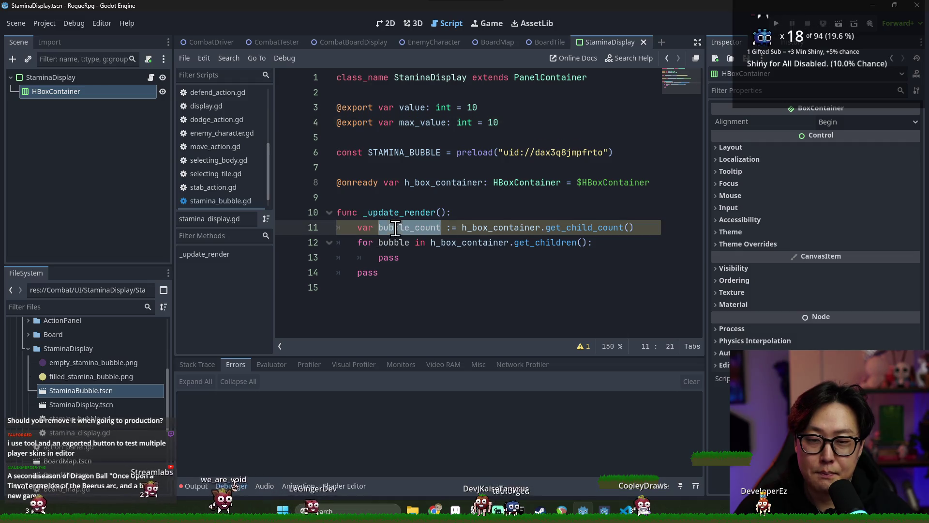
pyautogui.doubleClick(409, 123)
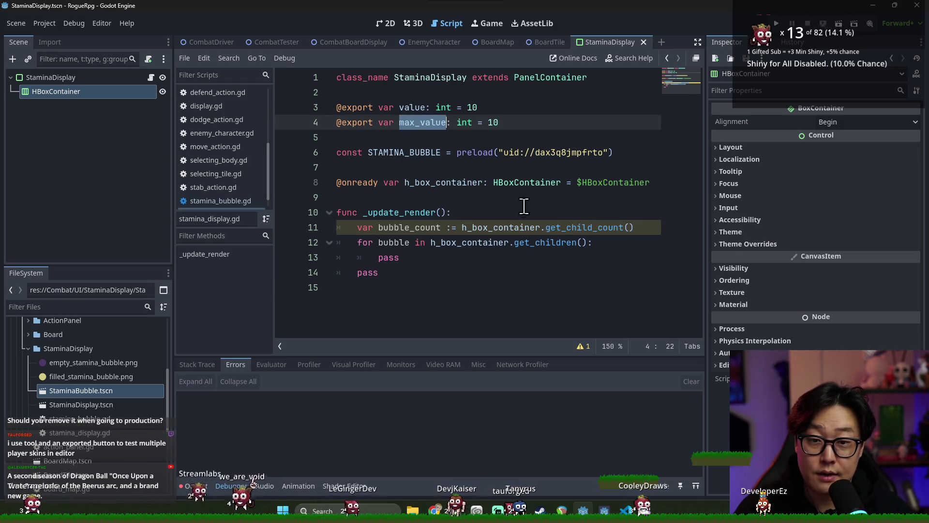
pyautogui.doubleClick(406, 226)
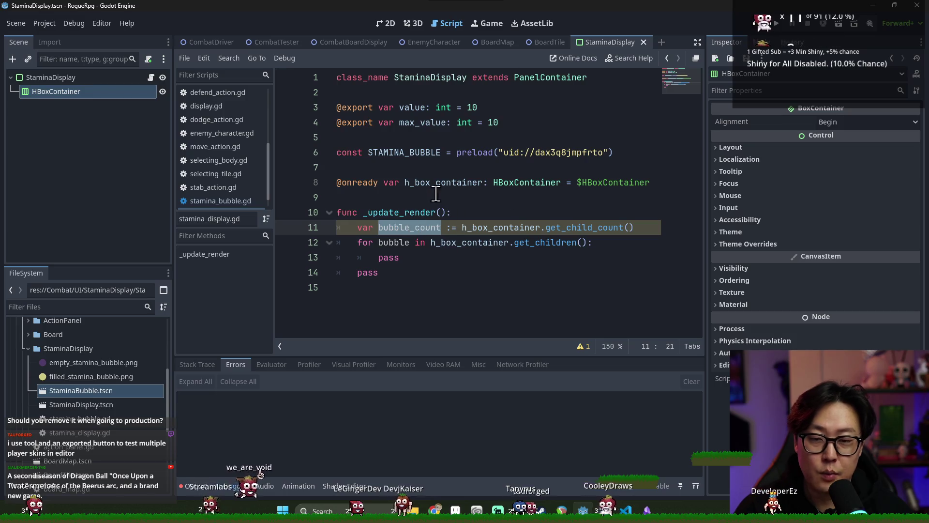
pyautogui.doubleClick(419, 121)
pyautogui.click(641, 229)
pyautogui.press('Return')
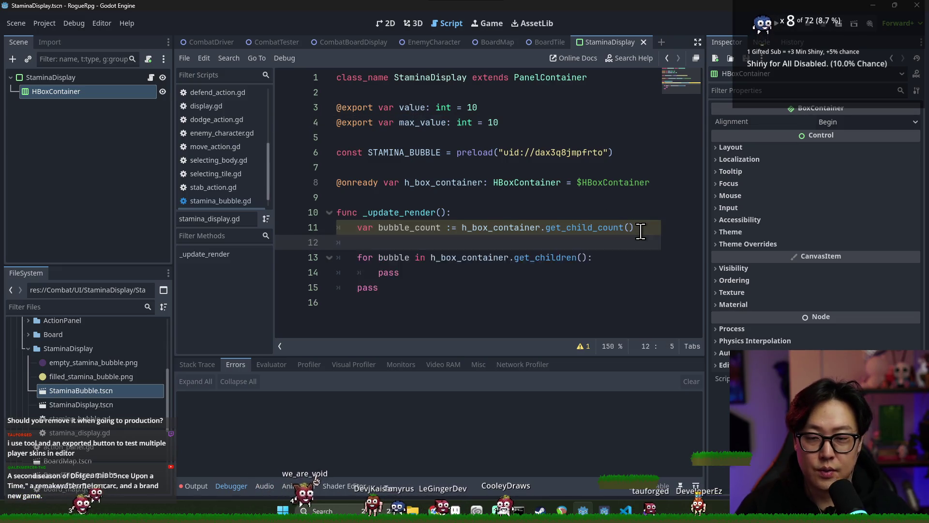
pyautogui.press('Return')
pyautogui.write('while (')
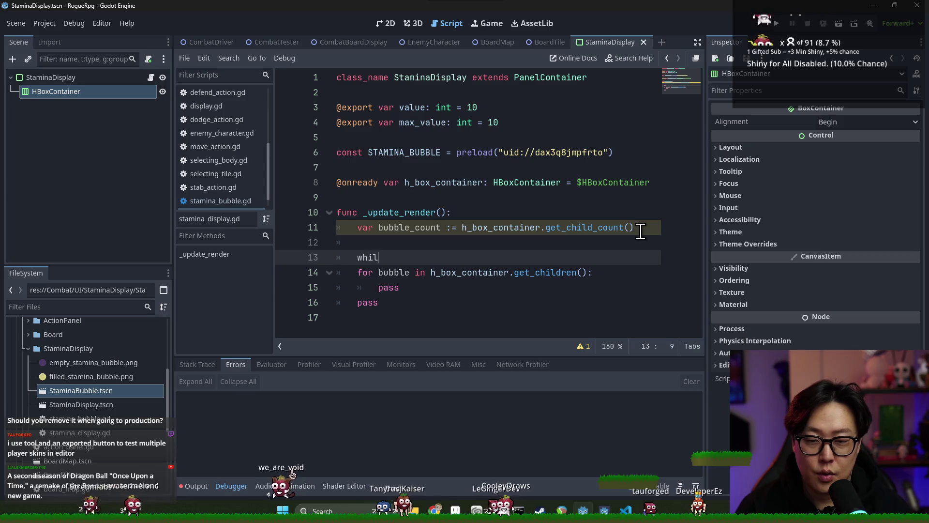
pyautogui.write('bubble_count')
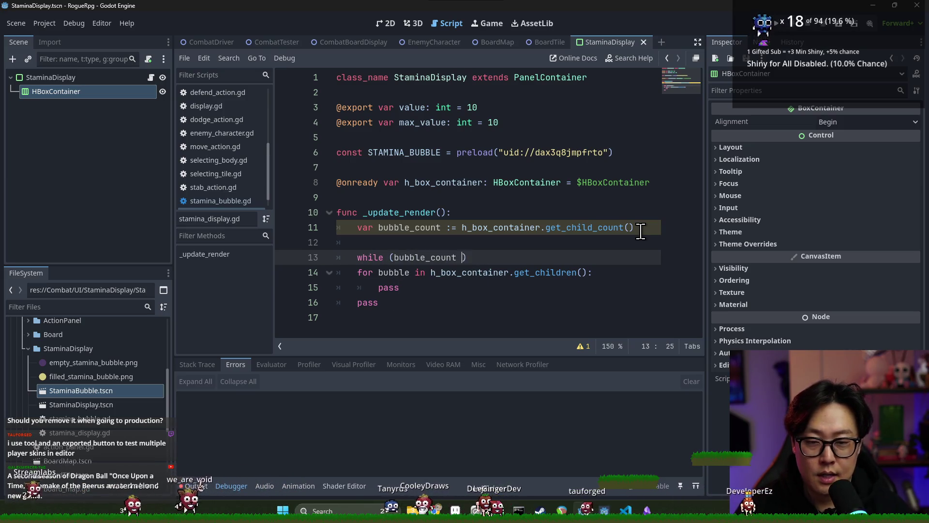
pyautogui.write(' >')
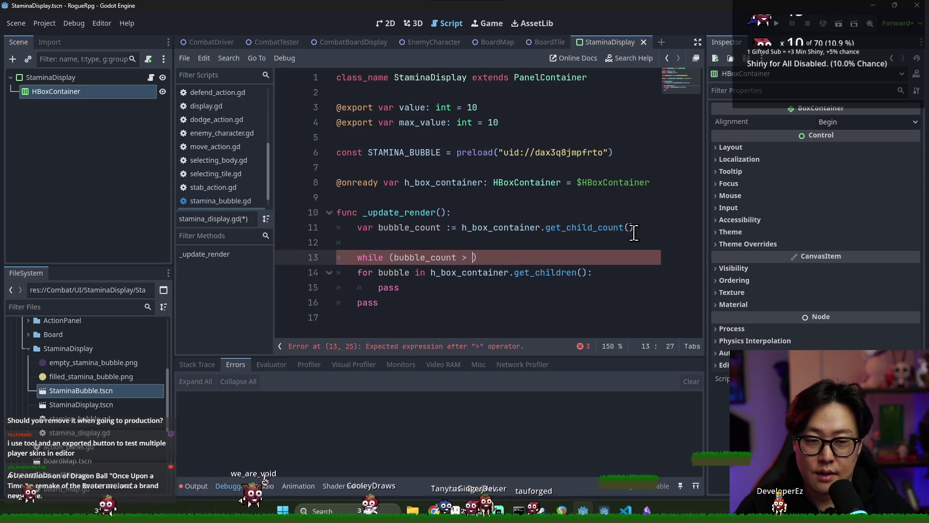
# Step: Strip get_child_count() from the bubble_count declaration, restoring the line after an accidental delete
pyautogui.click(633, 227)
pyautogui.hotkey('ctrl', 'shift', 'Left')
pyautogui.hotkey('ctrl', 'shift', 'Left')
pyautogui.hotkey('ctrl', 'shift', 'Left')
pyautogui.press('BackSpace')
pyautogui.click(409, 257)
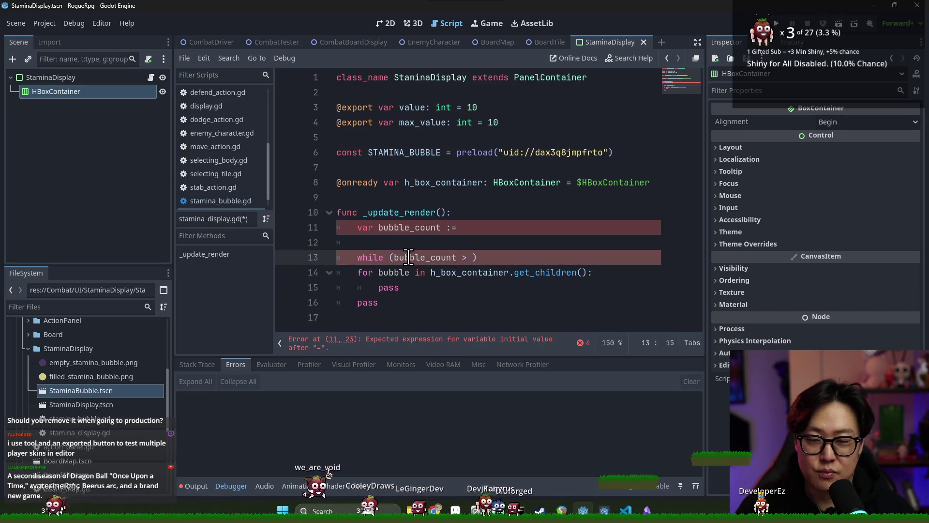
pyautogui.tripleClick(425, 227)
pyautogui.press('BackSpace')
pyautogui.press('BackSpace')
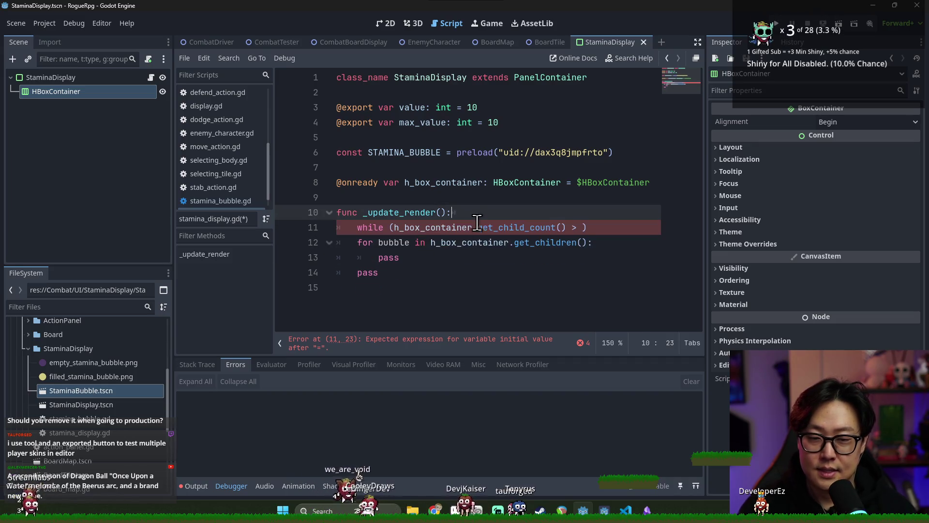
pyautogui.doubleClick(442, 232)
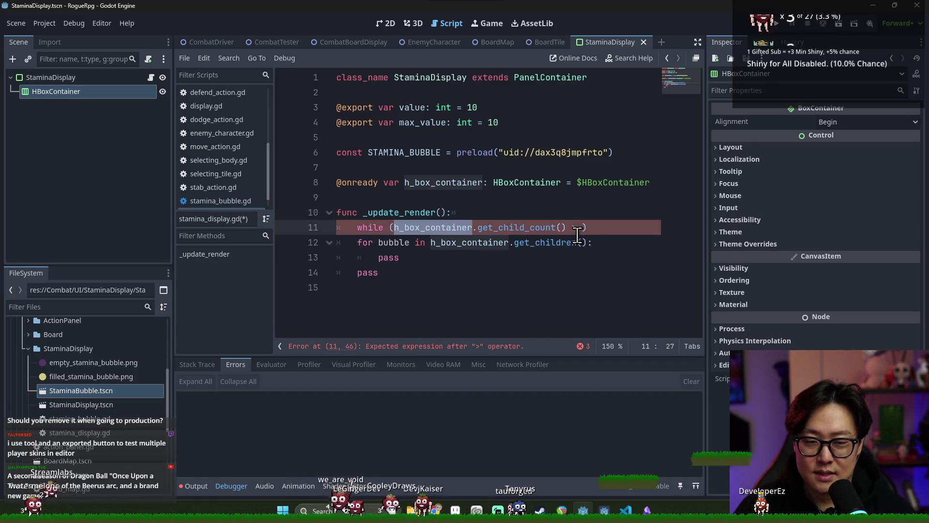
pyautogui.hotkey('ctrl', 'z')
pyautogui.click(579, 249)
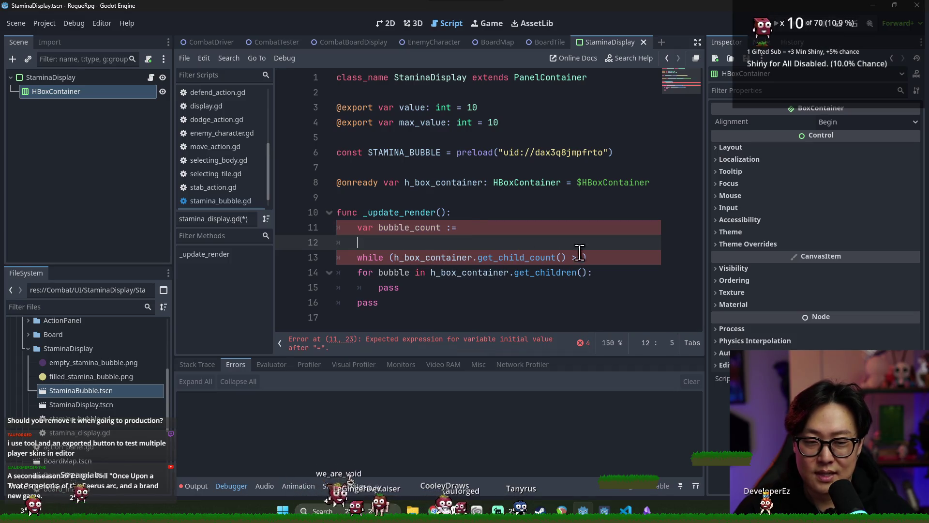
pyautogui.doubleClick(369, 258)
# Step: Replace while with for and rewrite the header using h_box_container.get_child_count()
pyautogui.write('for')
pyautogui.doubleClick(417, 259)
pyautogui.keyDown('shift'); pyautogui.click(571, 259); pyautogui.keyUp('shift')
pyautogui.press('BackSpace')
pyautogui.write('=')
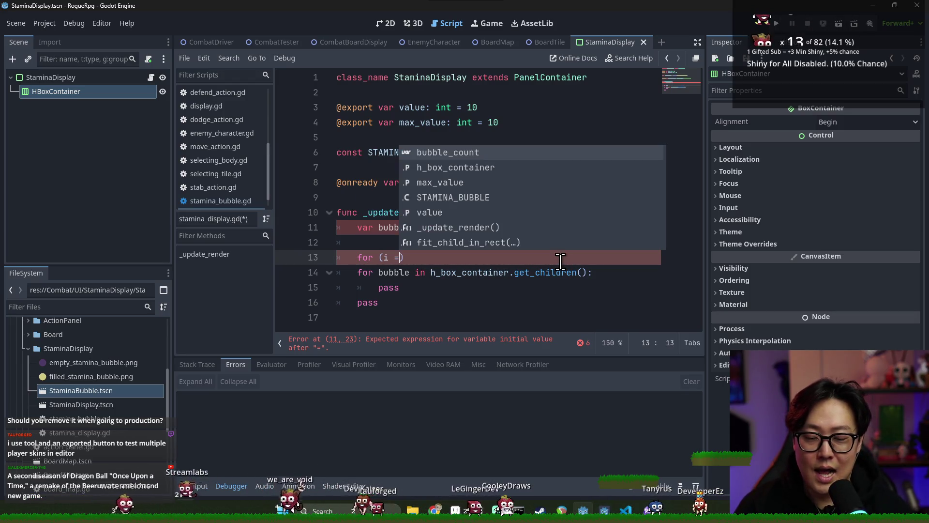
pyautogui.write(' -; 0l; ')
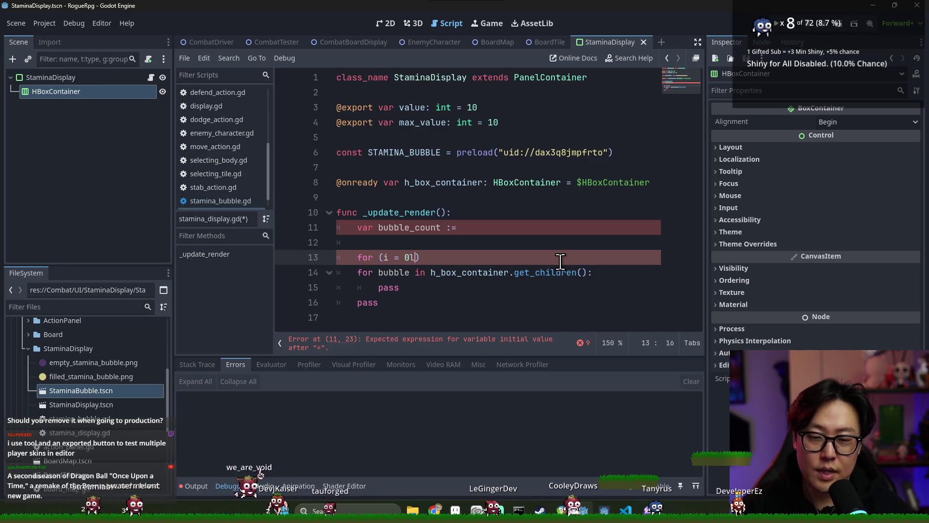
pyautogui.write('h_box_container.')
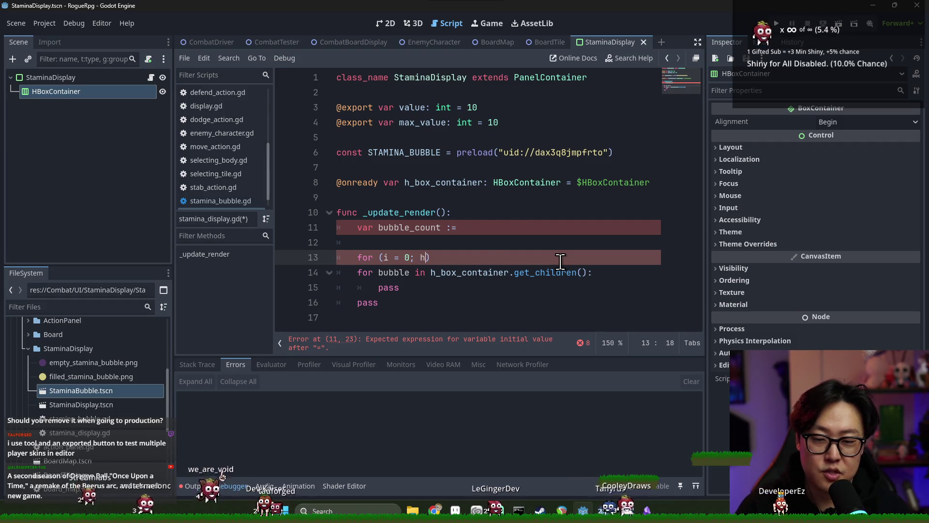
pyautogui.write('get_child')
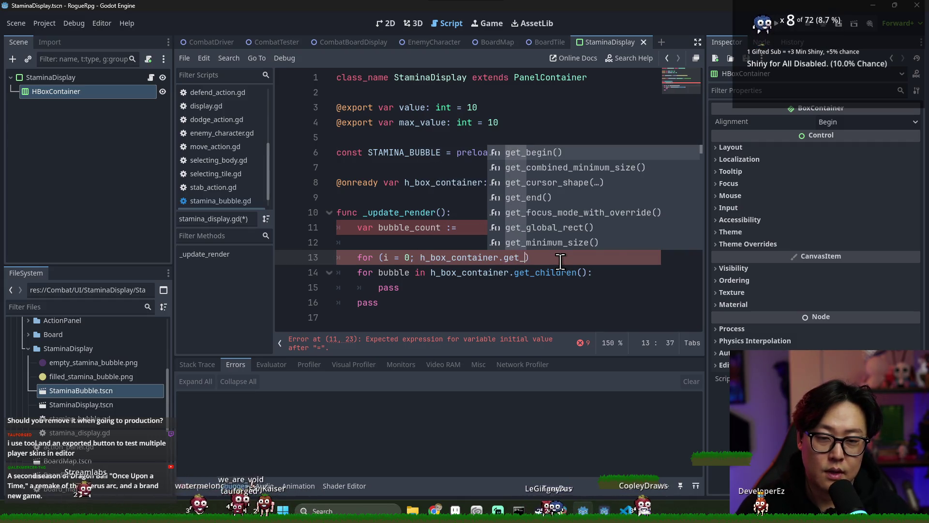
pyautogui.press('Down')
pyautogui.press('Down')
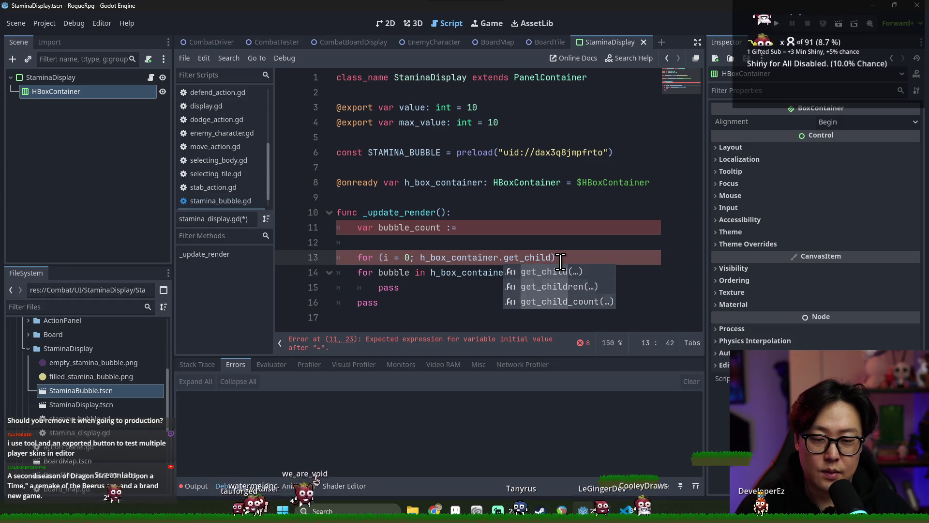
pyautogui.press('Return')
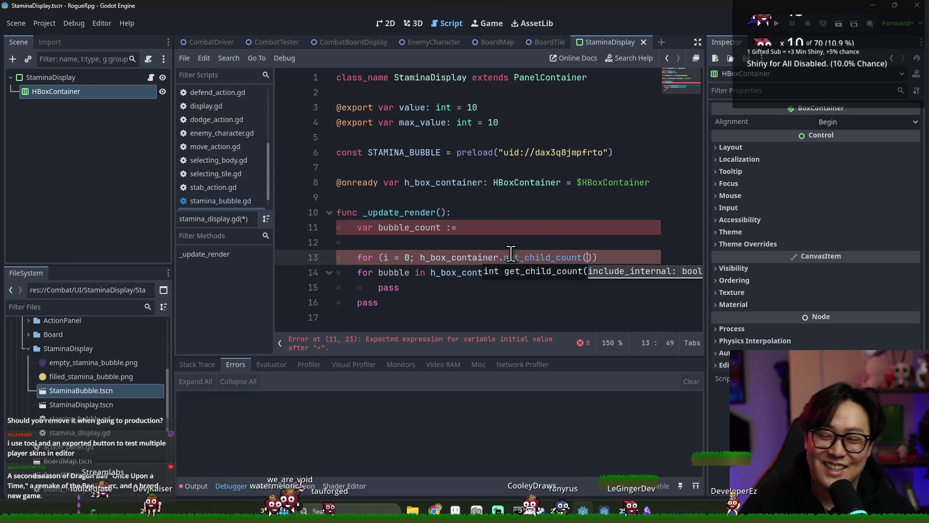
# Step: Reduce the header to 'for i in h_box_container.get_child_count()' by removing the parenthesis and '= 0;'
pyautogui.moveTo(383, 258); pyautogui.dragTo(618, 264)
pyautogui.click(395, 257)
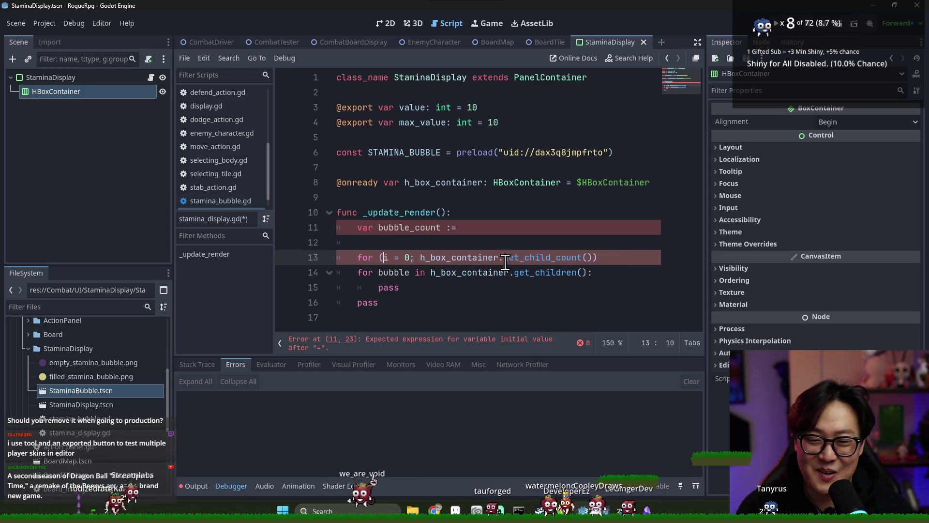
pyautogui.click(416, 257)
pyautogui.click(383, 257)
pyautogui.press('BackSpace')
pyautogui.click(409, 257)
pyautogui.press('BackSpace')
pyautogui.press('BackSpace')
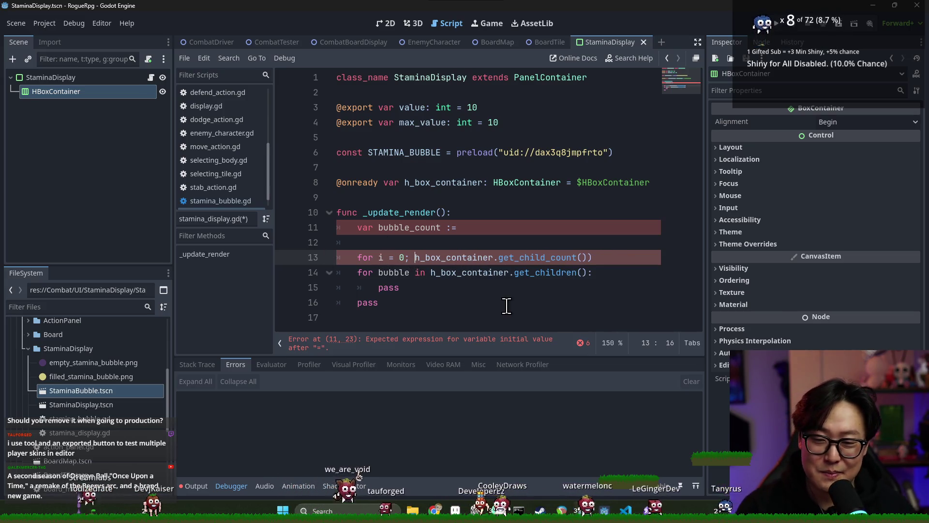
pyautogui.press('BackSpace')
pyautogui.press('BackSpace')
pyautogui.press('BackSpace')
pyautogui.write('in')
# Step: End the header with a colon, open the loop body, and add an unindented blank line
pyautogui.click(611, 260)
pyautogui.write(':')
pyautogui.press('Return')
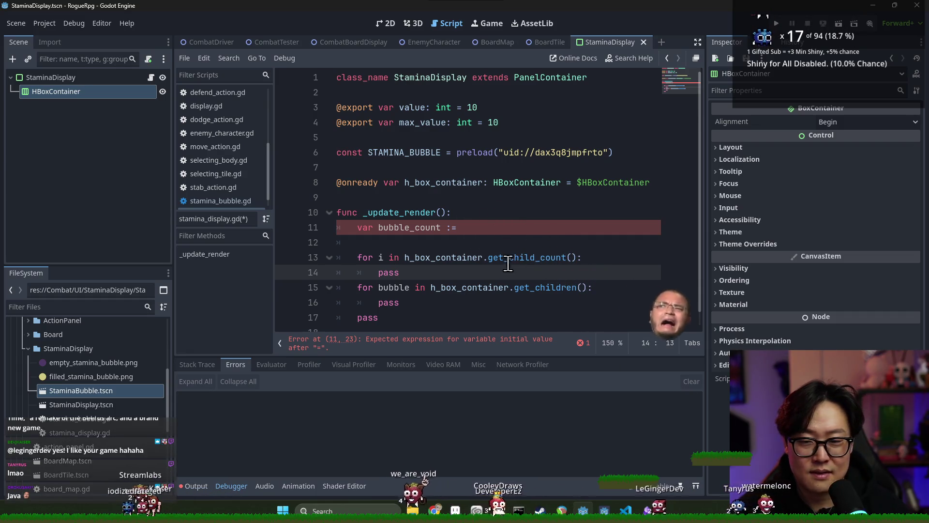
pyautogui.press('Return')
pyautogui.press('BackSpace')
pyautogui.press('BackSpace')
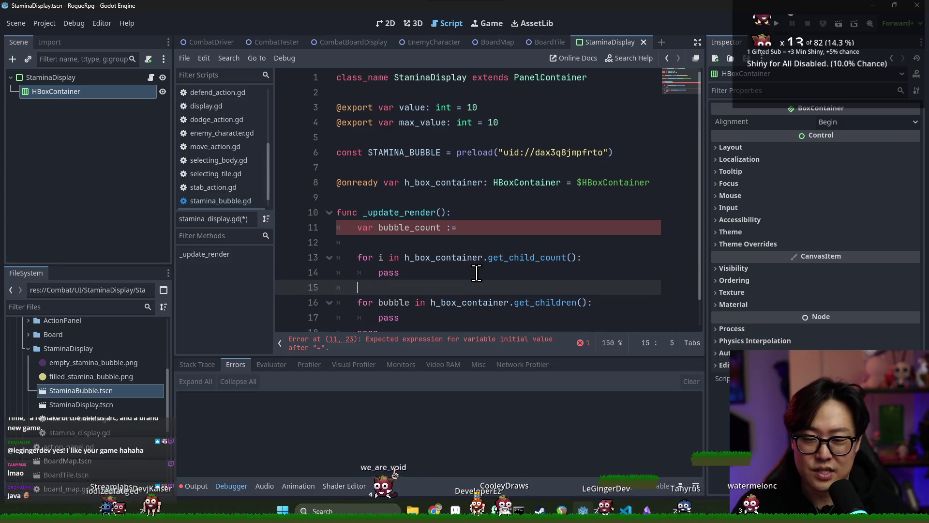
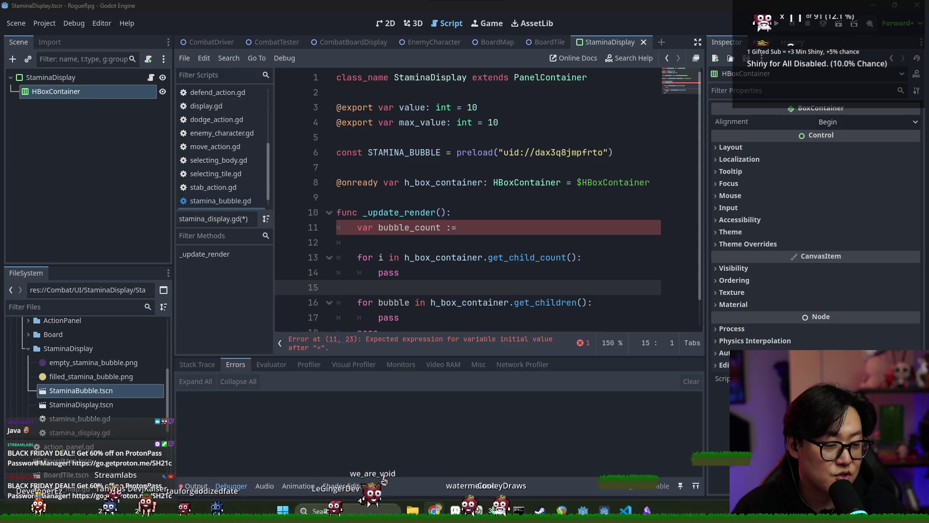
# Step: Cut the unfinished 'var bubble_count :=' declaration out of _update_render
pyautogui.click(478, 229)
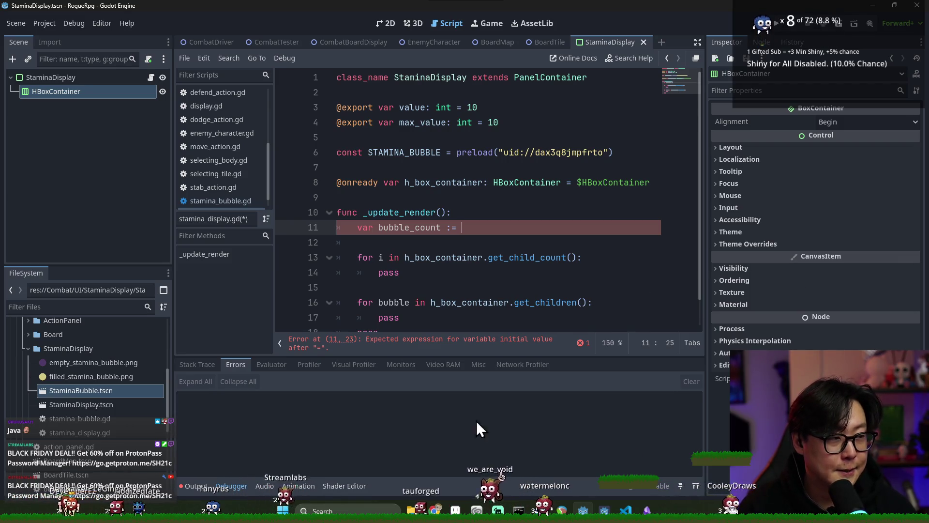
pyautogui.doubleClick(442, 226)
pyautogui.scroll(-1, 441, 226)
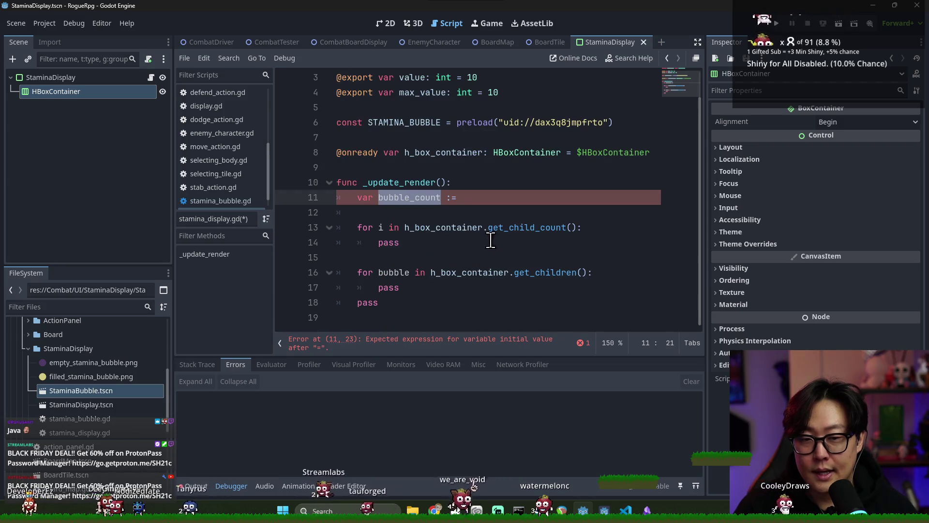
pyautogui.doubleClick(426, 227)
pyautogui.click(420, 198)
pyautogui.hotkey('ctrl', 'x')
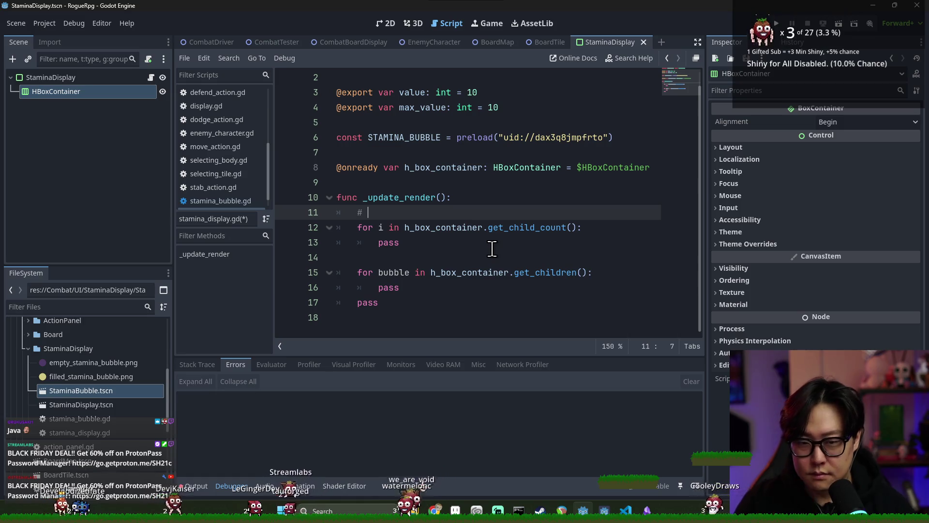
pyautogui.doubleClick(428, 232)
# Step: Add 'if h_box_container.get_child_count() - max_value > 0:' above the first loop
pyautogui.click(577, 227)
pyautogui.write('- max_value')
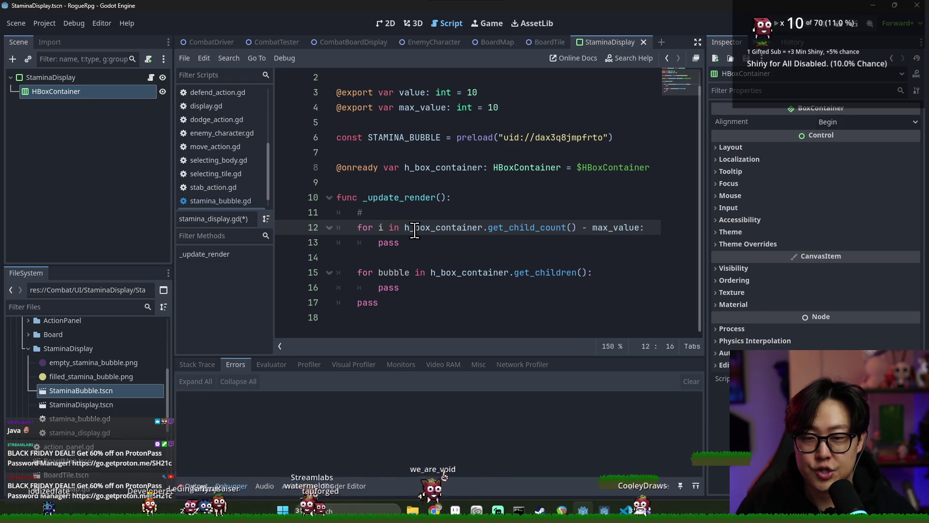
pyautogui.doubleClick(414, 231)
pyautogui.keyDown('shift'); pyautogui.click(639, 231); pyautogui.keyUp('shift')
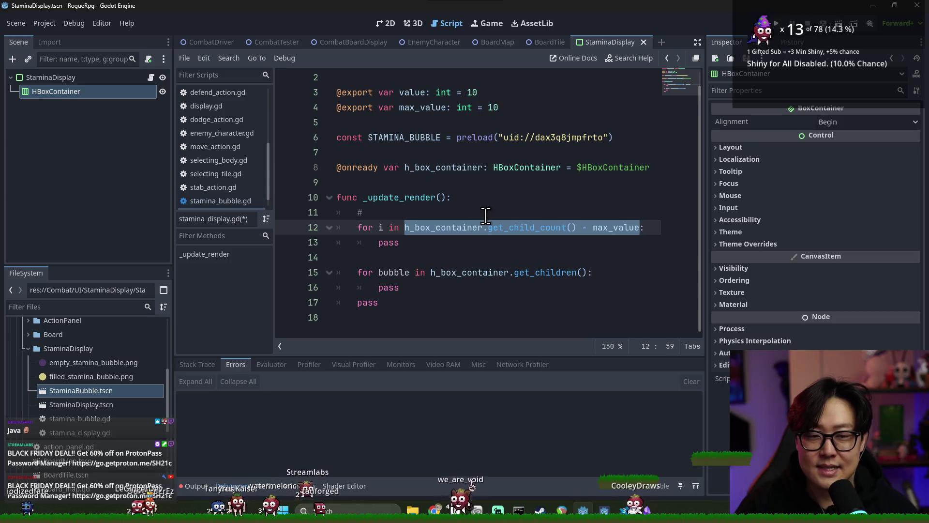
pyautogui.hotkey('ctrl', 'shift', 'Return')
pyautogui.hotkey('ctrl', 'v')
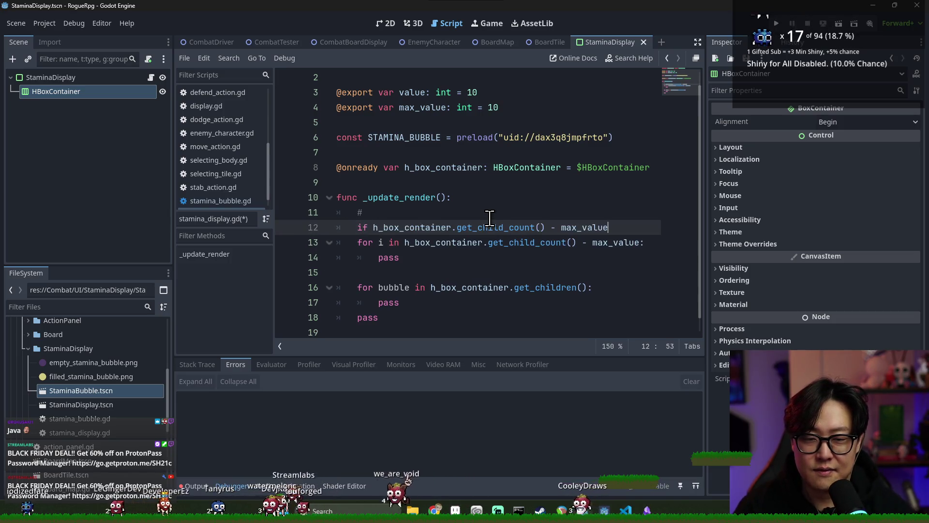
pyautogui.press('BackSpace')
pyautogui.write(':')
pyautogui.press('Return')
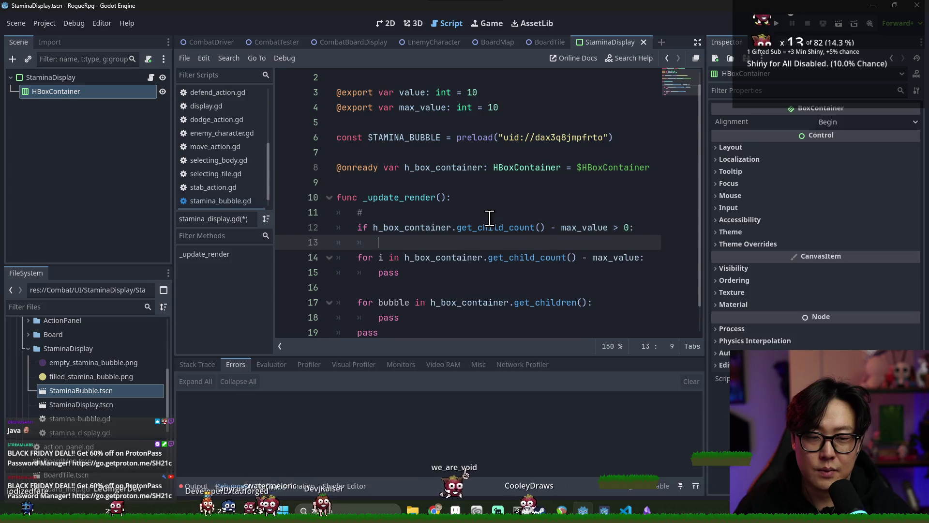
pyautogui.write('# more icon exists than the max value')
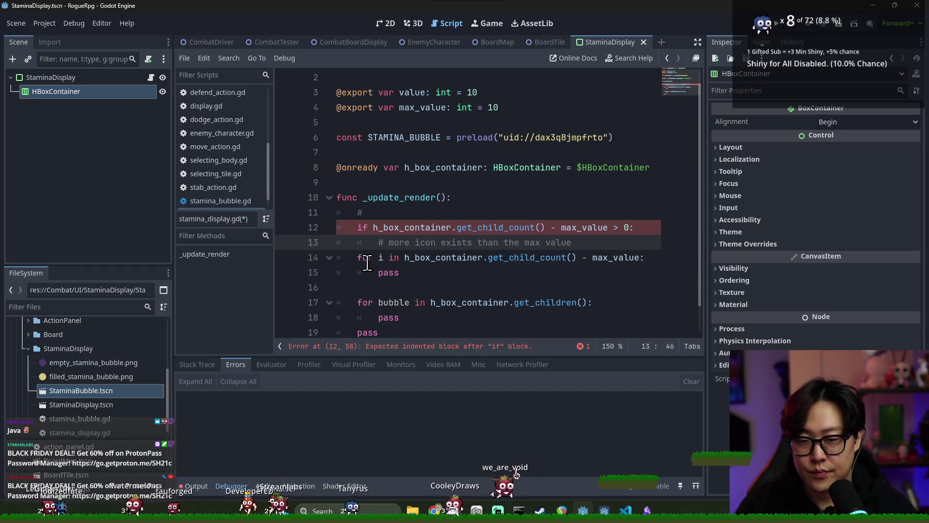
# Step: Indent the for loop under the new if and remove the stray comment and blank line
pyautogui.moveTo(367, 263); pyautogui.dragTo(399, 278)
pyautogui.press('Tab')
pyautogui.press('Up')
pyautogui.press('Up')
pyautogui.press('Up')
pyautogui.press('BackSpace')
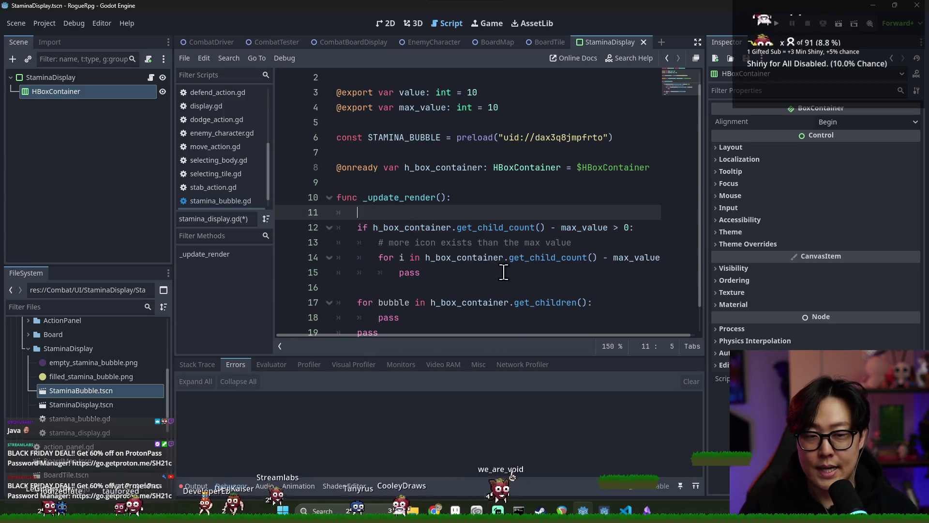
pyautogui.press('BackSpace')
pyautogui.press('BackSpace')
pyautogui.doubleClick(412, 257)
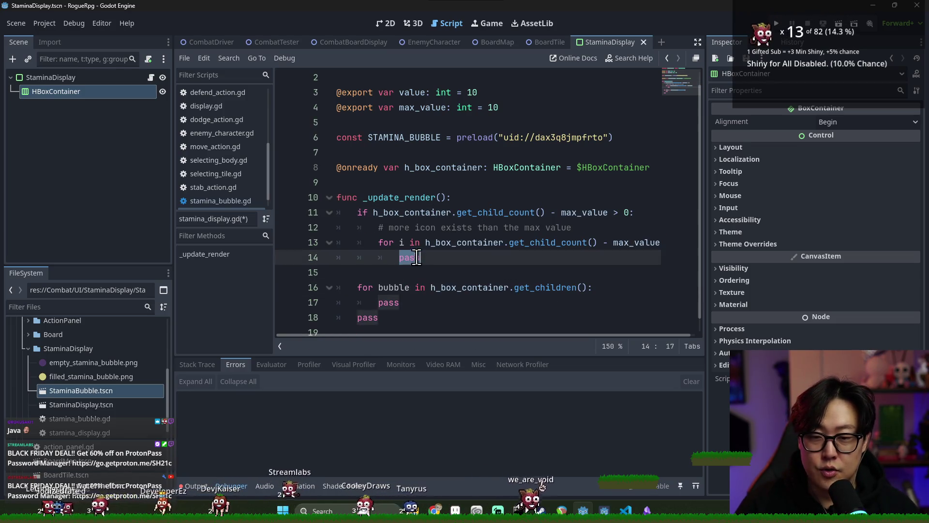
pyautogui.scroll(1, 417, 257)
pyautogui.scroll(-1, 465, 272)
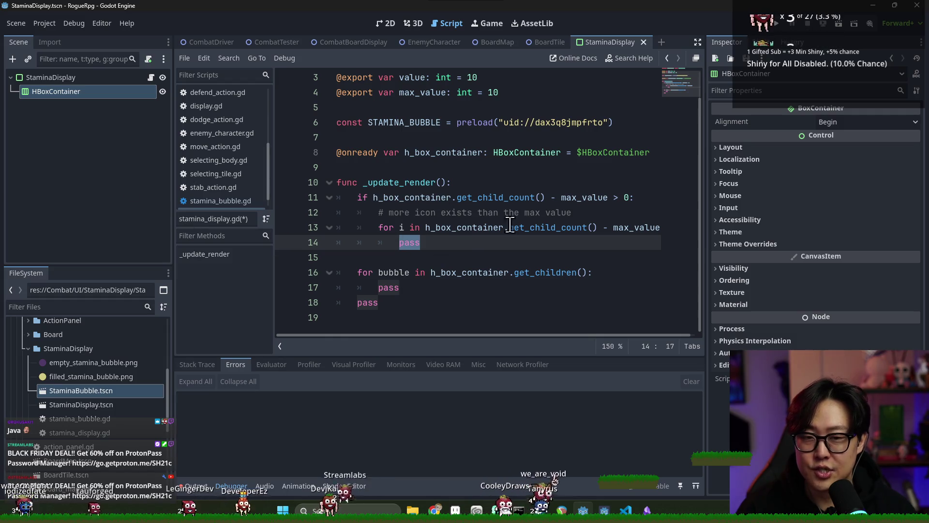
# Step: Replace the loop's pass with an h_box_container.get_child call
pyautogui.doubleClick(528, 228)
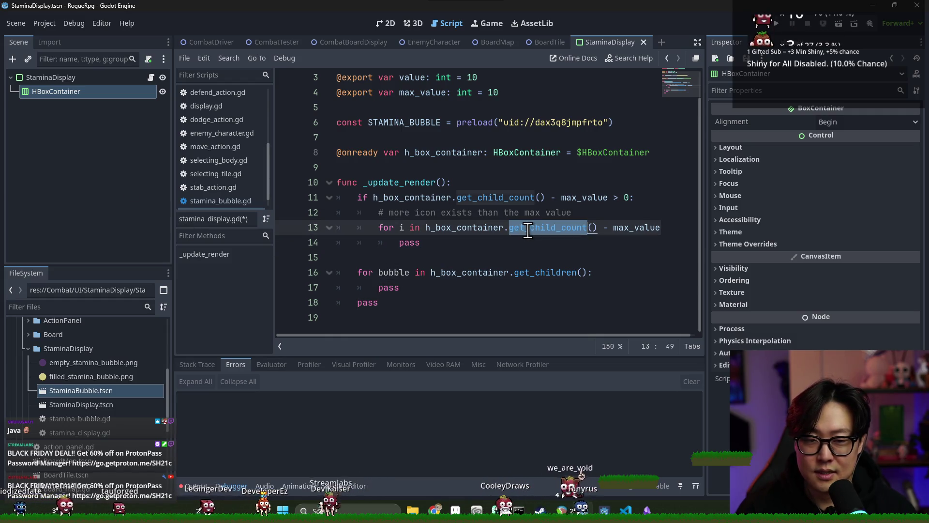
pyautogui.doubleClick(407, 244)
pyautogui.write('_ch')
pyautogui.press('Return')
pyautogui.doubleClick(419, 198)
pyautogui.hotkey('ctrl', 'c')
pyautogui.click(399, 242)
pyautogui.hotkey('ctrl', 'v')
pyautogui.write('.')
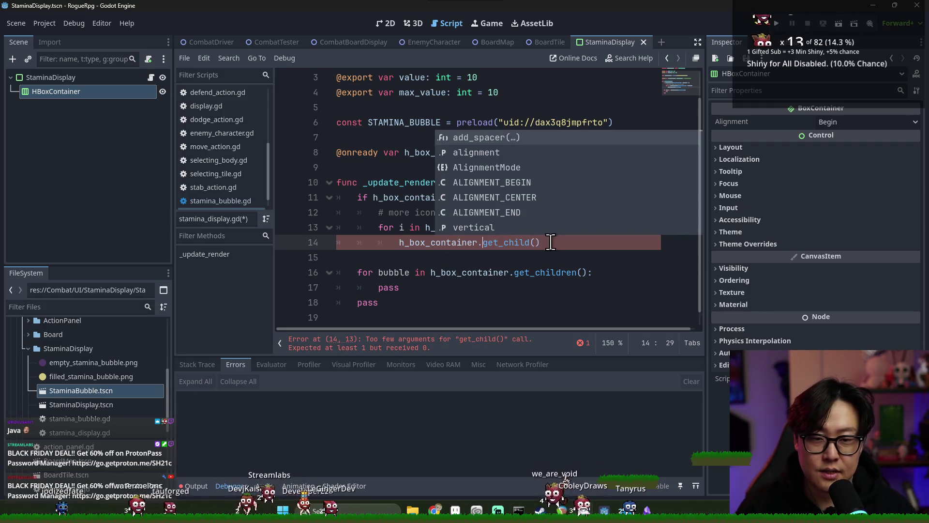
# Step: Complete the call as get_child(i).queue_free() and save the script
pyautogui.click(565, 243)
pyautogui.press('BackSpace')
pyautogui.write('i).qu')
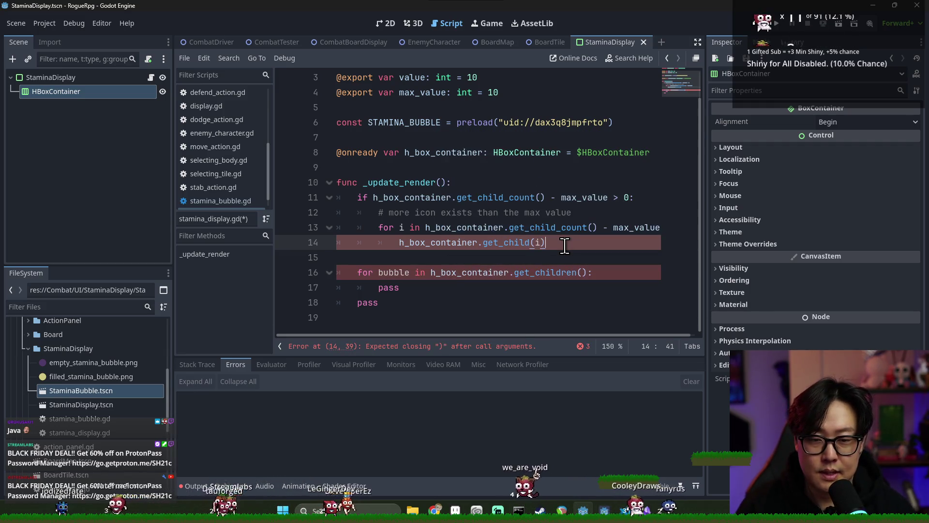
pyautogui.press('Down')
pyautogui.press('Return')
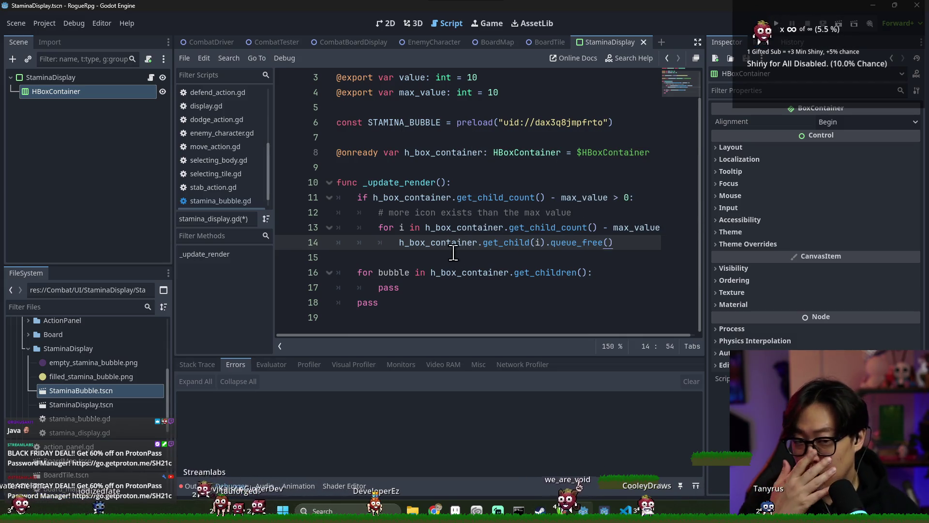
pyautogui.click(402, 242)
pyautogui.hotkey('ctrl', 's')
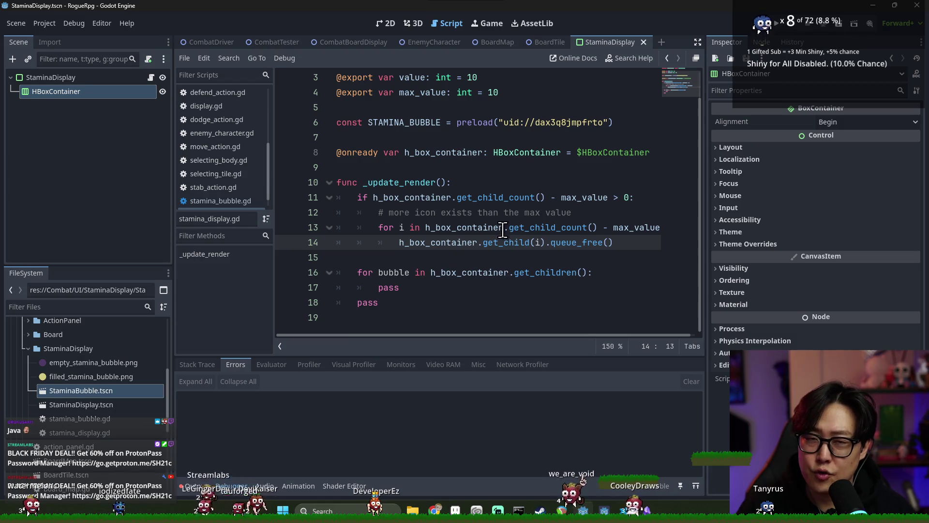
# Step: Review the new free call and the bubble loop, ending at the free call line
pyautogui.doubleClick(408, 242)
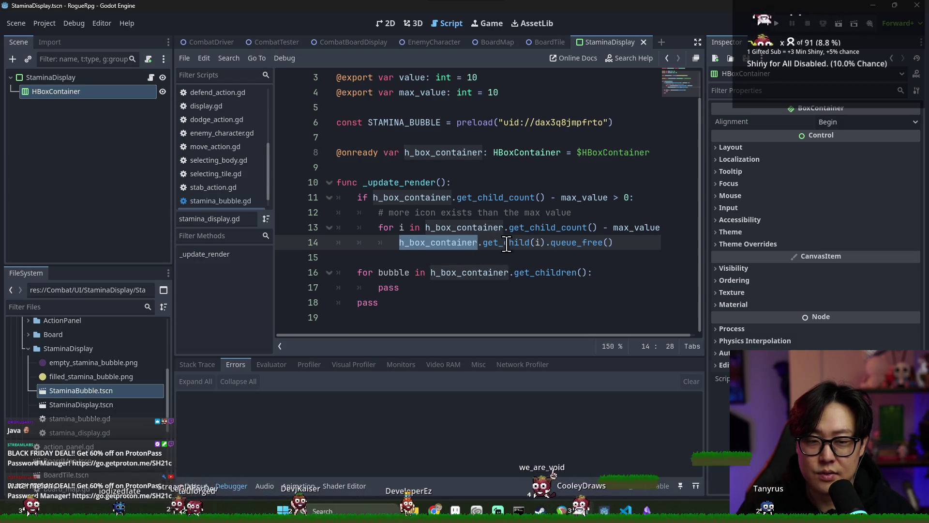
pyautogui.press('Left')
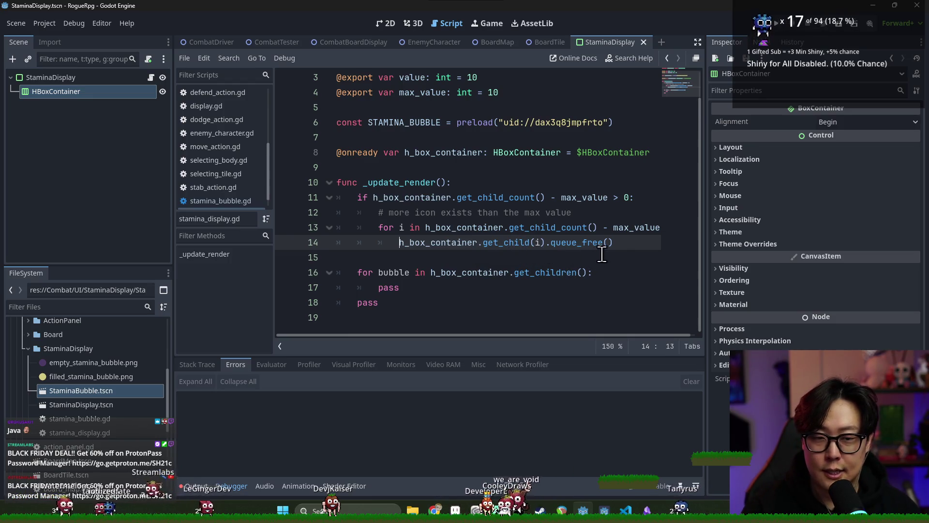
pyautogui.moveTo(577, 249)
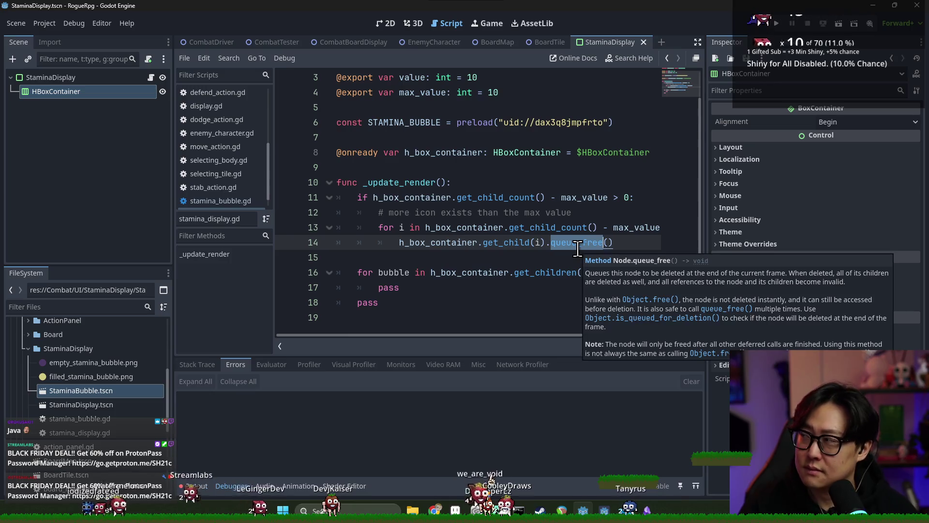
pyautogui.doubleClick(486, 249)
pyautogui.moveTo(483, 291); pyautogui.dragTo(361, 273)
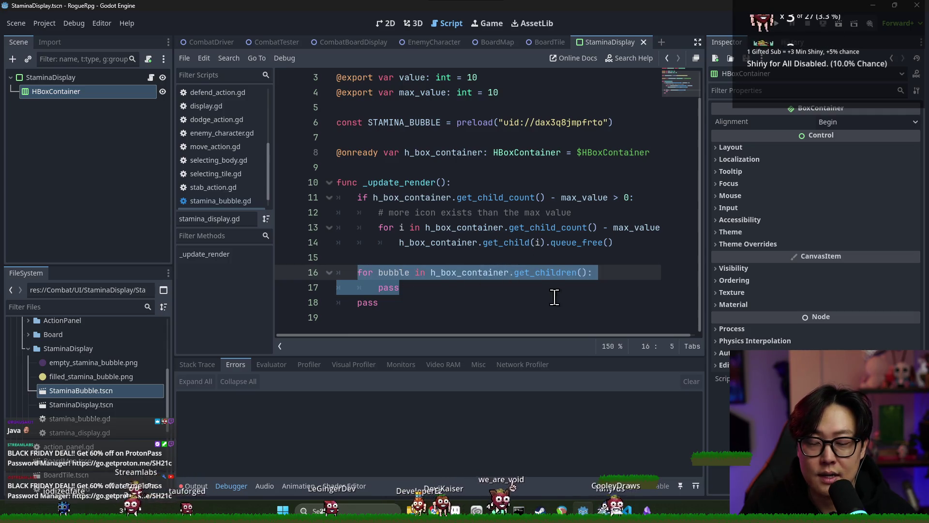
pyautogui.scroll(1, 570, 272)
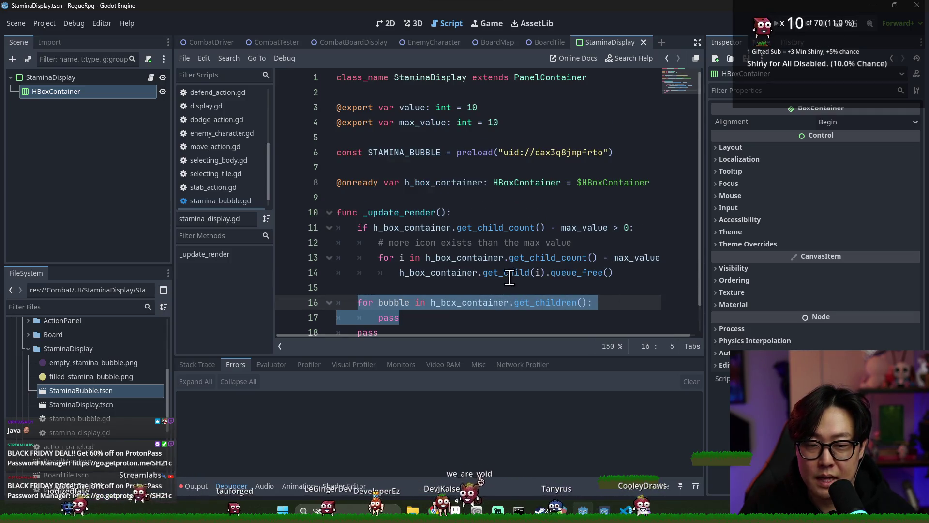
pyautogui.click(426, 272)
pyautogui.doubleClick(450, 272)
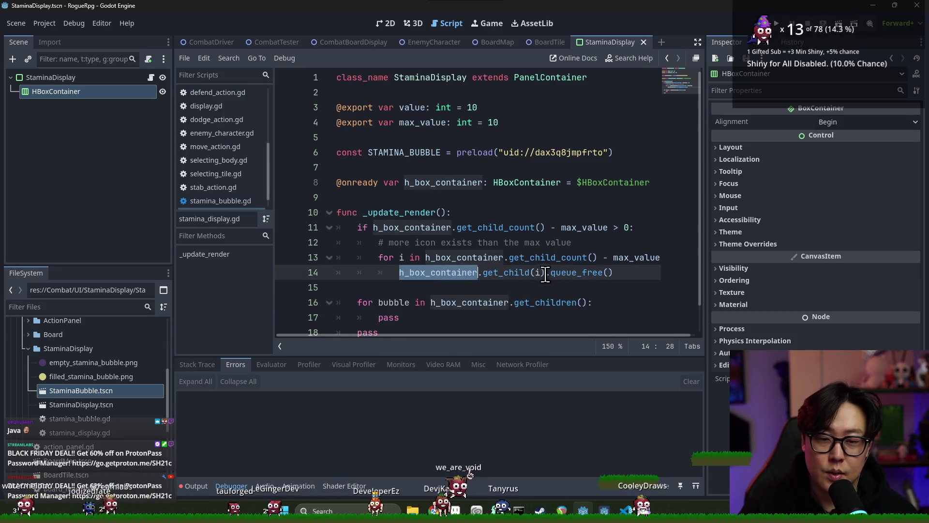
pyautogui.click(389, 273)
# Step: Draft an h_box_container.remove_child line above the free call
pyautogui.press('Return')
pyautogui.press('Up')
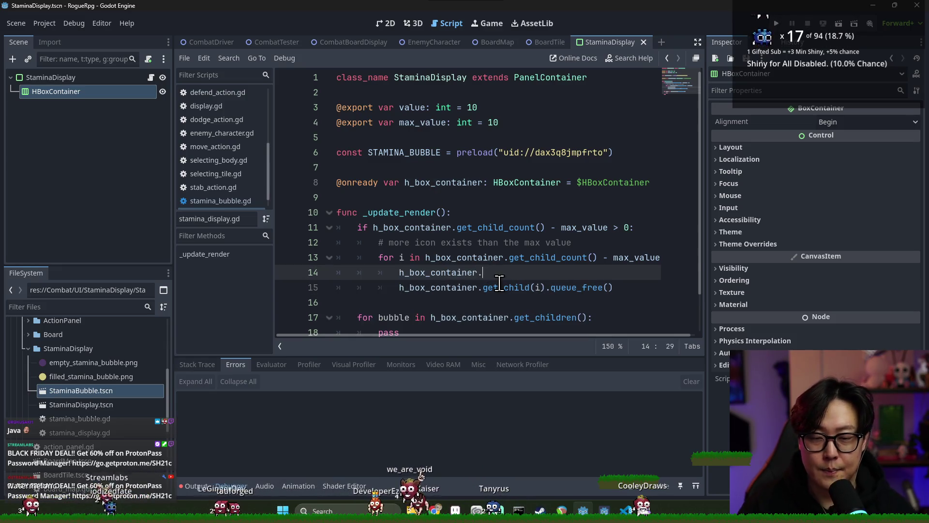
pyautogui.write('get')
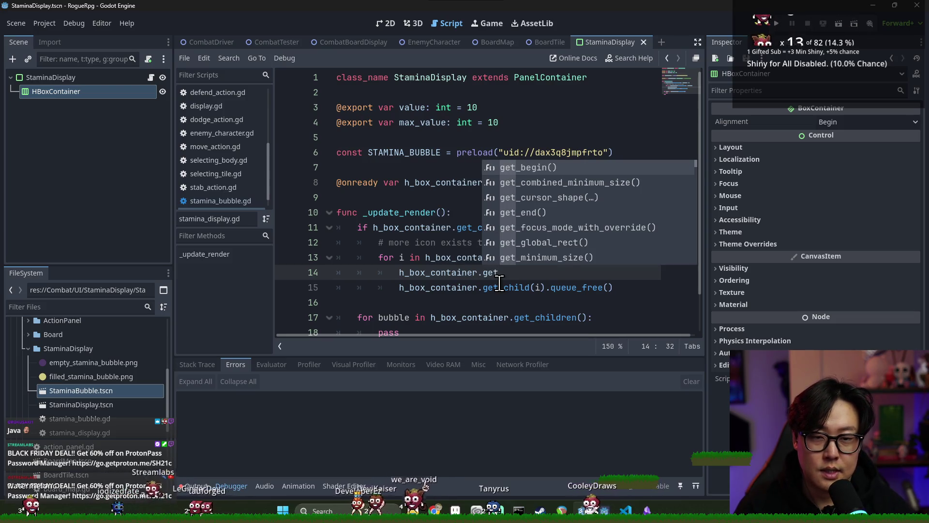
pyautogui.write('_c')
pyautogui.doubleClick(422, 274)
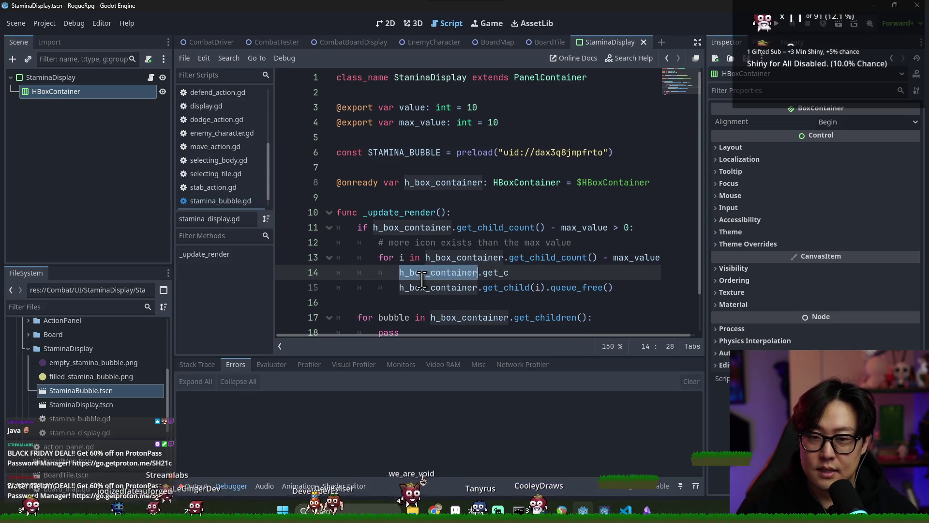
pyautogui.click(509, 272)
pyautogui.press('BackSpace')
pyautogui.write('hild(i).remove')
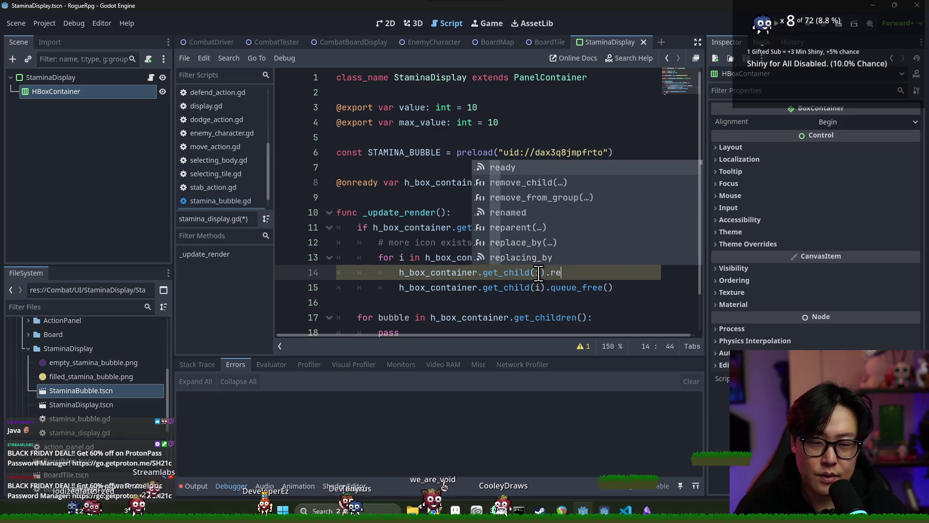
pyautogui.press('Return')
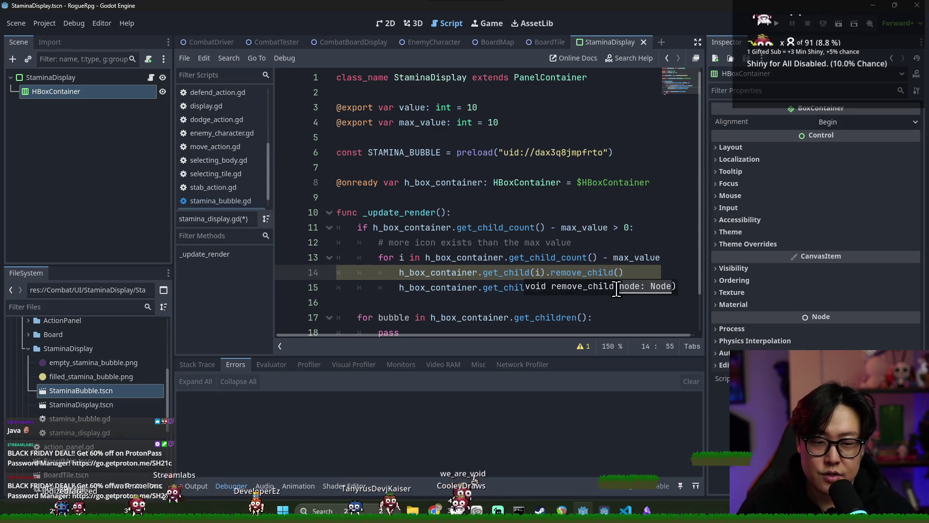
pyautogui.moveTo(545, 272); pyautogui.dragTo(412, 272)
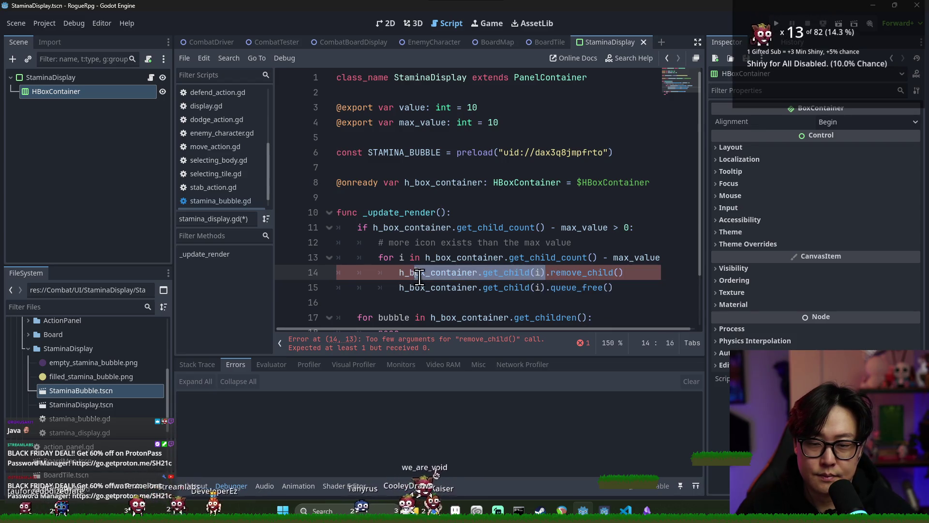
pyautogui.moveTo(484, 277); pyautogui.dragTo(399, 275)
pyautogui.press('BackSpace')
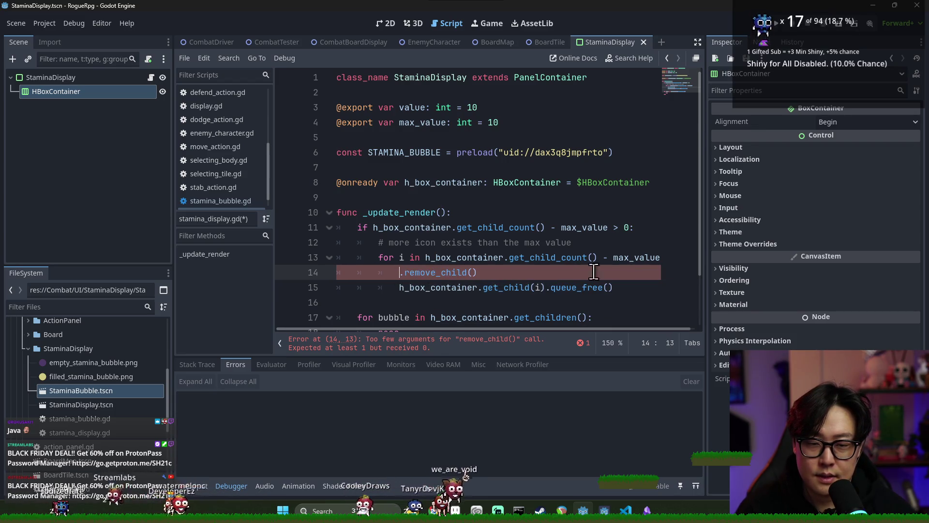
# Step: Declare removing_icon: Array[StaminaBubble] = [] under the if condition
pyautogui.press('Return')
pyautogui.press('Up')
pyautogui.write('va')
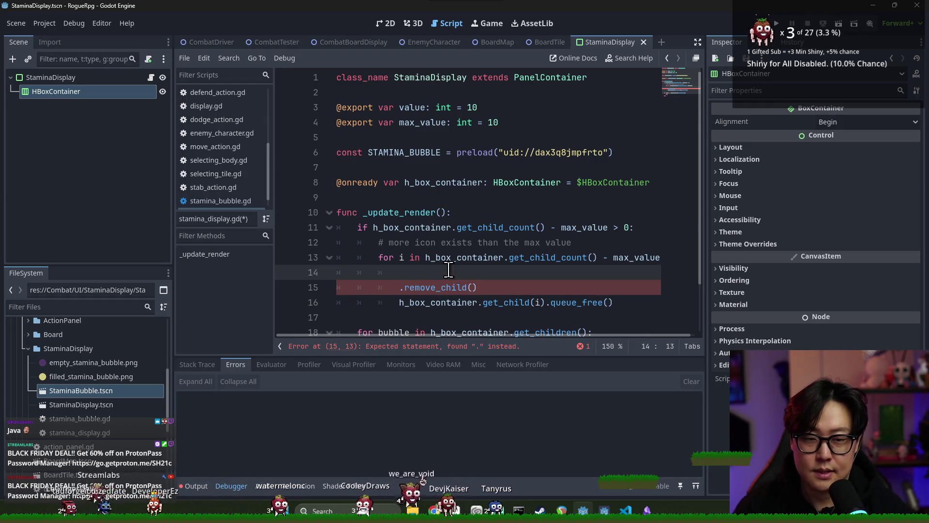
pyautogui.click(656, 226)
pyautogui.press('Return')
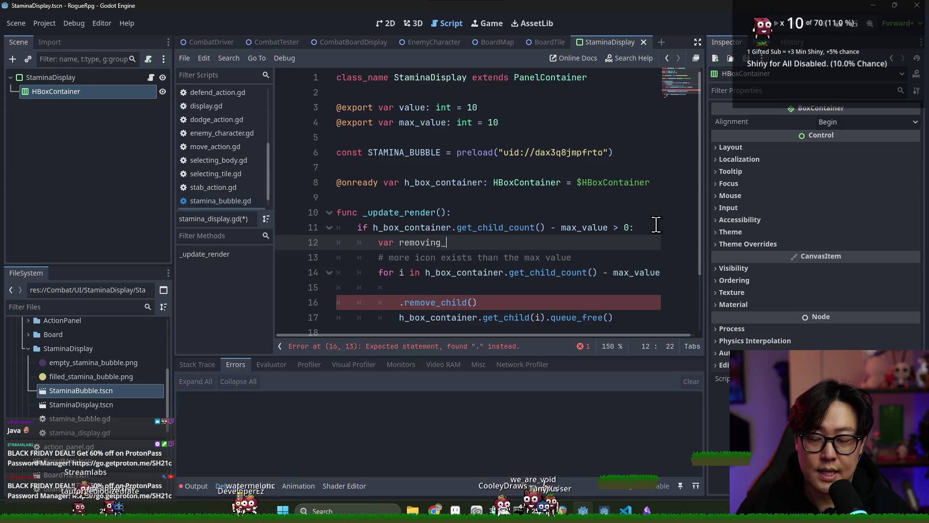
pyautogui.press('BackSpace')
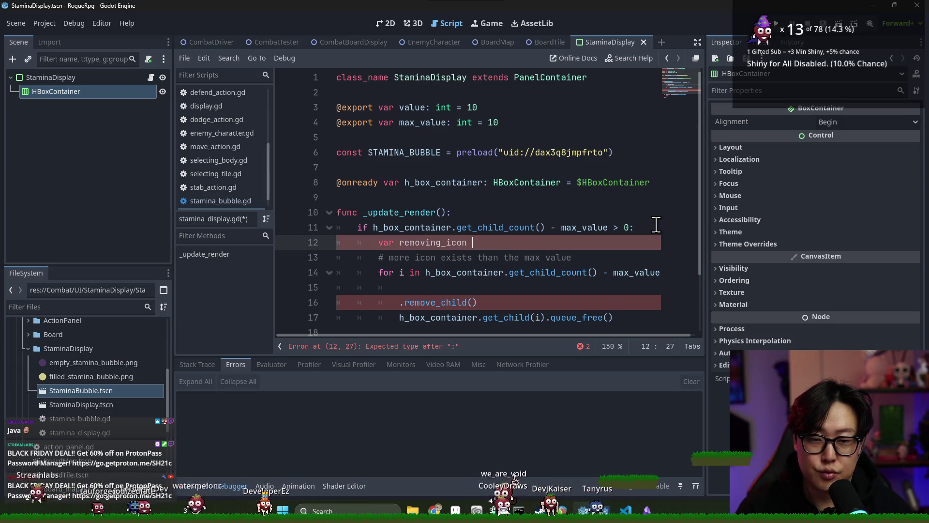
pyautogui.write('Array[S')
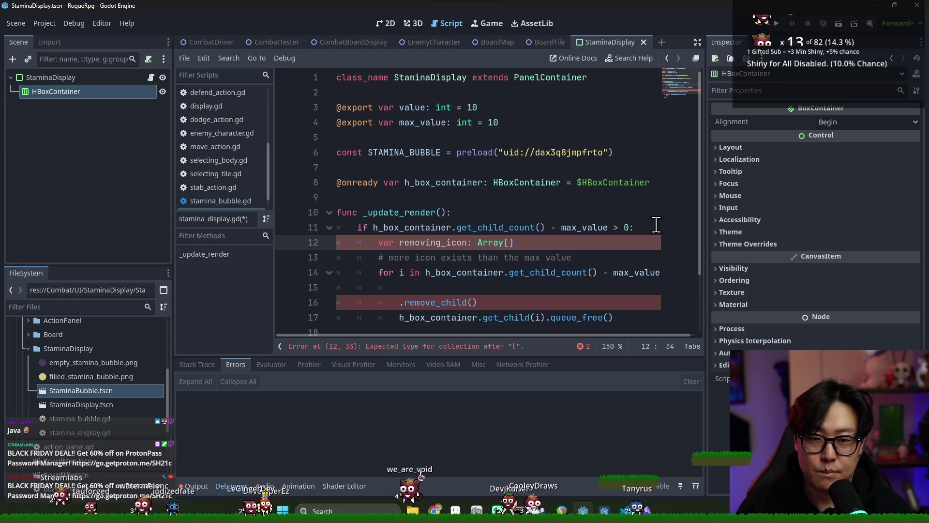
pyautogui.write('ta')
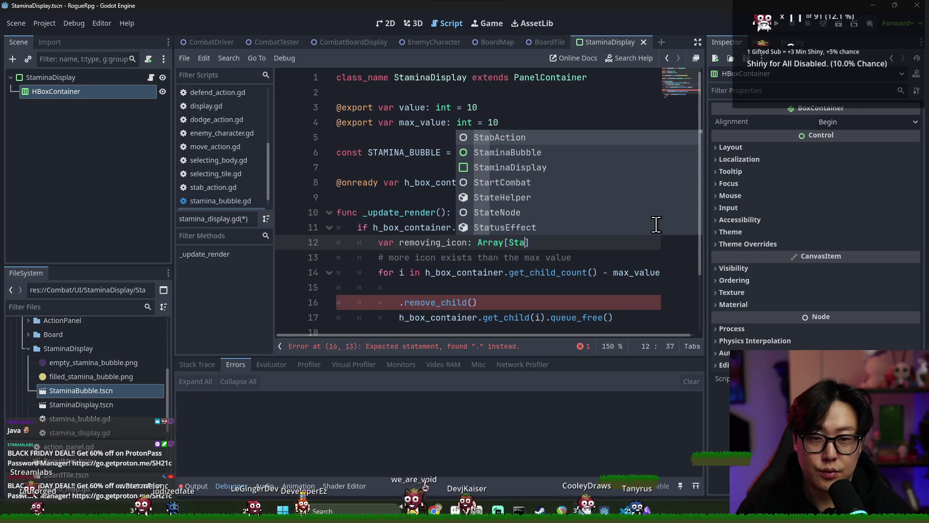
pyautogui.write('minaBubble]')
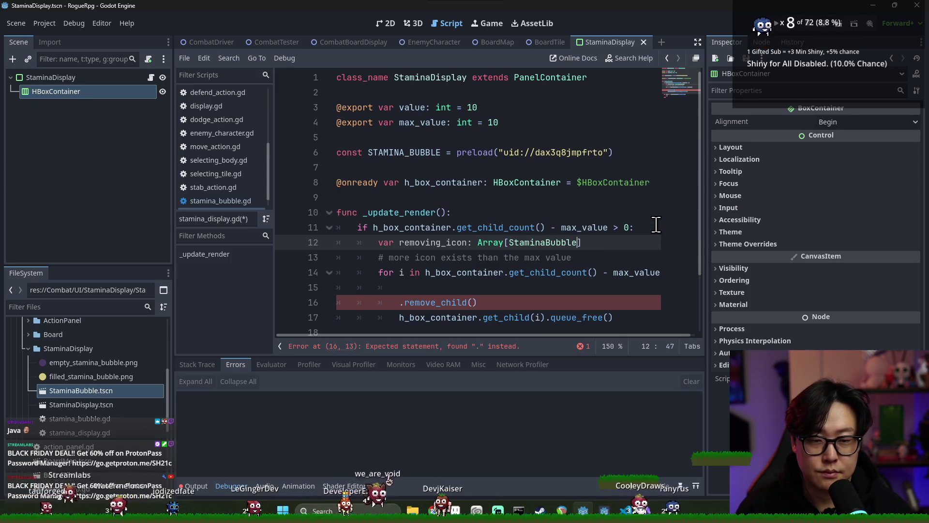
pyautogui.write(' = []')
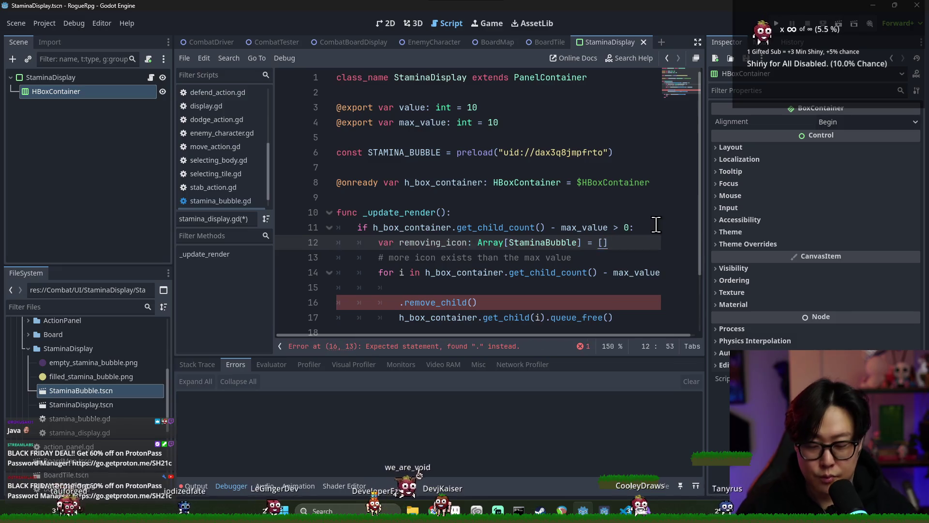
# Step: Add removing_icon.push_back() in the loop and clear the leftover .remove_child fragment
pyautogui.click(476, 288)
pyautogui.write('removing_icon.ad')
pyautogui.write('d')
pyautogui.write('h')
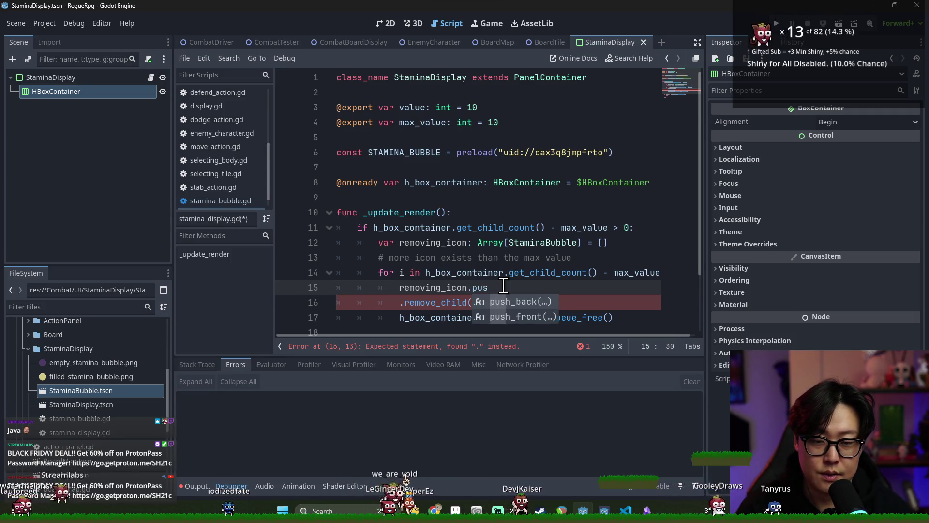
pyautogui.press('Return')
pyautogui.click(505, 302)
pyautogui.hotkey('shift', 'Home')
pyautogui.press('BackSpace')
# Step: Move the get_child(i) call into push_back and delete the leftover queue_free line
pyautogui.press('BackSpace')
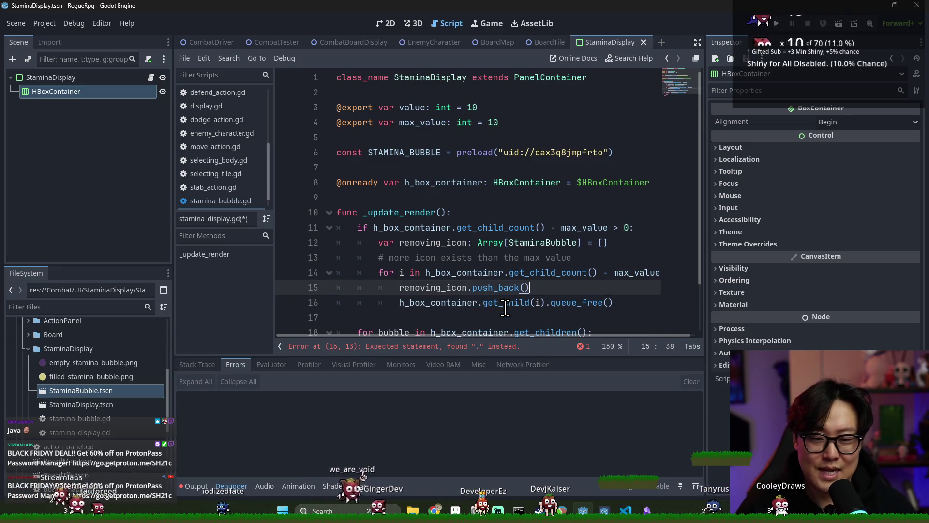
pyautogui.scroll(-2, 499, 282)
pyautogui.scroll(2, 498, 282)
pyautogui.scroll(-2, 518, 234)
pyautogui.doubleClick(505, 228)
pyautogui.moveTo(400, 227); pyautogui.dragTo(546, 228)
pyautogui.hotkey('ctrl', 'c')
pyautogui.press('BackSpace')
pyautogui.click(524, 212)
pyautogui.hotkey('ctrl', 'v')
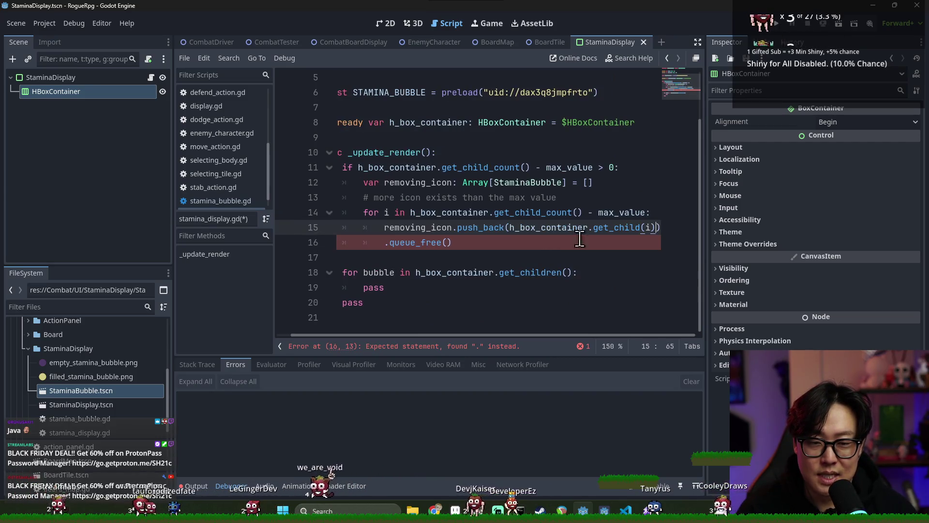
pyautogui.moveTo(386, 242); pyautogui.dragTo(504, 243)
pyautogui.press('BackSpace')
pyautogui.press('BackSpace')
pyautogui.press('BackSpace')
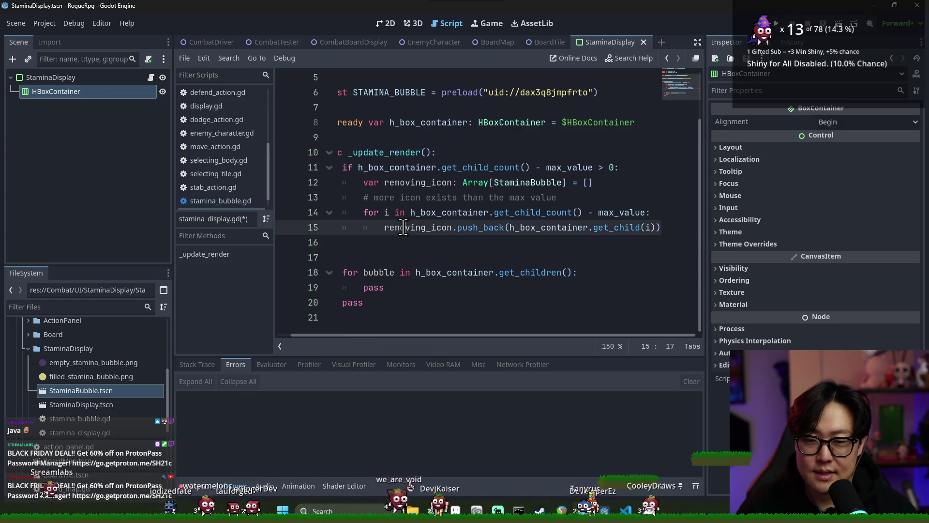
# Step: Add 'for icon in removing_icon:' calling h_box_container.remove_child(icon) and icon.queue_free()
pyautogui.press('Return')
pyautogui.write('for icon in ')
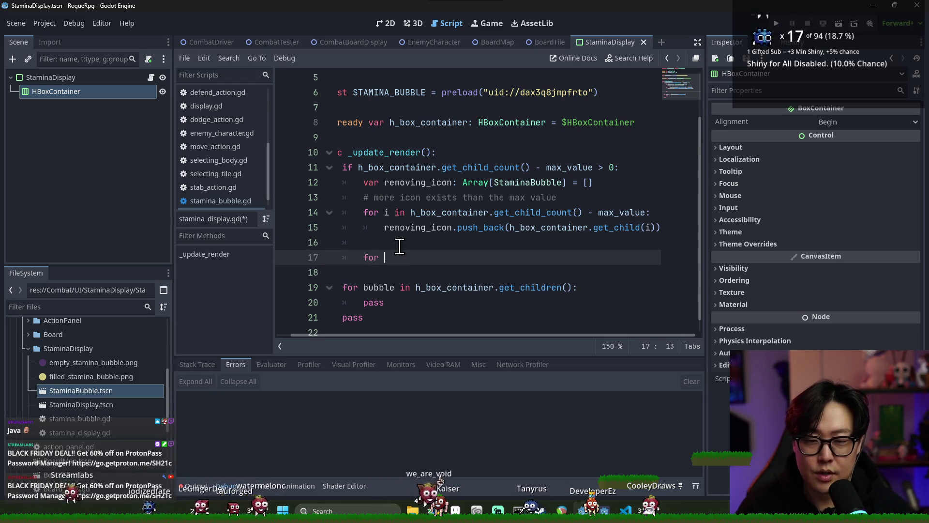
pyautogui.write('removing_icon:')
pyautogui.press('Return')
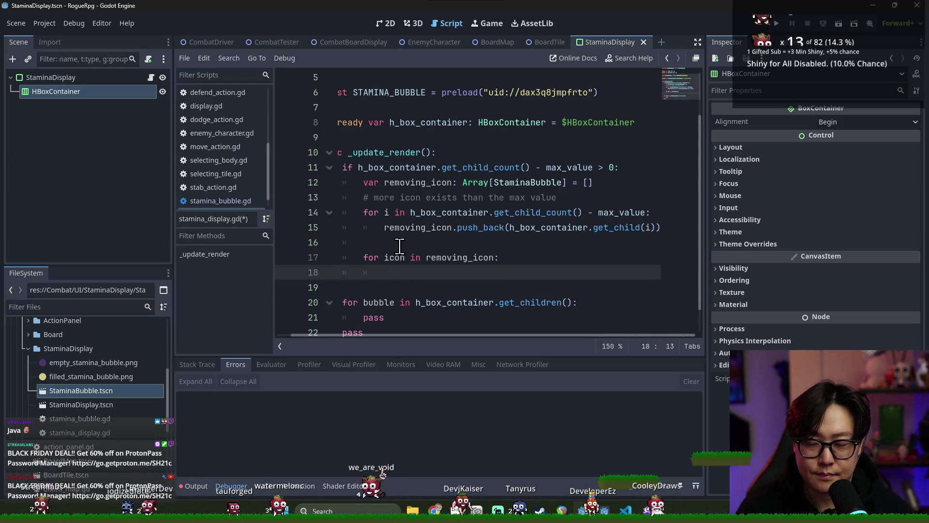
pyautogui.write('hb')
pyautogui.press('Return')
pyautogui.write('.r')
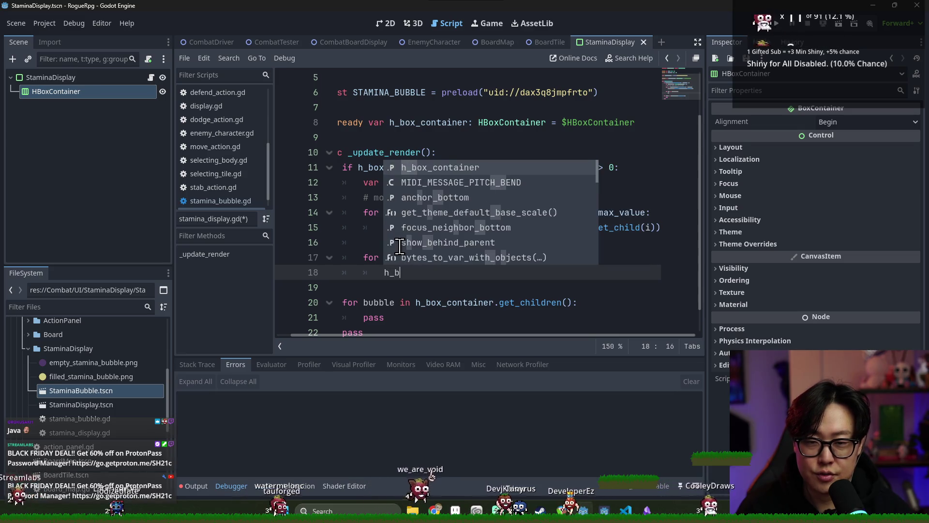
pyautogui.write('emove_child(')
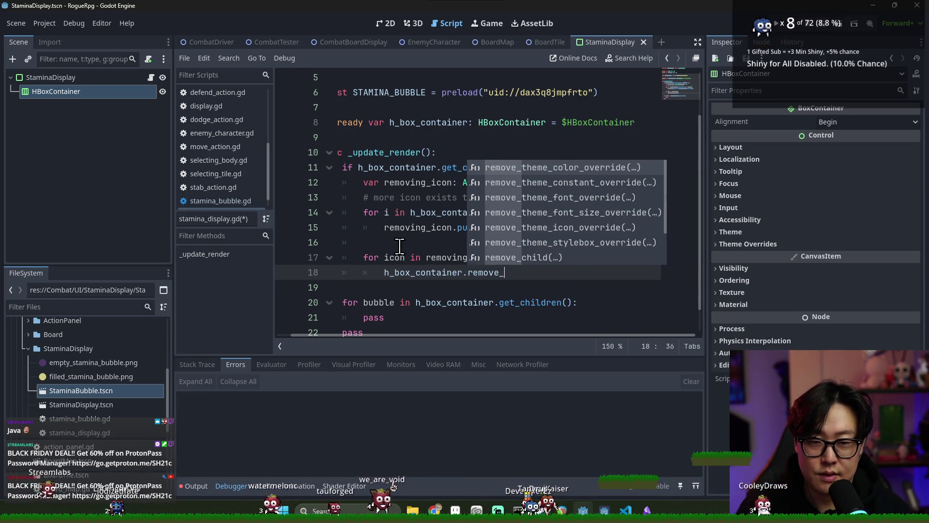
pyautogui.press('Return')
pyautogui.write('icon)')
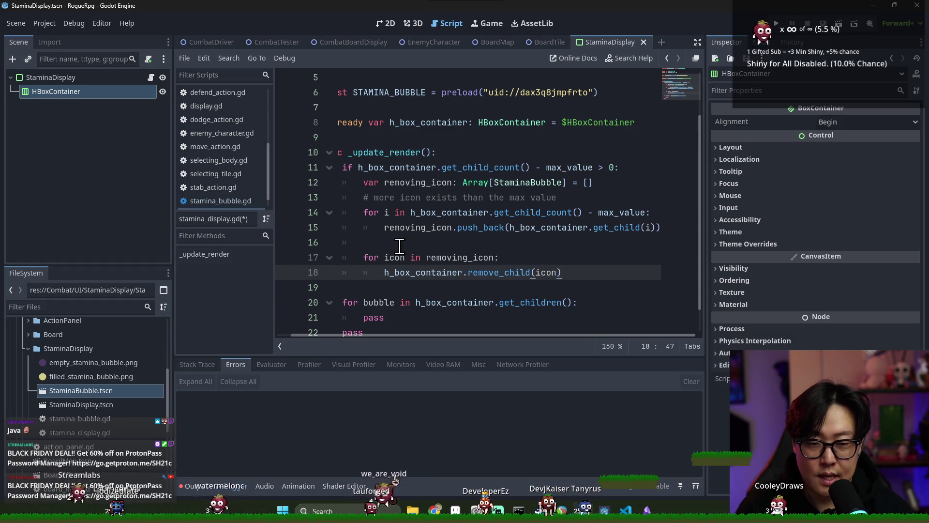
pyautogui.press('Return')
pyautogui.write('icon.queue_redraw')
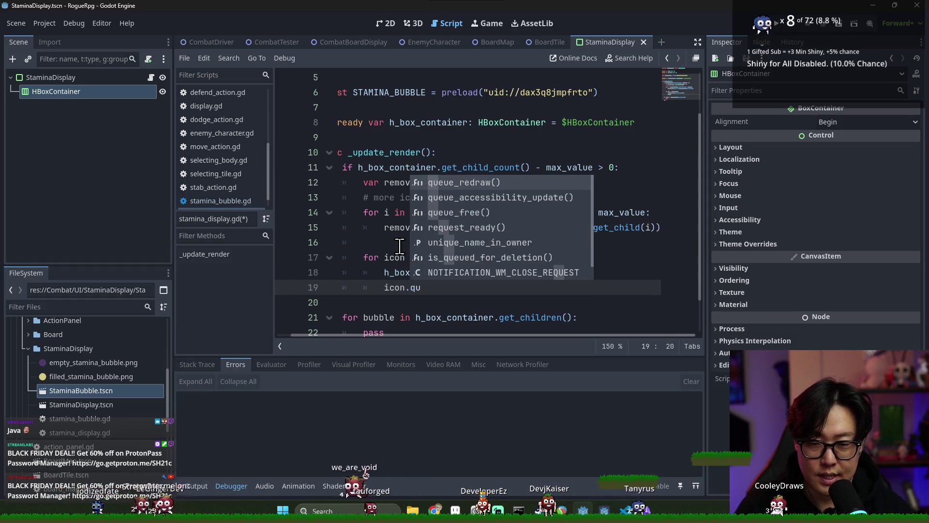
pyautogui.press('BackSpace')
pyautogui.press('BackSpace')
pyautogui.press('BackSpace')
pyautogui.write('free')
pyautogui.press('Return')
# Step: Highlight the rewritten removal code, lines 10–19, then mute the microphone to the audience
pyautogui.click(399, 242)
pyautogui.moveTo(380, 152)
pyautogui.mouseDown()
pyautogui.moveTo(483, 167)
pyautogui.moveTo(467, 287)
pyautogui.mouseUp()
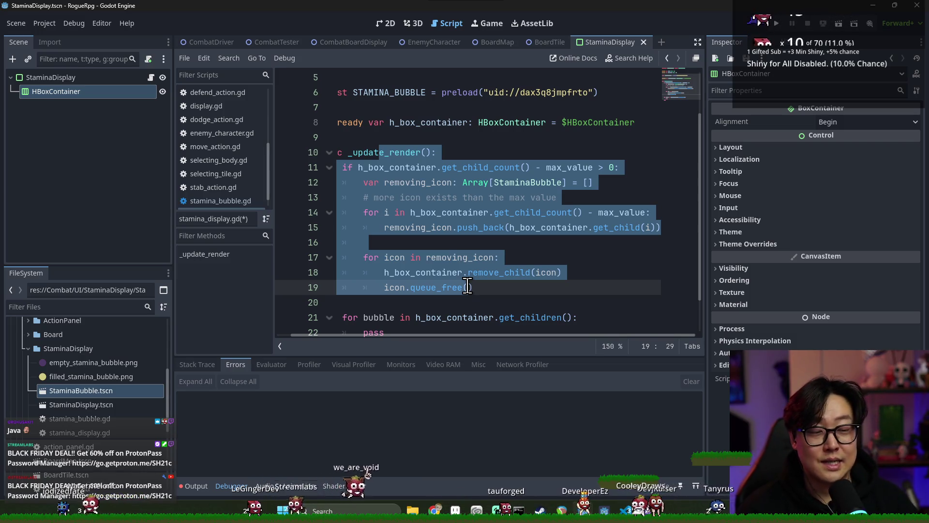
pyautogui.hotkey('alt', 'Tab')
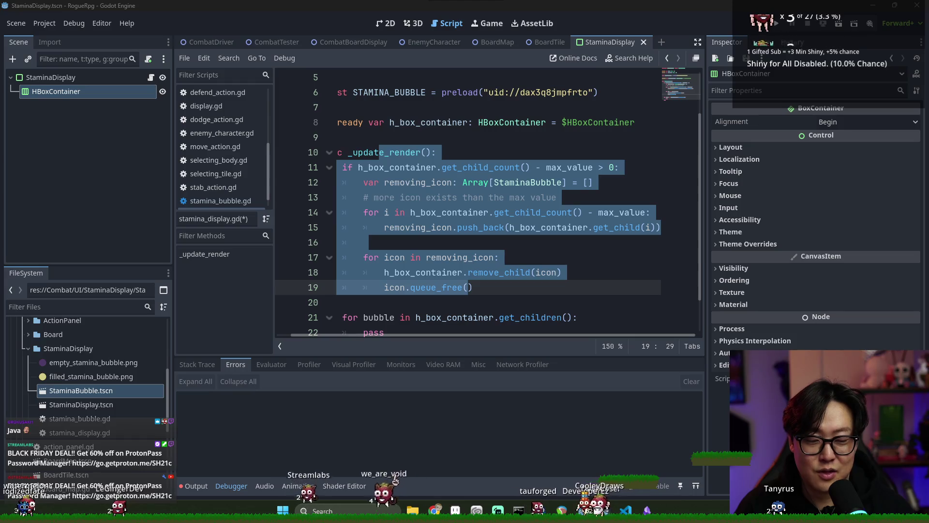
pyautogui.click(346, 239)
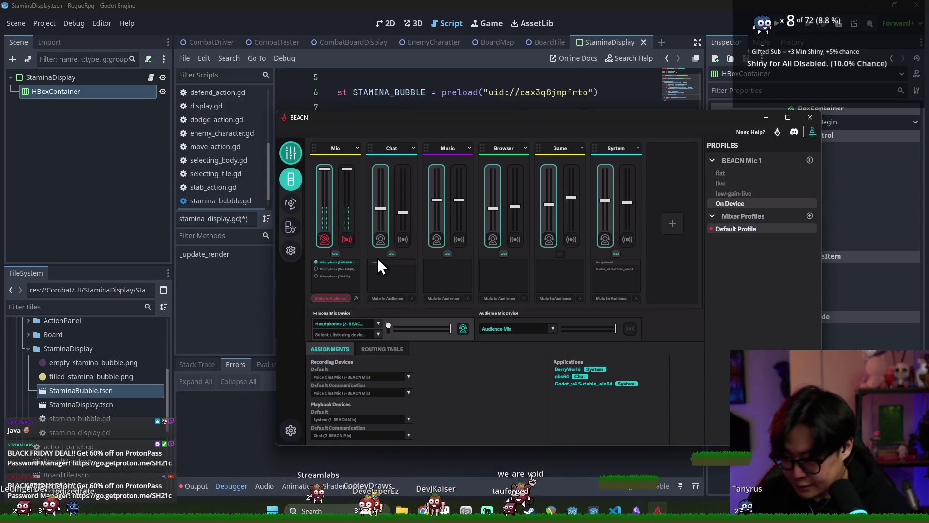
# Step: Unmute the Mic channel to the audience in BEACN and return to the Godot script
pyautogui.click(348, 240)
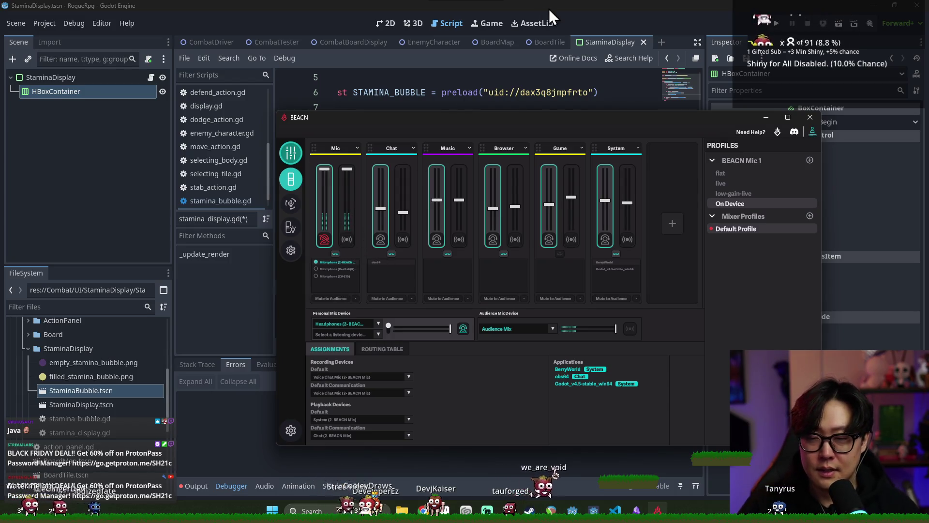
pyautogui.click(641, 2)
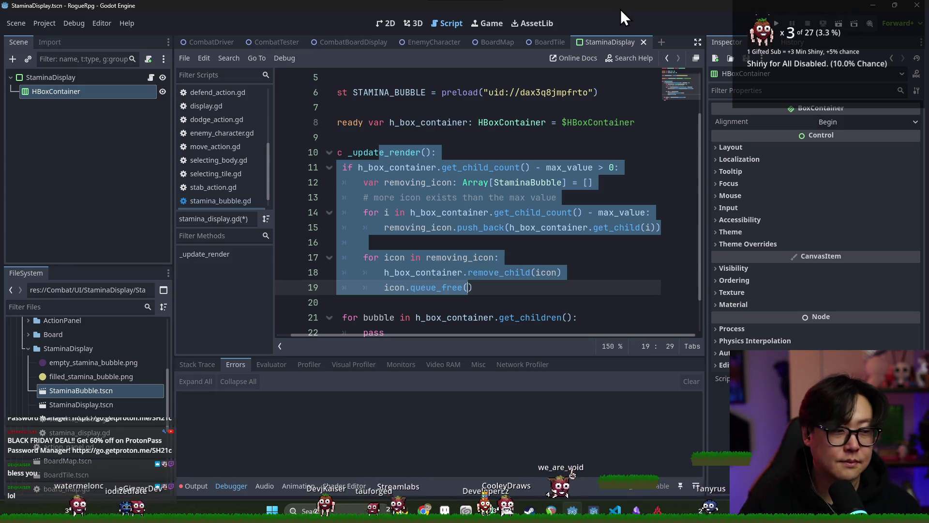
pyautogui.click(556, 257)
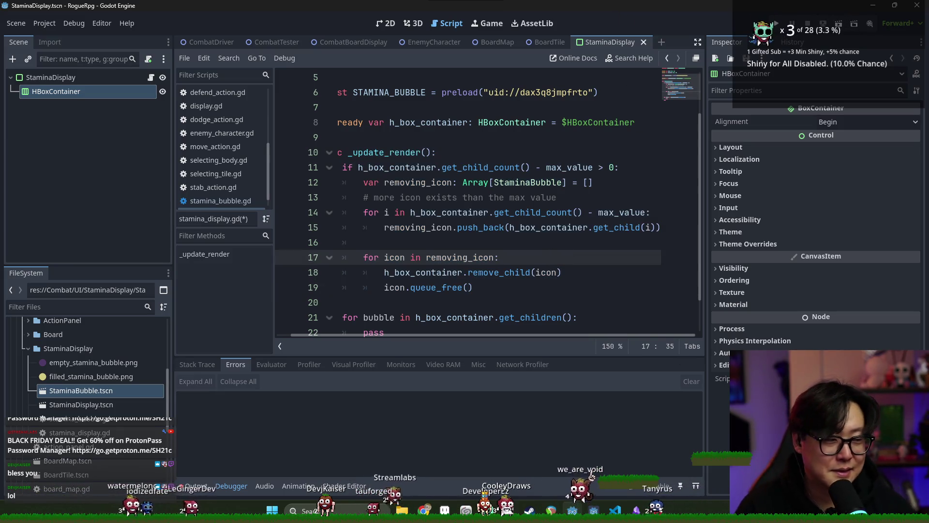
pyautogui.hotkey('alt', 'Tab')
pyautogui.click(339, 213)
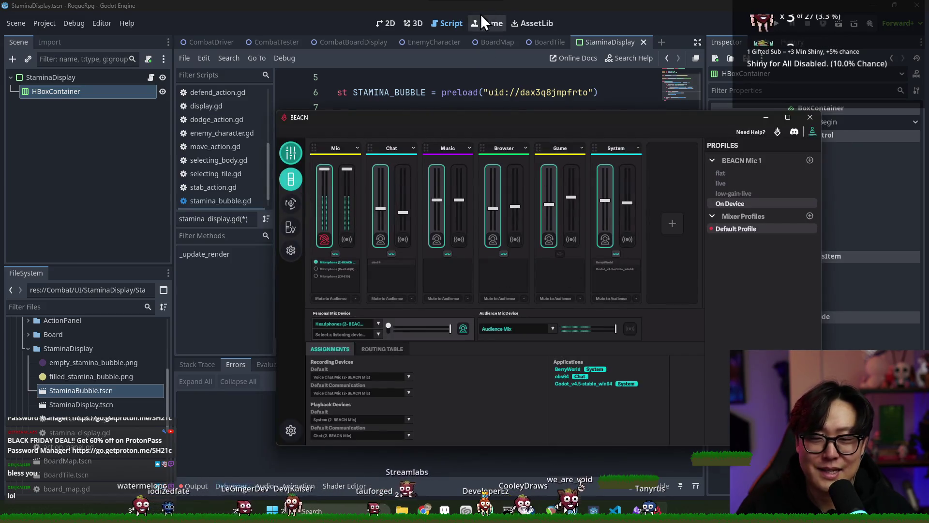
pyautogui.hotkey('alt', 'Tab')
pyautogui.scroll(-1, 507, 295)
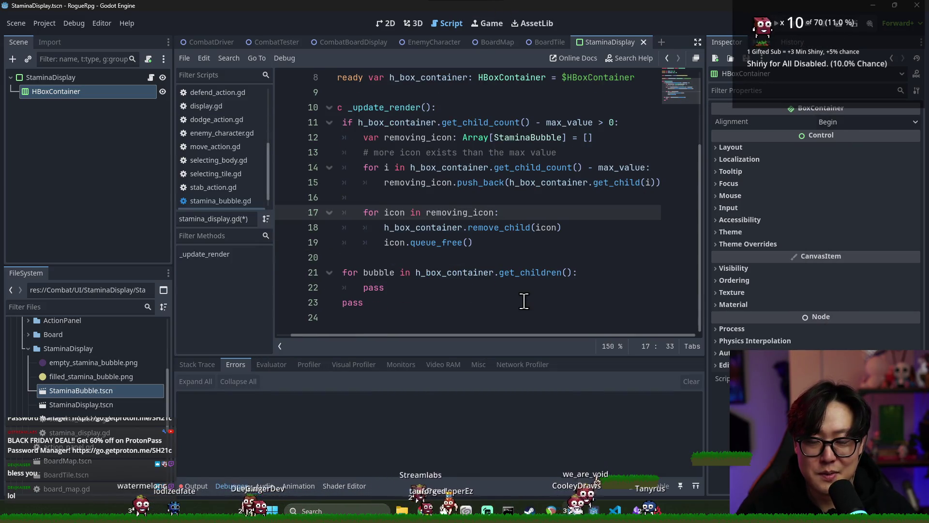
# Step: Review the removal loop and place the caret on empty line 20
pyautogui.click(359, 262)
pyautogui.click(380, 228)
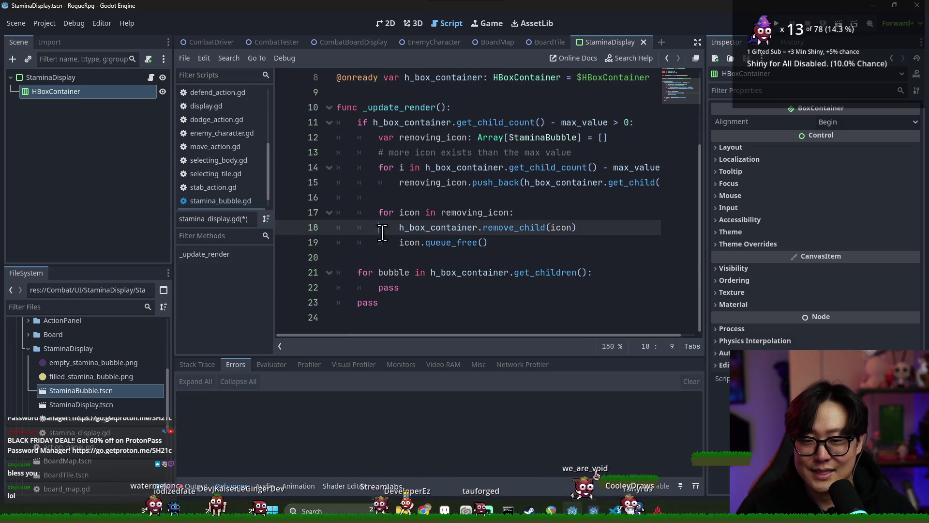
pyautogui.click(416, 258)
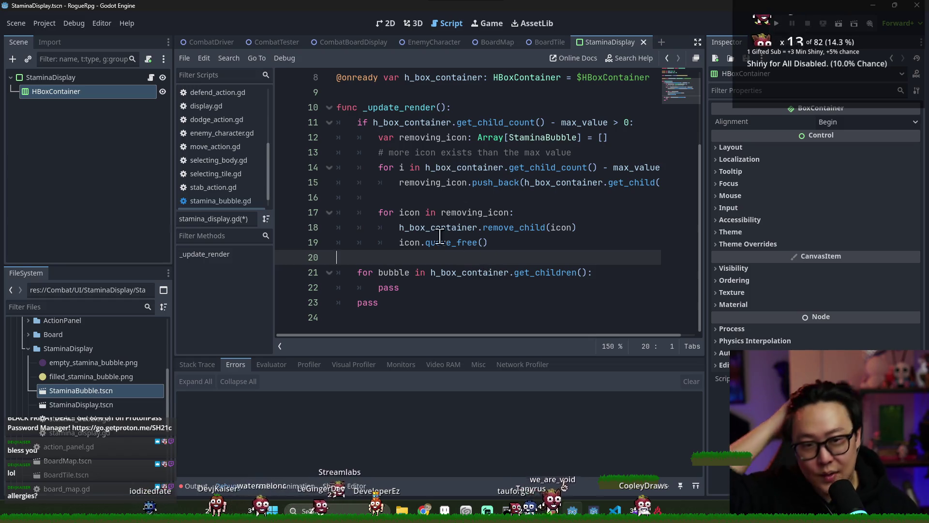
pyautogui.doubleClick(419, 242)
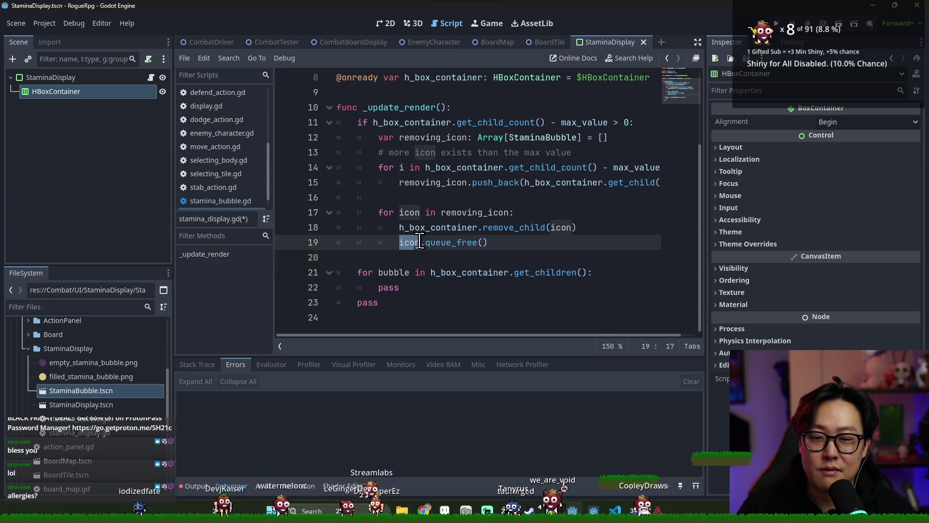
pyautogui.click(407, 267)
pyautogui.click(396, 260)
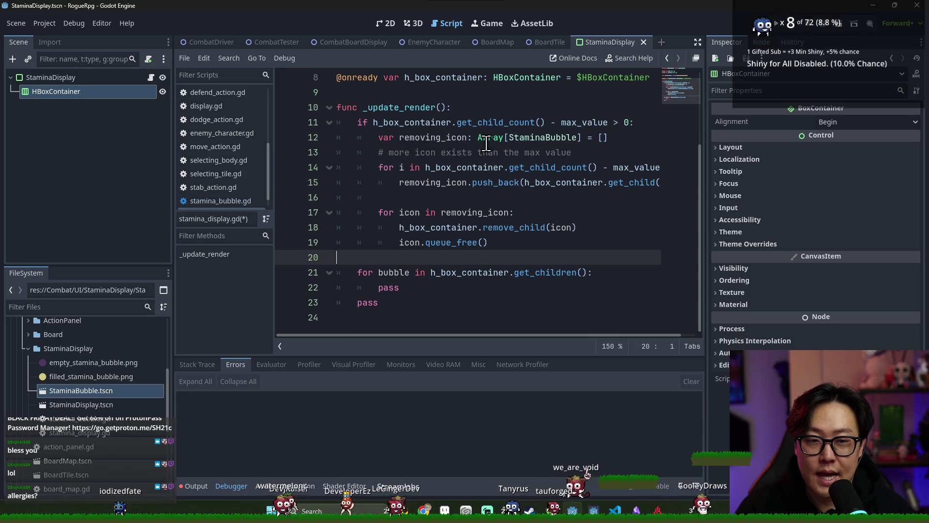
# Step: Add an elif reusing line 11's get_child_count() - max_value > 0 condition
pyautogui.press('Return')
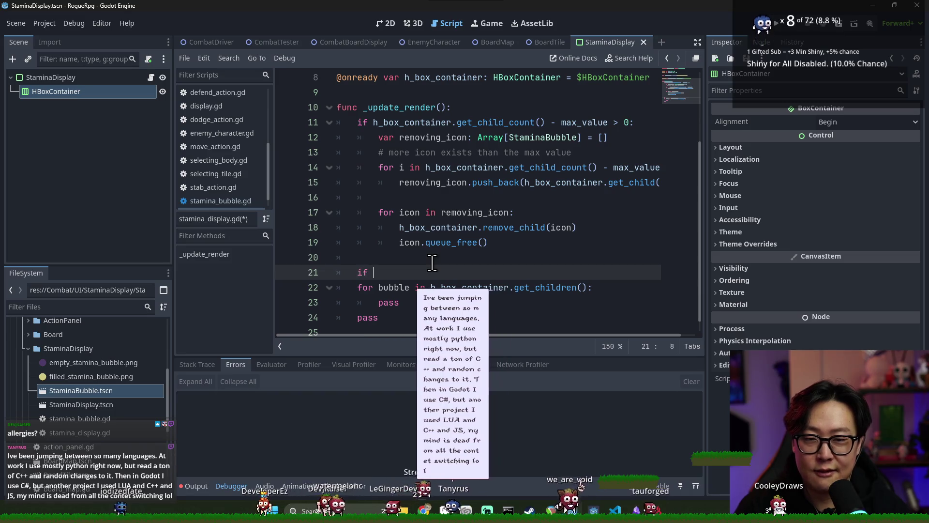
pyautogui.write('if')
pyautogui.doubleClick(388, 122)
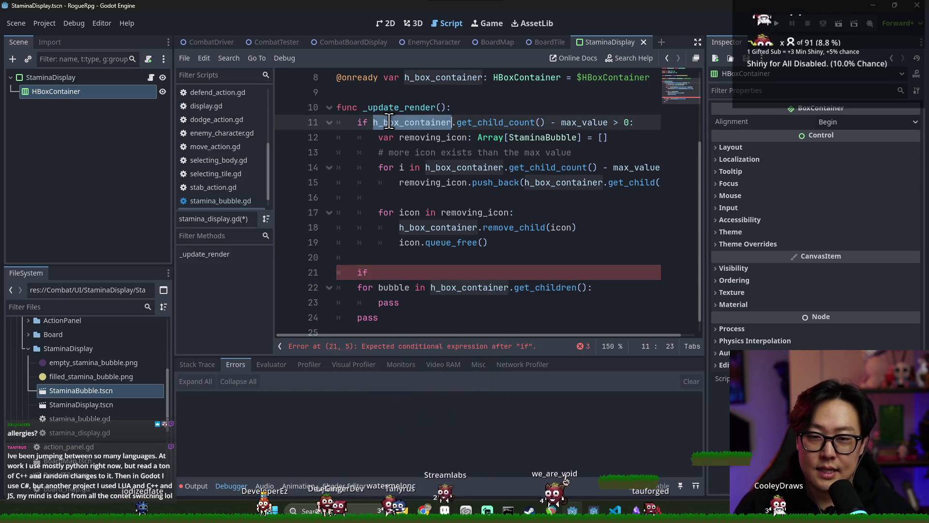
pyautogui.keyDown('shift'); pyautogui.click(636, 122); pyautogui.keyUp('shift')
pyautogui.hotkey('ctrl', 'c')
pyautogui.click(445, 272)
pyautogui.hotkey('ctrl', 'v')
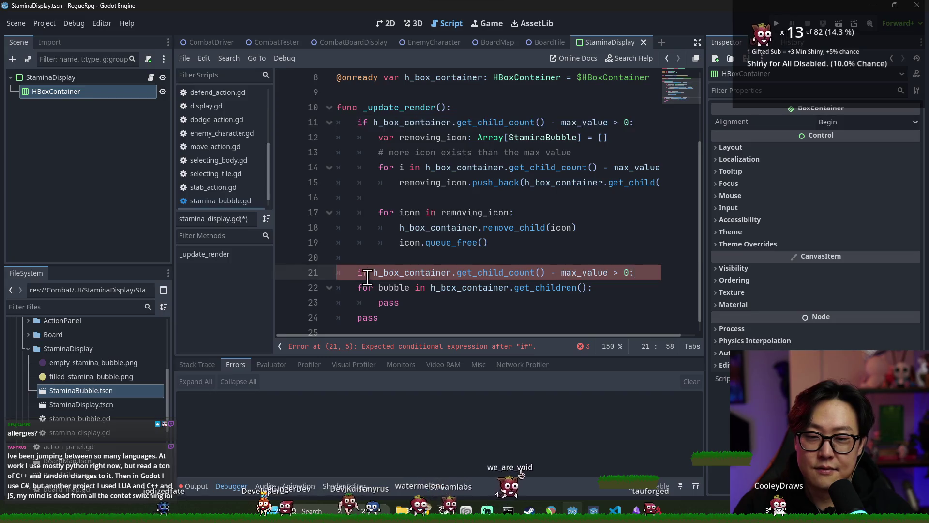
pyautogui.write('el')
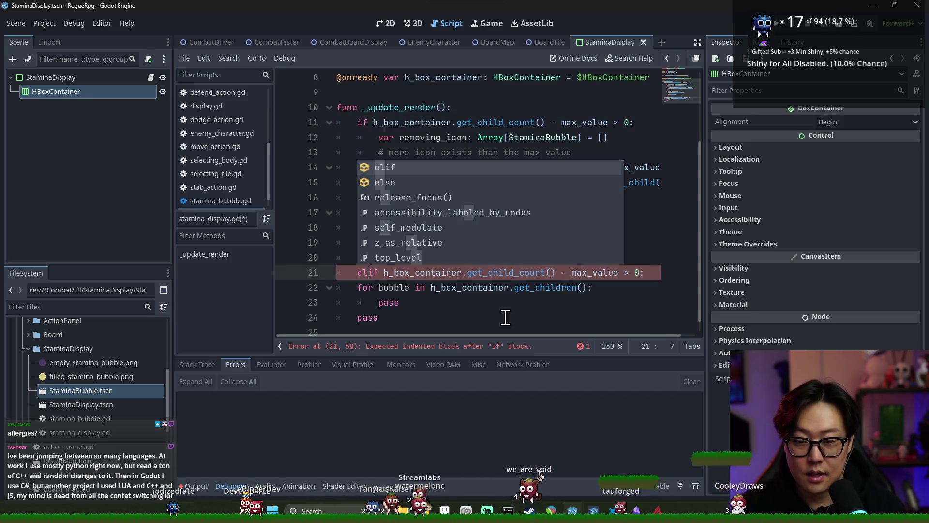
pyautogui.press('Escape')
pyautogui.press('Up')
pyautogui.press('Delete')
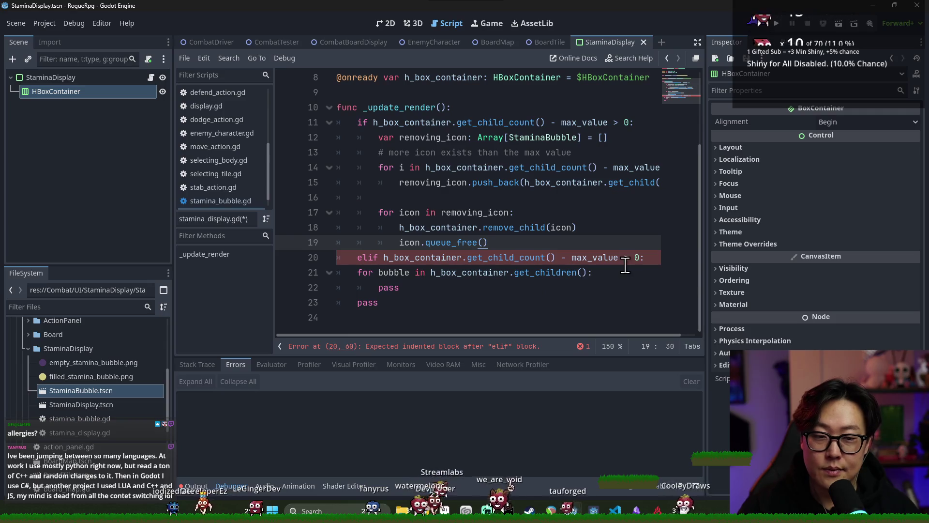
# Step: Swap the elif subtraction to max_value minus the child count and indent the loop under it
pyautogui.doubleClick(425, 258)
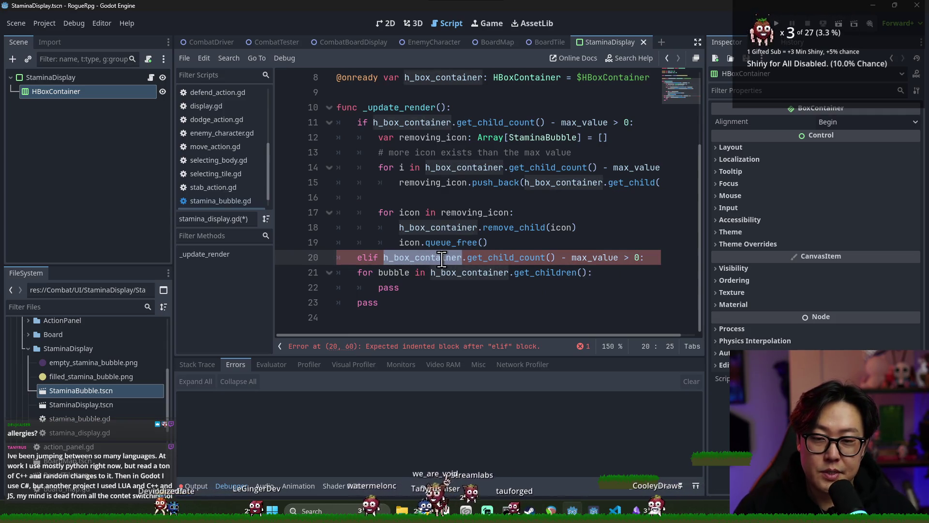
pyautogui.doubleClick(600, 256)
pyautogui.press('BackSpace')
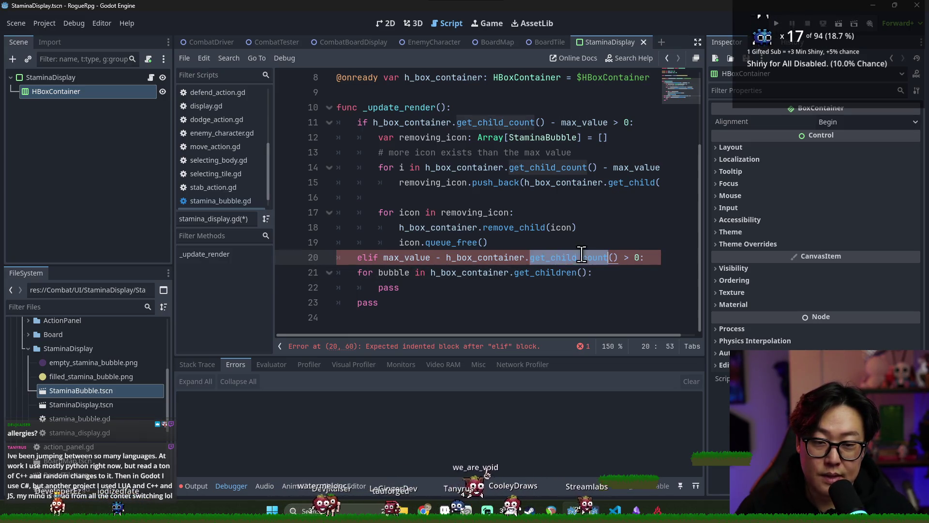
pyautogui.click(358, 272)
pyautogui.keyDown('shift'); pyautogui.click(413, 287); pyautogui.keyUp('shift')
pyautogui.press('Tab')
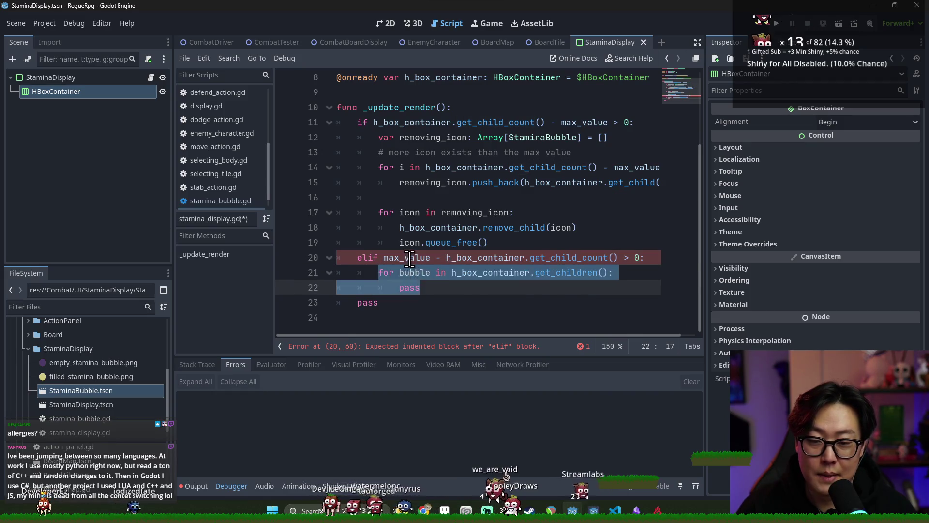
# Step: Rename the loop variable to i and loop over max_value - get_child_count()
pyautogui.doubleClick(408, 257)
pyautogui.doubleClick(567, 257)
pyautogui.doubleClick(420, 257)
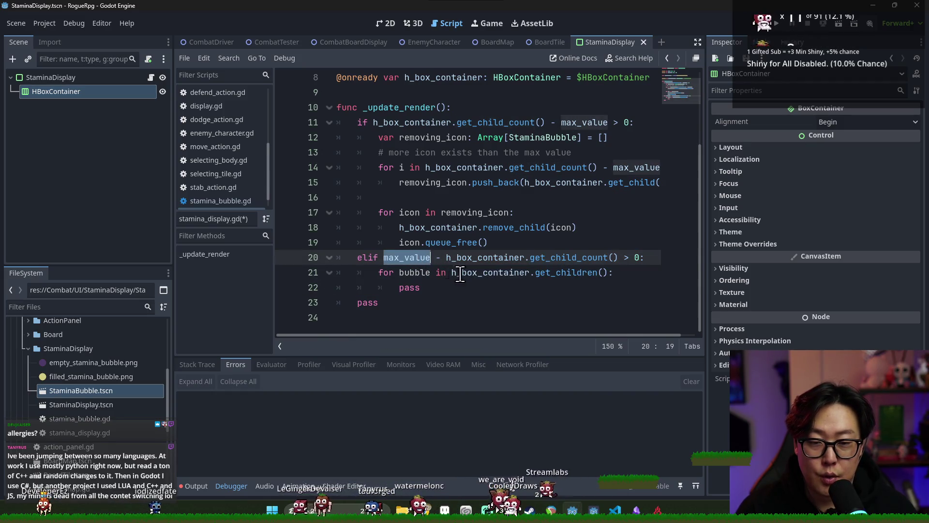
pyautogui.click(412, 272)
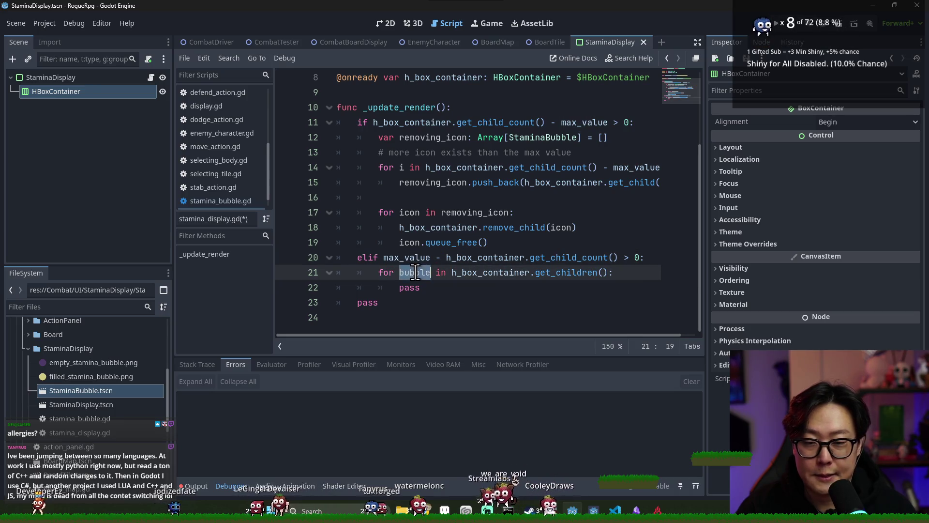
pyautogui.write('i')
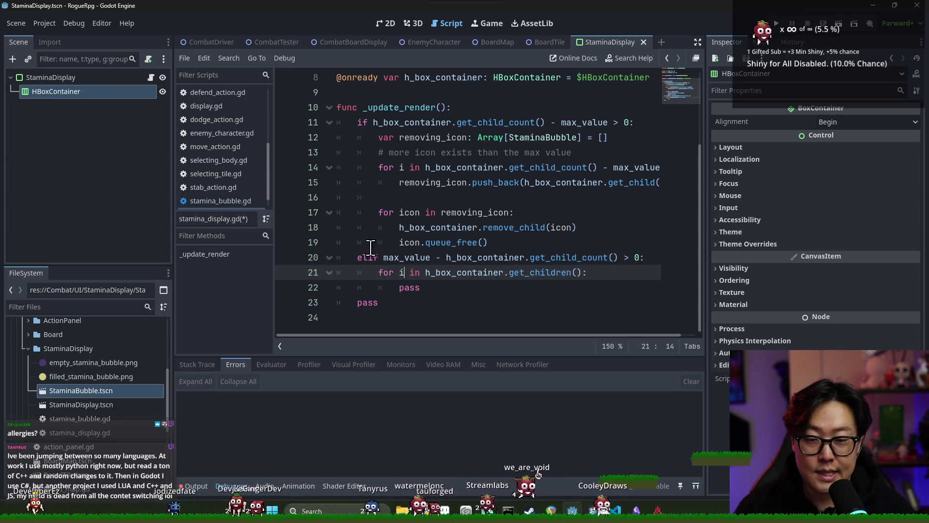
pyautogui.doubleClick(394, 258)
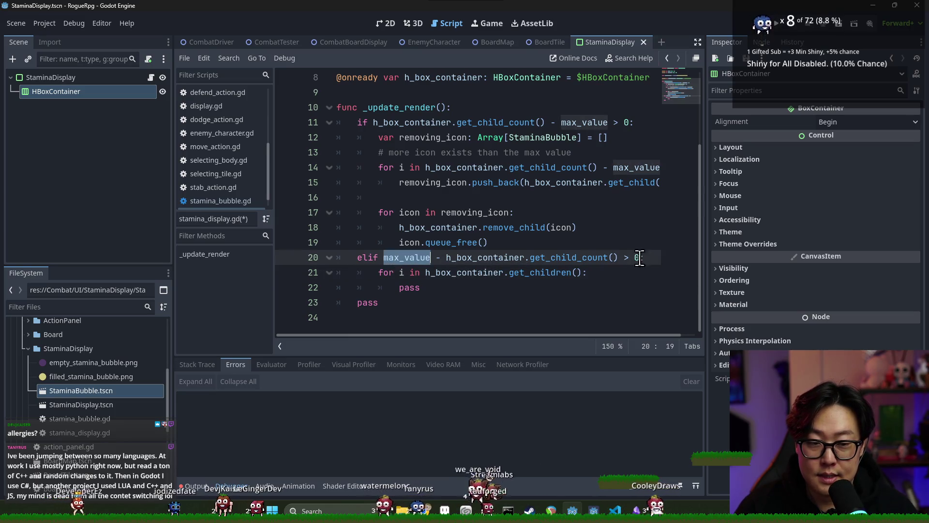
pyautogui.doubleClick(441, 271)
pyautogui.hotkey('ctrl', 'v')
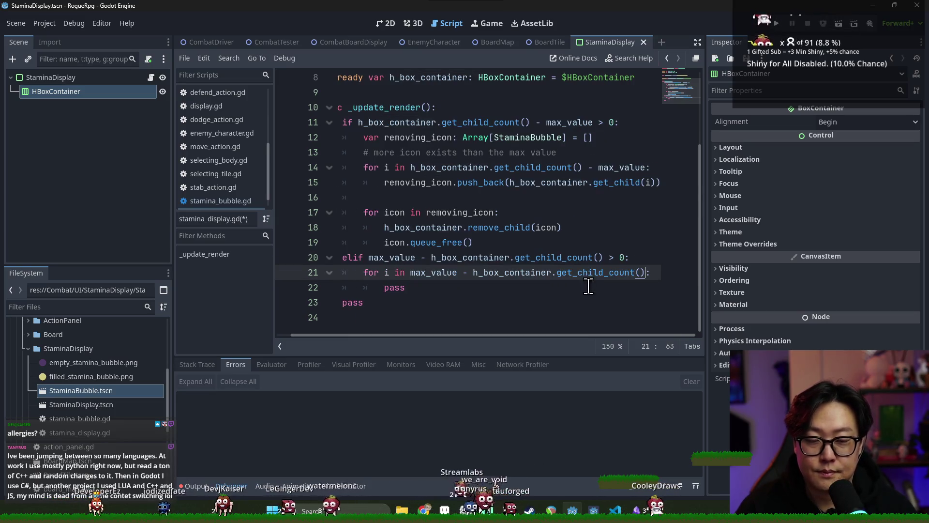
# Step: Replace the placeholder pass with an h_box_container.add_child call in the elif branch
pyautogui.doubleClick(395, 287)
pyautogui.scroll(3, 387, 280)
pyautogui.scroll(-3, 385, 277)
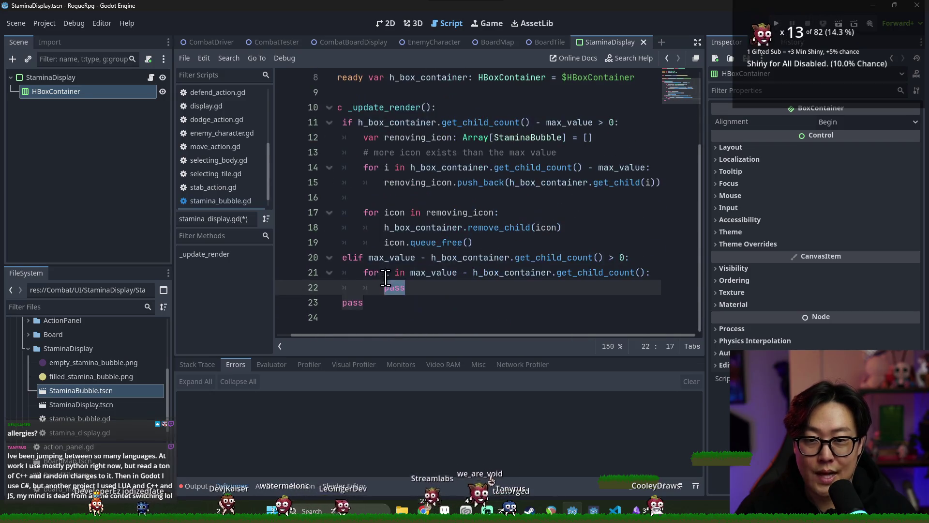
pyautogui.write('h_box_container.a')
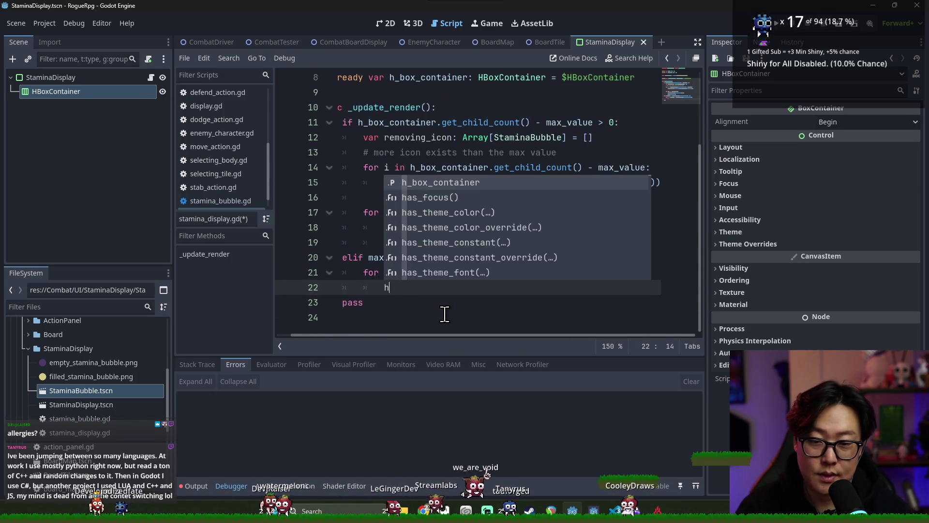
pyautogui.write('dd_chil')
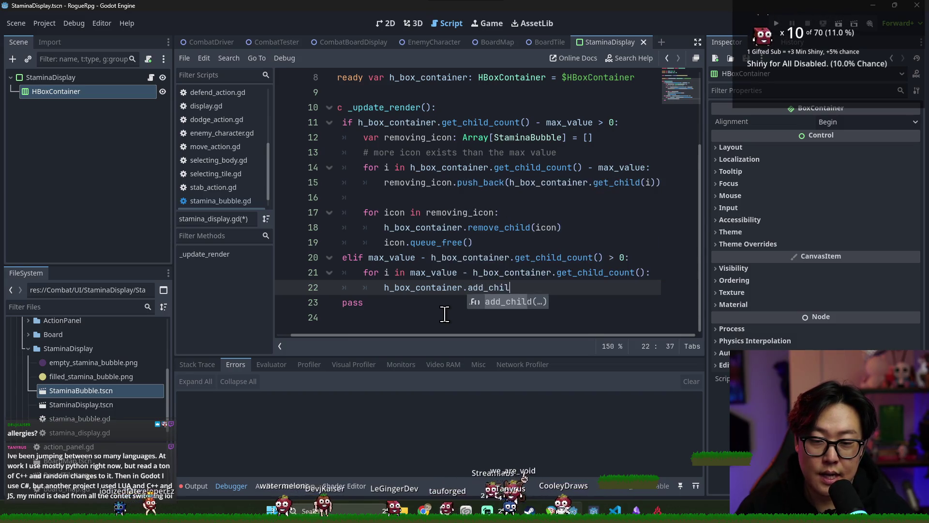
pyautogui.press('Return')
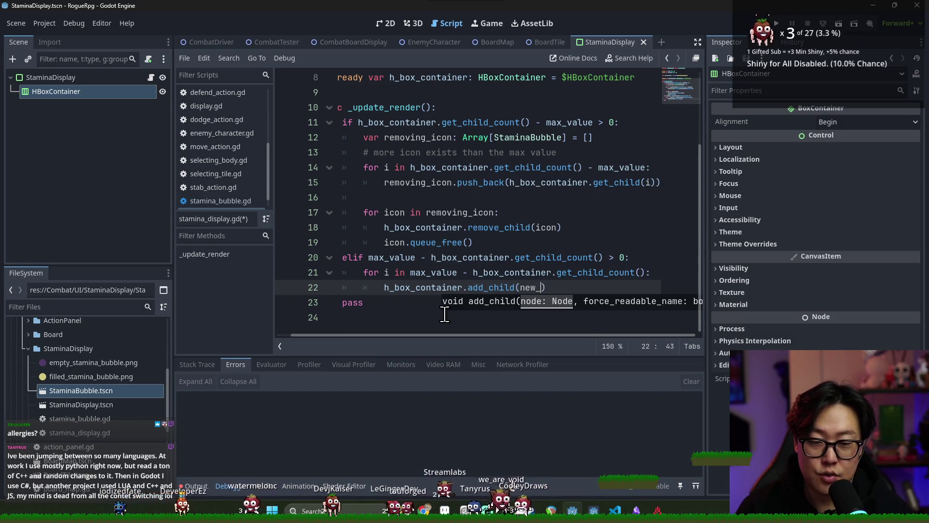
pyautogui.press('BackSpace')
pyautogui.press('BackSpace')
pyautogui.write('bubble')
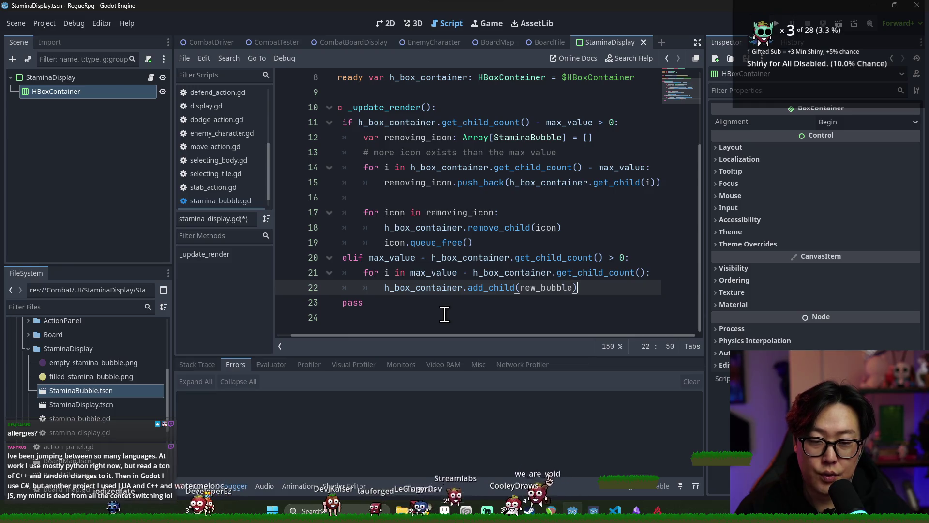
# Step: Insert a StaminaBubble-typed new_bubble declaration above the add_child line
pyautogui.doubleClick(535, 290)
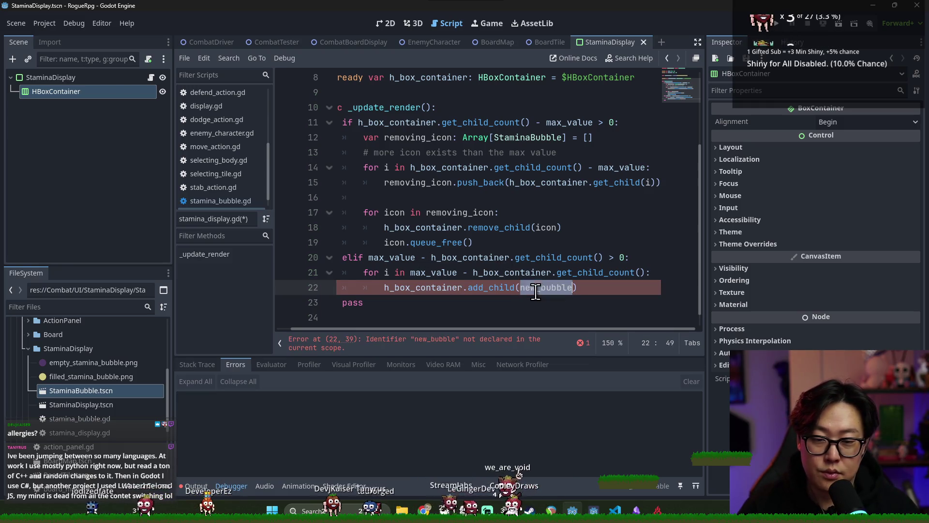
pyautogui.click(388, 287)
pyautogui.press('Return')
pyautogui.press('Up')
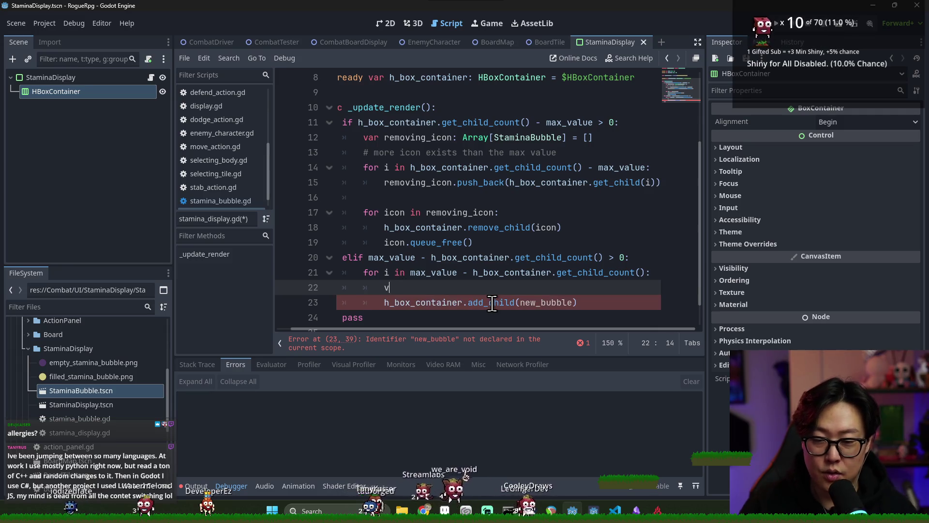
pyautogui.write('bubble:')
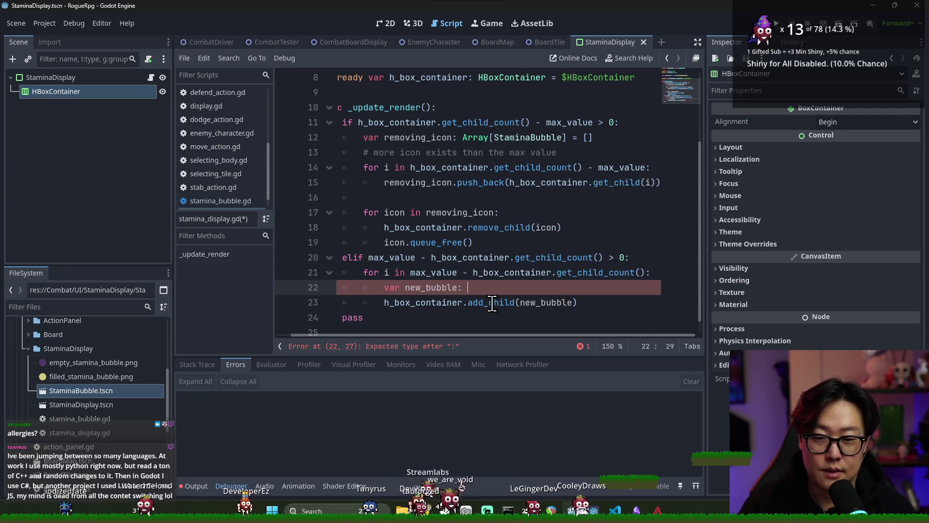
pyautogui.write('minaB')
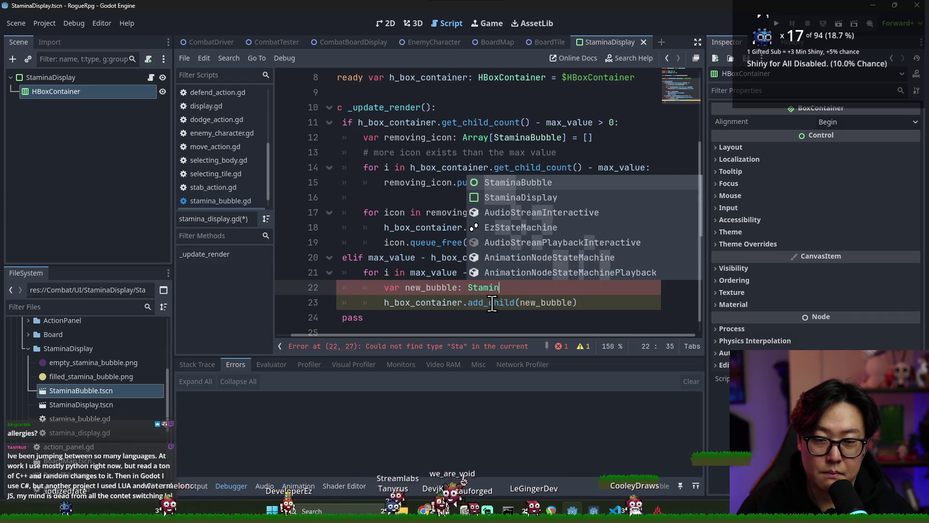
pyautogui.press('Return')
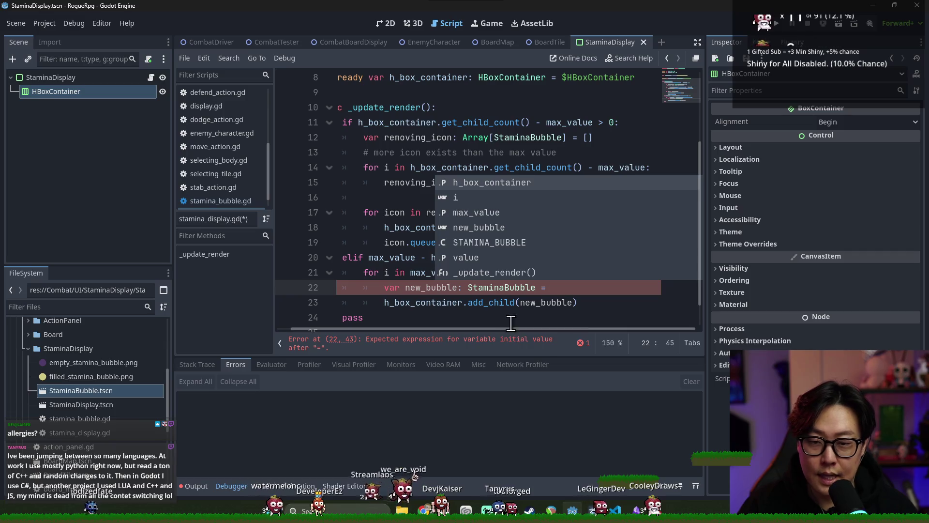
pyautogui.click(600, 305)
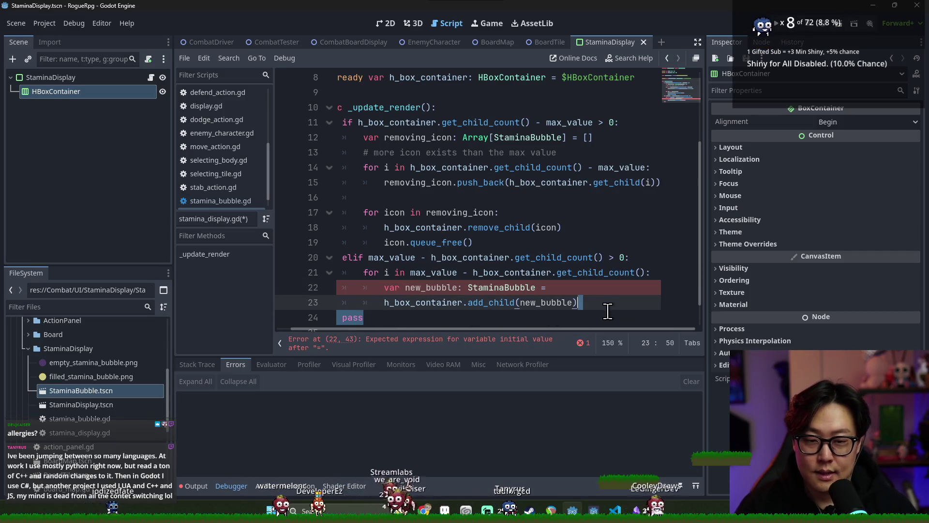
# Step: Assign STAMINA_BUBBLE.instantiate() to new_bubble using the preloaded constant
pyautogui.click(473, 105)
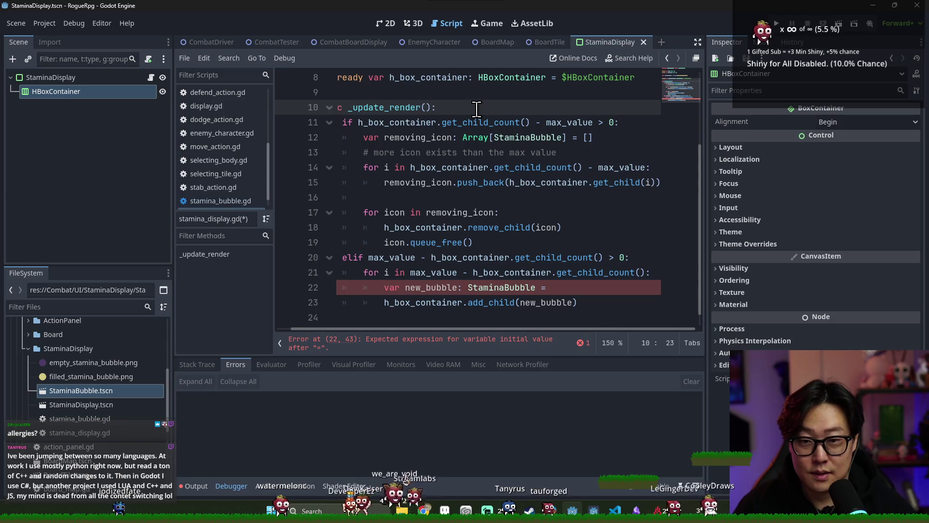
pyautogui.press('Return')
pyautogui.press('Return')
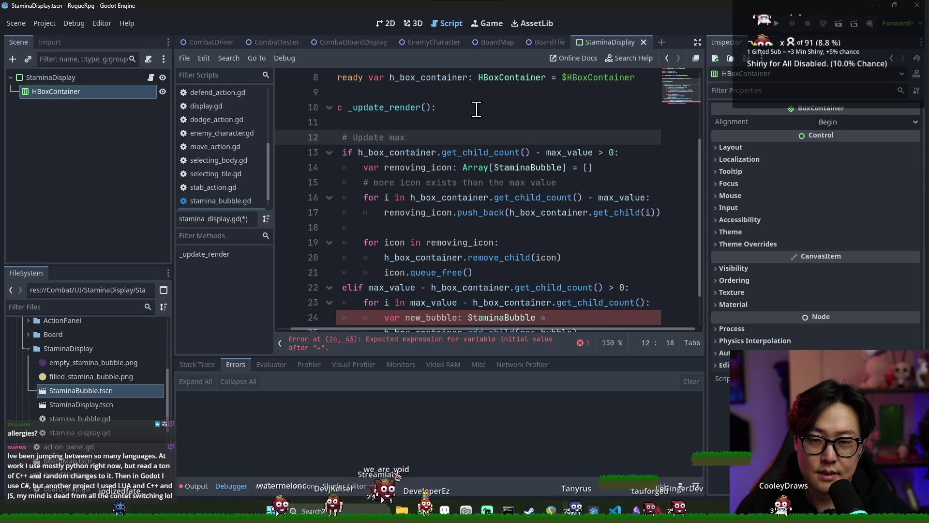
pyautogui.scroll(-1, 492, 106)
pyautogui.click(588, 275)
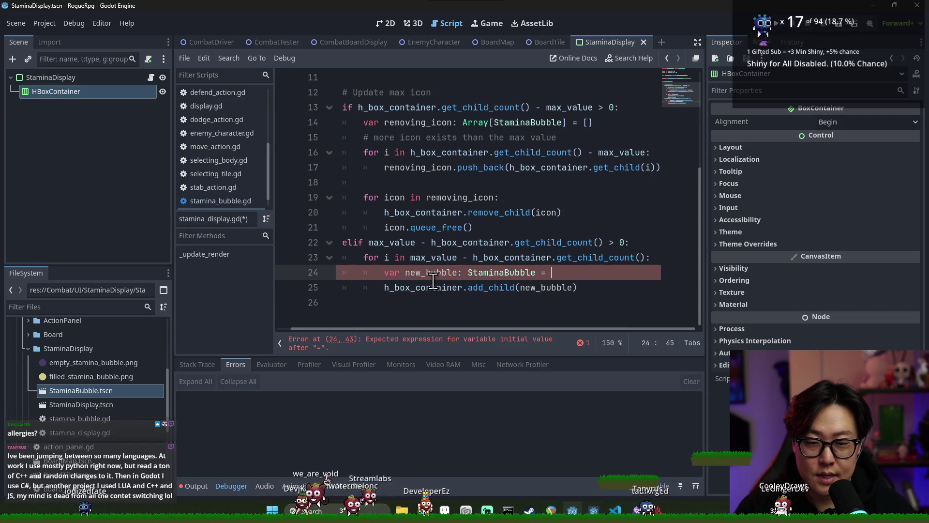
pyautogui.scroll(4, 569, 273)
pyautogui.doubleClick(389, 152)
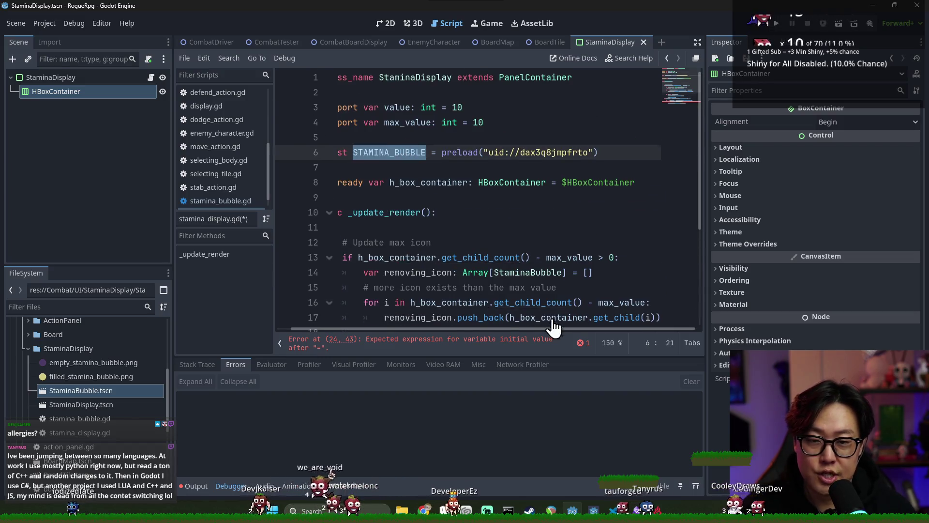
pyautogui.scroll(-4, 560, 256)
pyautogui.click(564, 272)
pyautogui.write('STAMINA_BUBBLE.in')
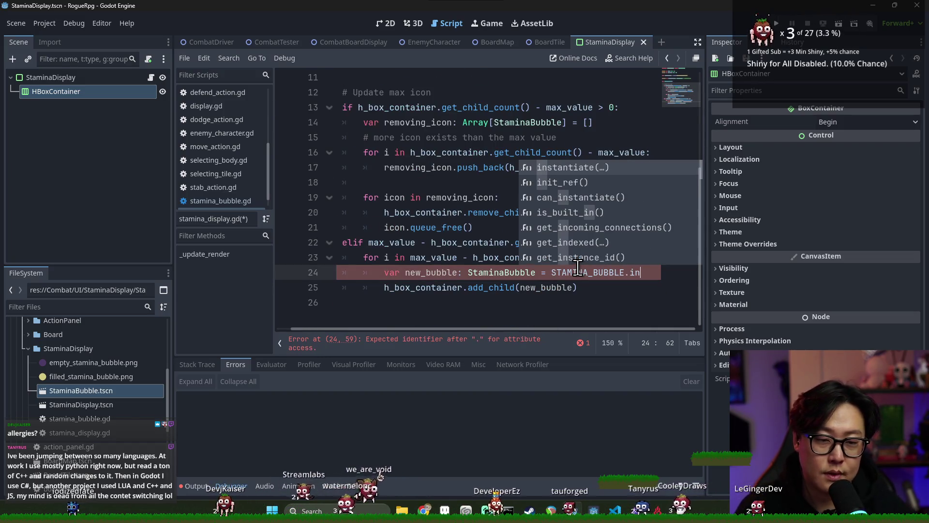
pyautogui.press('Return')
pyautogui.press('Escape')
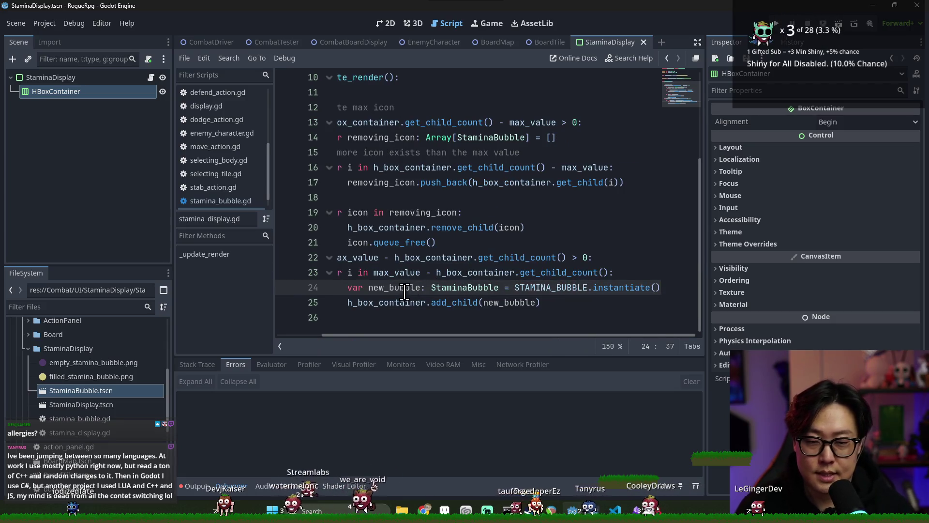
# Step: Save the script with add_child(new_bubble) and add a blank line below it
pyautogui.doubleClick(415, 289)
pyautogui.doubleClick(508, 302)
pyautogui.hotkey('ctrl', 's')
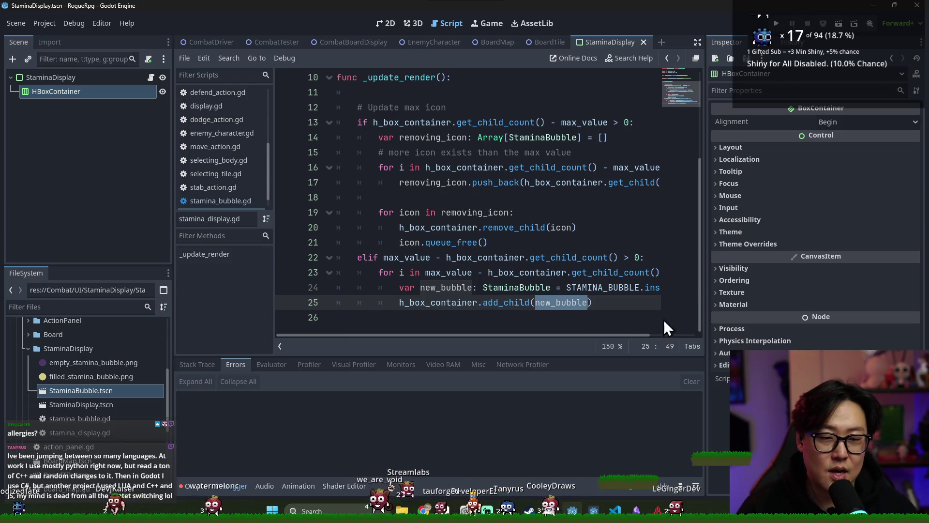
pyautogui.click(618, 305)
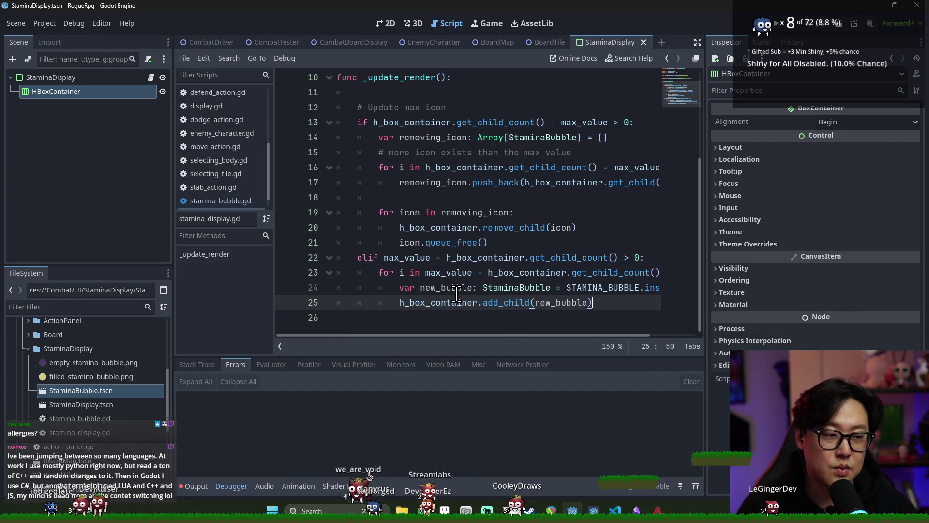
pyautogui.scroll(2, 596, 295)
pyautogui.scroll(-2, 544, 277)
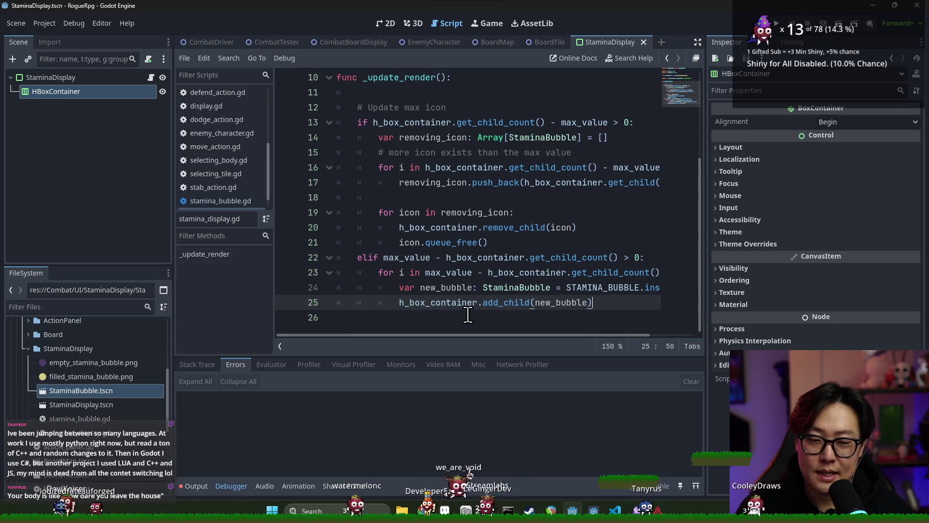
pyautogui.moveTo(747, 323)
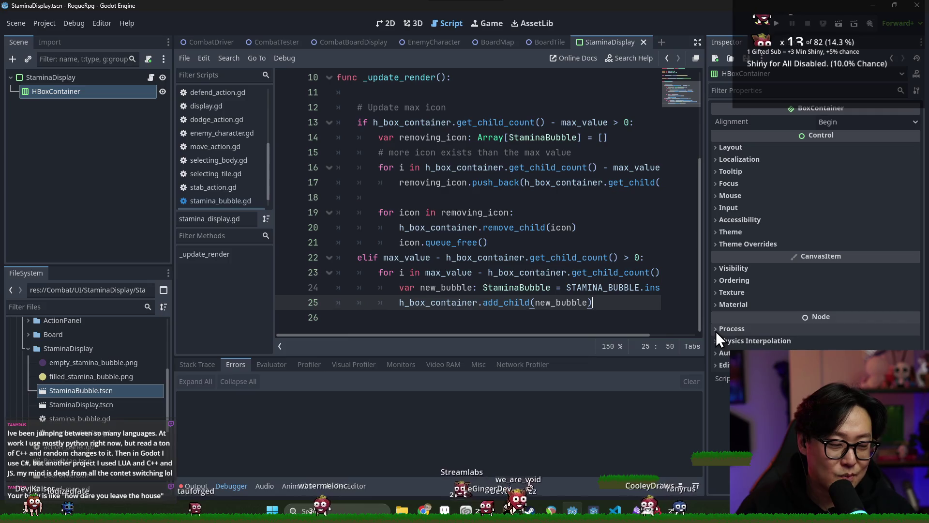
pyautogui.moveTo(612, 288)
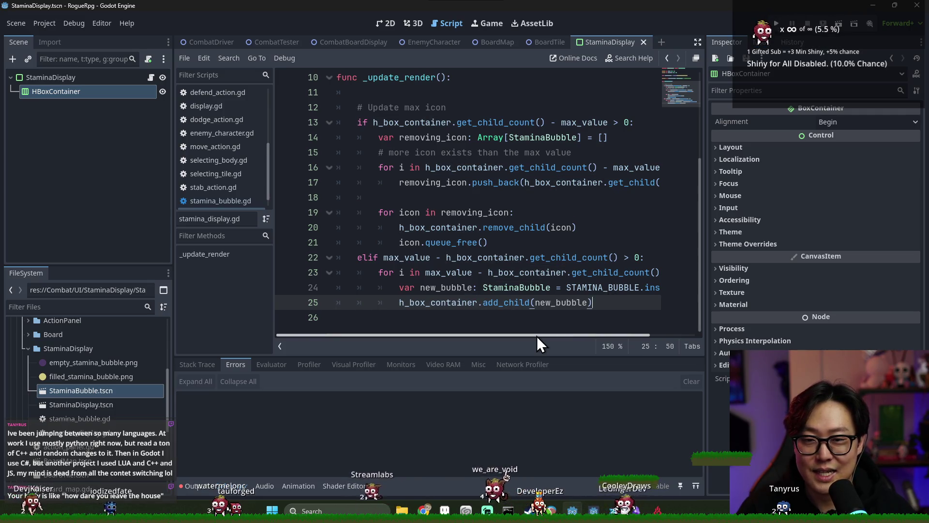
pyautogui.press('Return')
pyautogui.press('Return')
pyautogui.press('BackSpace')
pyautogui.press('BackSpace')
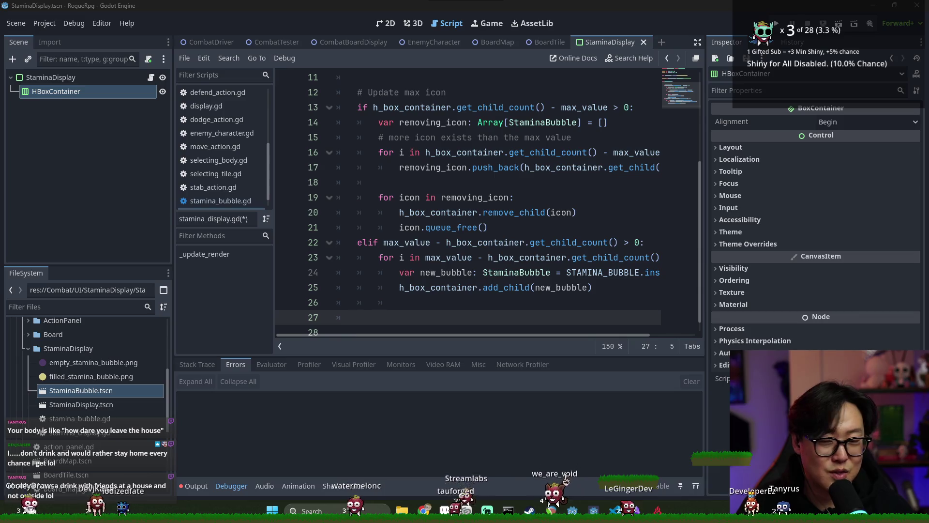
# Step: Delete the empty first line of _update_render, leaving blank line 26 ready for new code
pyautogui.scroll(-1, 444, 312)
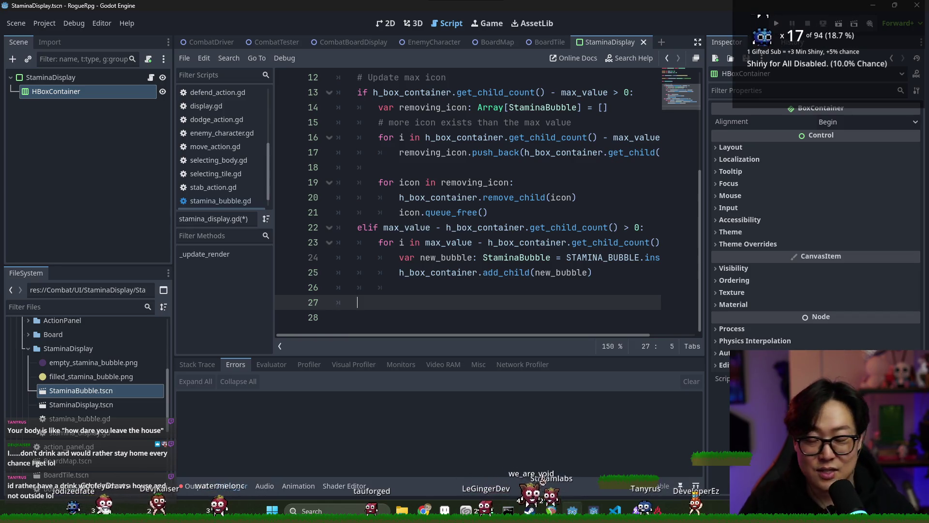
pyautogui.click(446, 290)
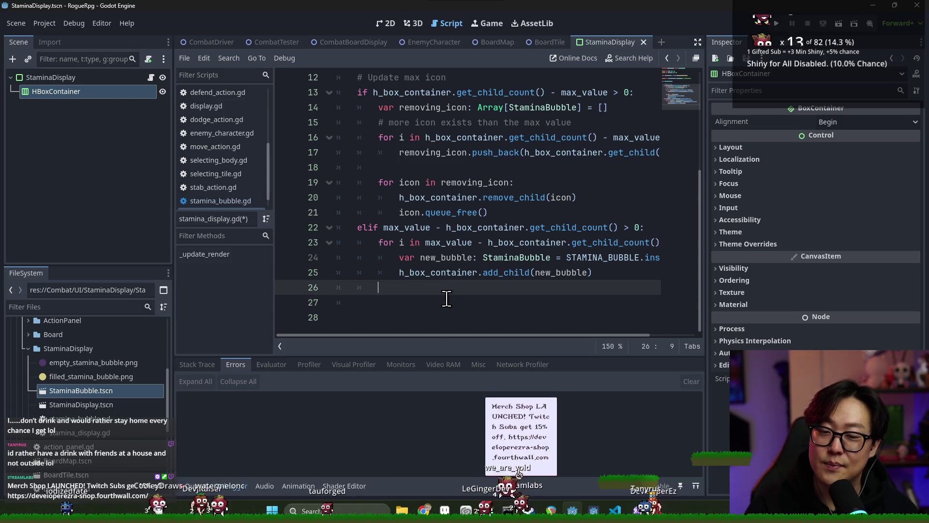
pyautogui.click(453, 301)
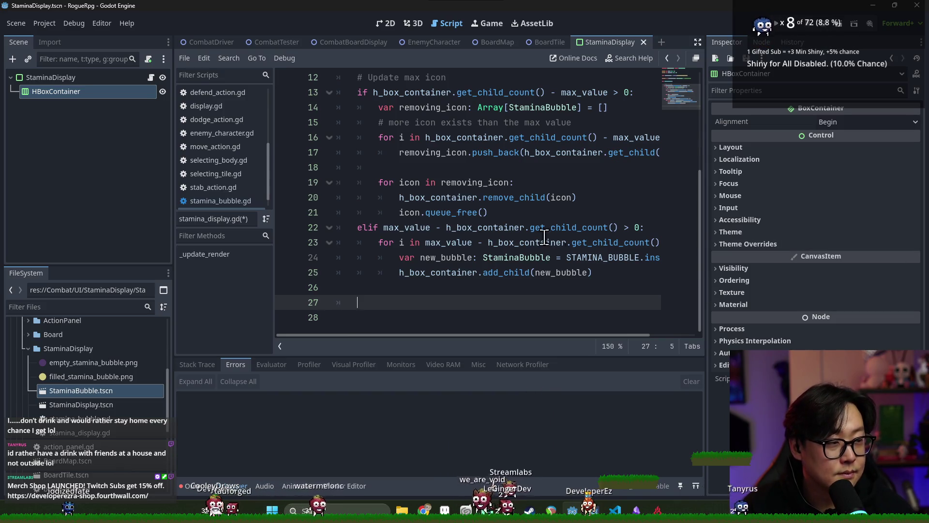
pyautogui.scroll(2, 474, 203)
pyautogui.click(405, 153)
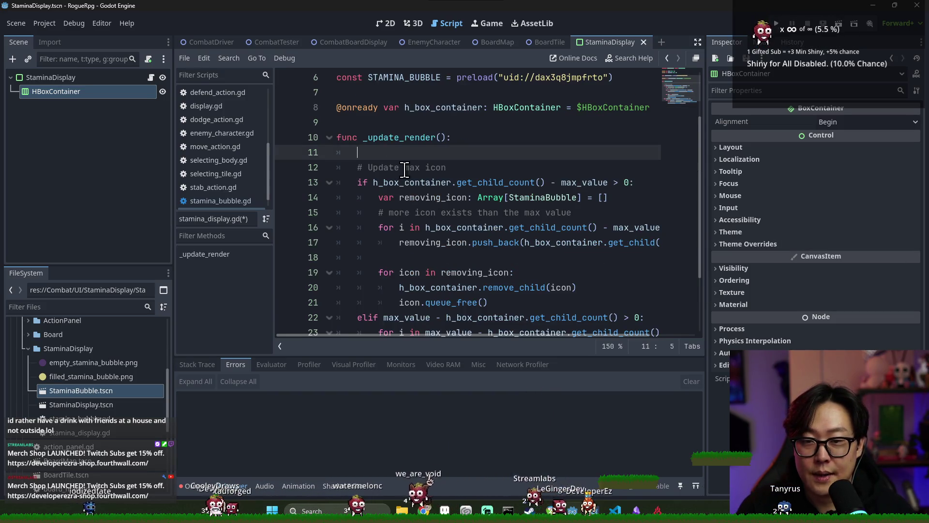
pyautogui.press('BackSpace')
pyautogui.press('BackSpace')
pyautogui.scroll(-2, 404, 213)
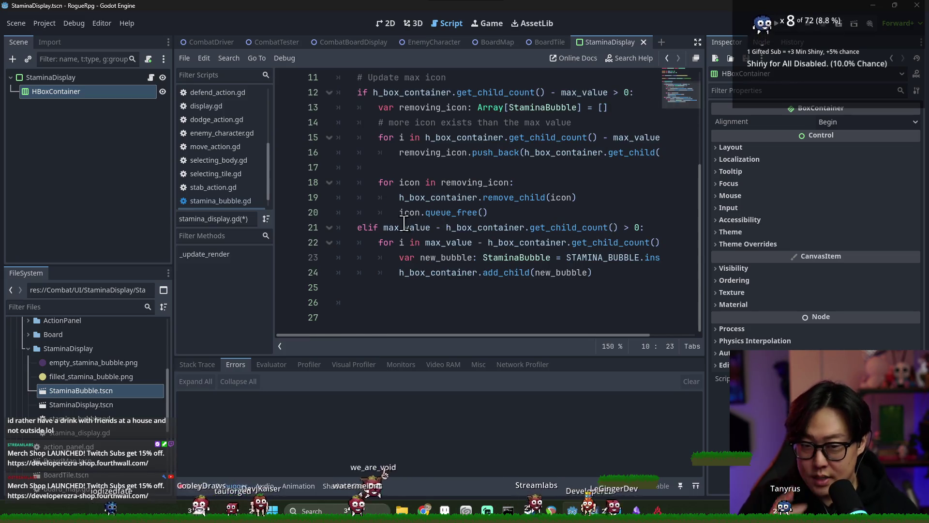
pyautogui.click(421, 303)
# Step: Write 'for bubble in h_box_container.get_children():' on line 26
pyautogui.write('for')
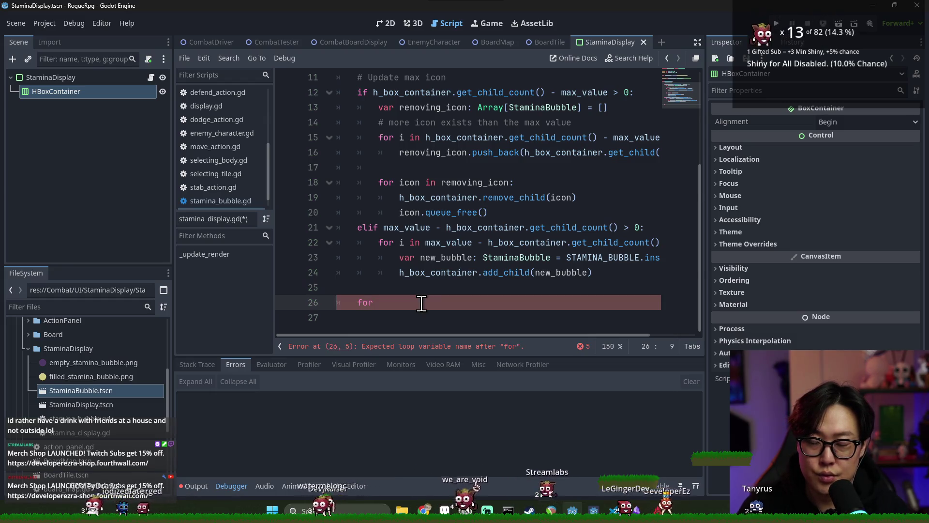
pyautogui.scroll(3, 421, 303)
pyautogui.scroll(-3, 454, 285)
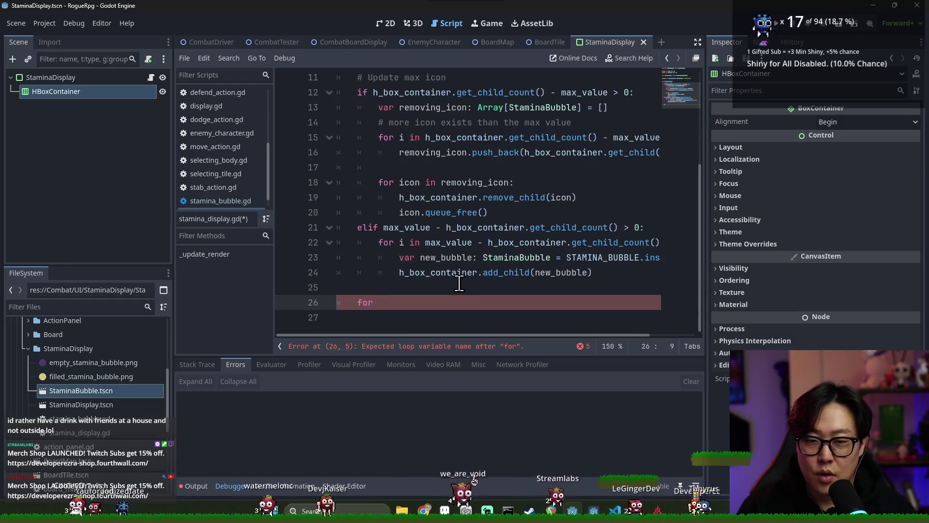
pyautogui.write('bble in ')
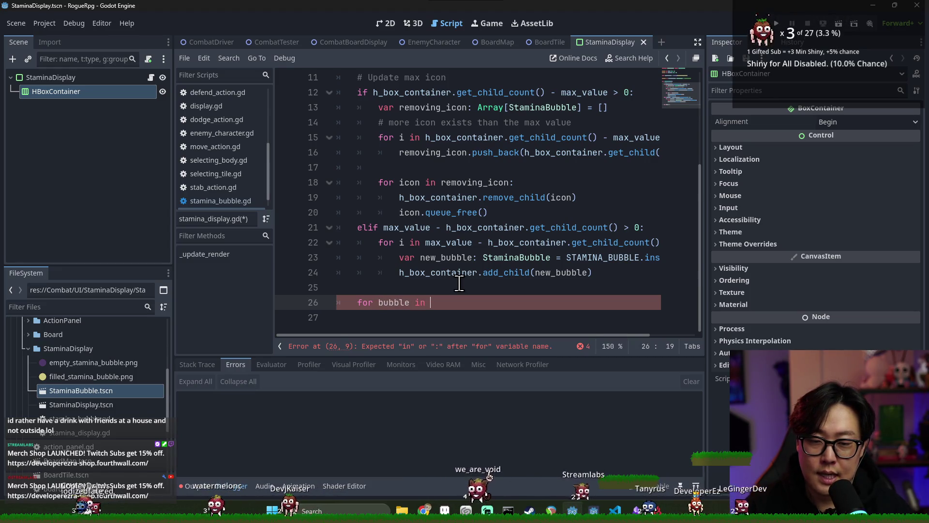
pyautogui.write('ge')
pyautogui.press('BackSpace')
pyautogui.press('BackSpace')
pyautogui.write('hbo')
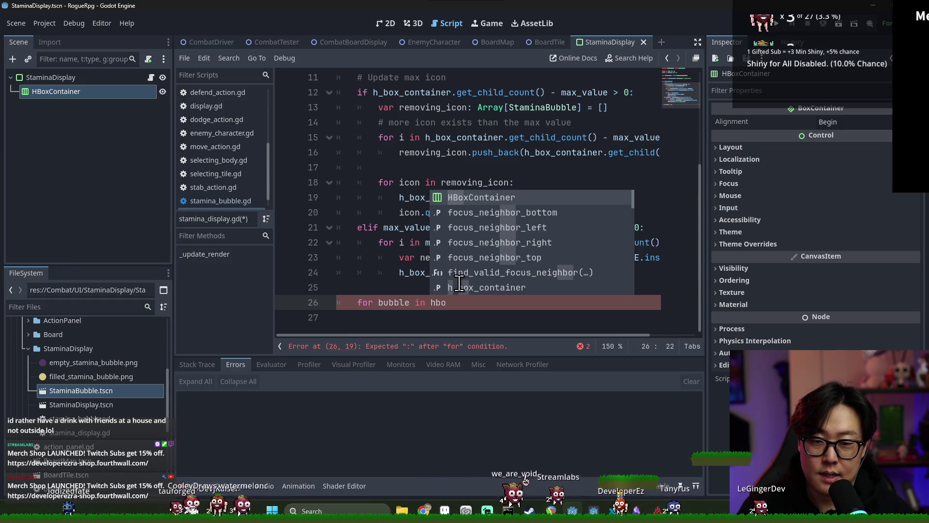
pyautogui.press('BackSpace')
pyautogui.press('BackSpace')
pyautogui.write('_box')
pyautogui.press('Return')
pyautogui.write('.get_children():')
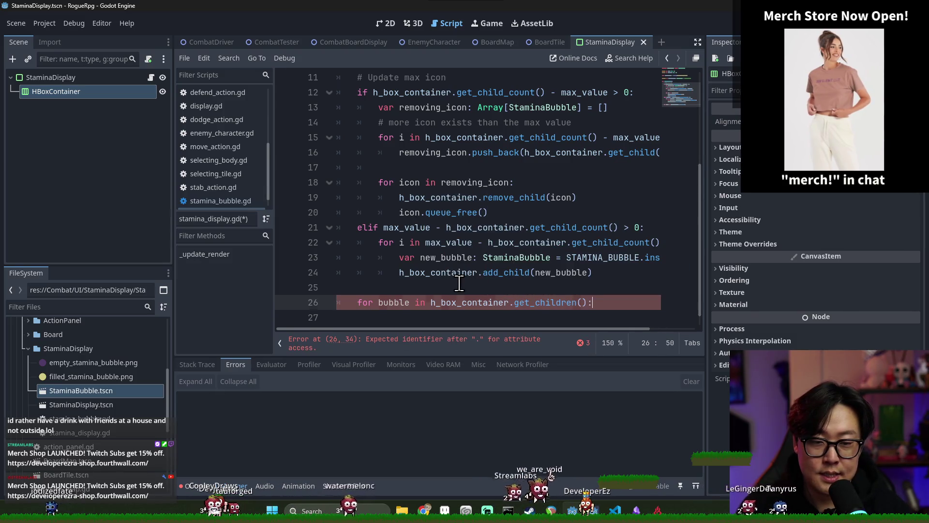
pyautogui.press('Return')
# Step: Change the loop header to 'for i in max_value:' and delete the unfinished if line
pyautogui.write('if')
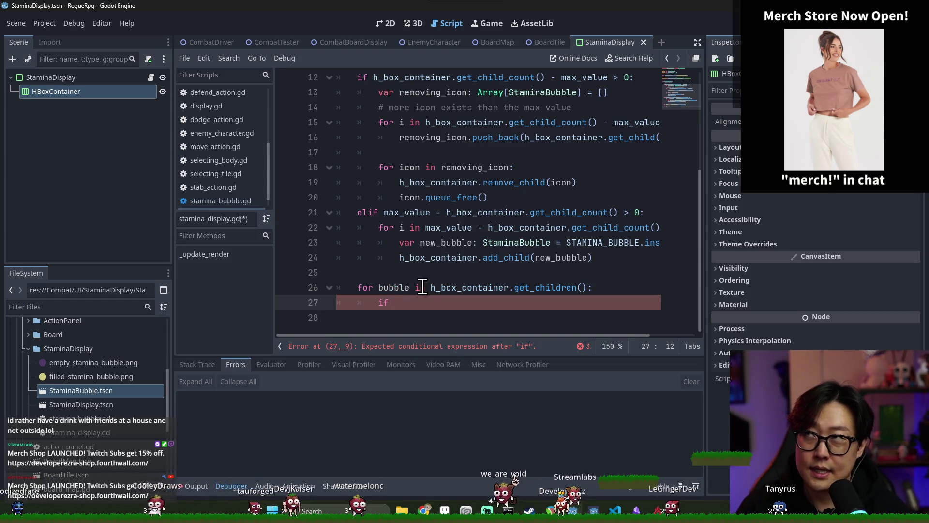
pyautogui.doubleClick(394, 287)
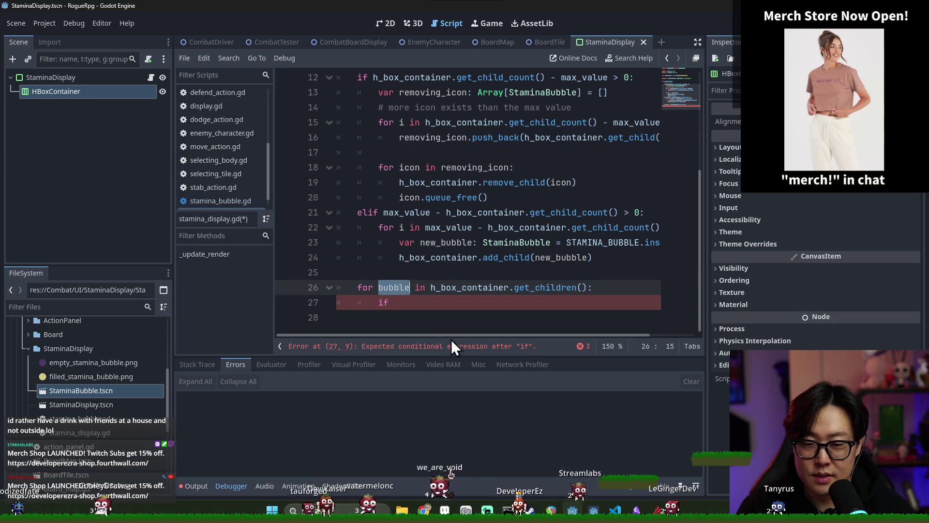
pyautogui.write('i')
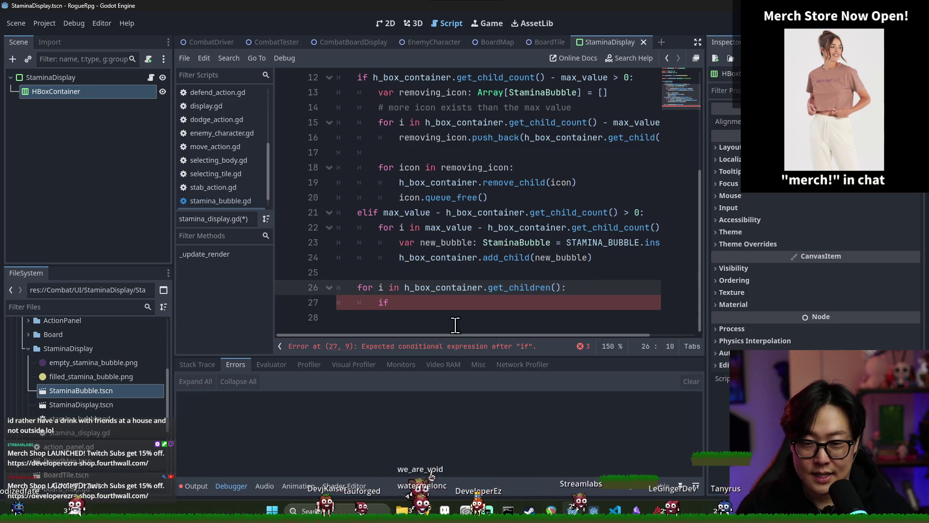
pyautogui.doubleClick(461, 287)
pyautogui.keyDown('shift'); pyautogui.click(561, 288); pyautogui.keyUp('shift')
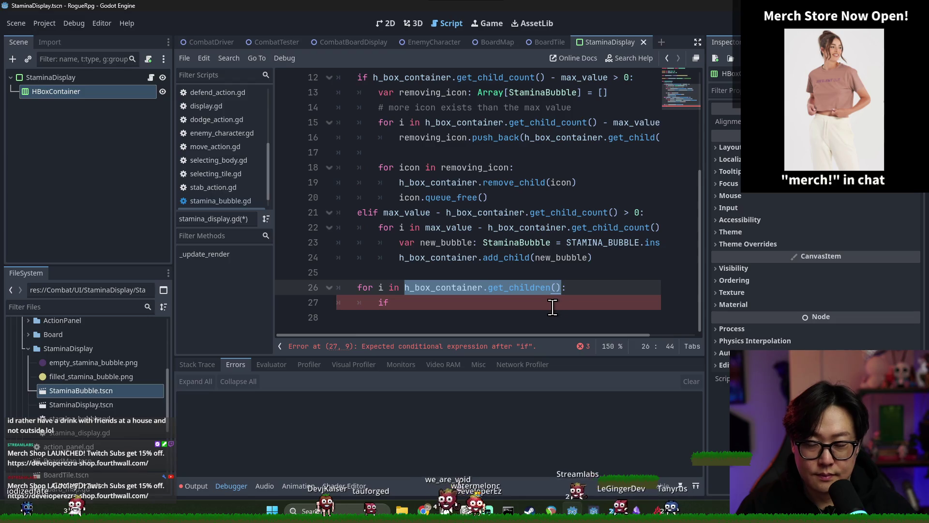
pyautogui.write('max:')
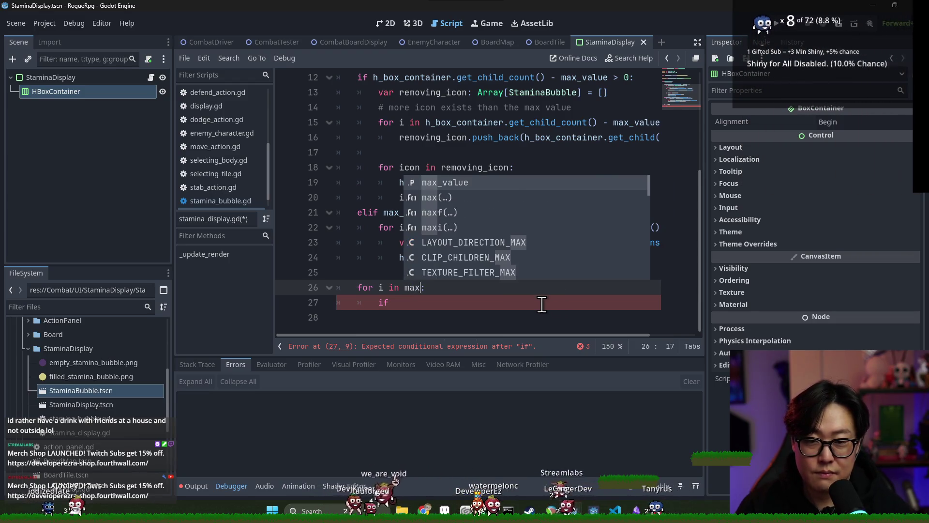
pyautogui.press('Return')
pyautogui.click(449, 301)
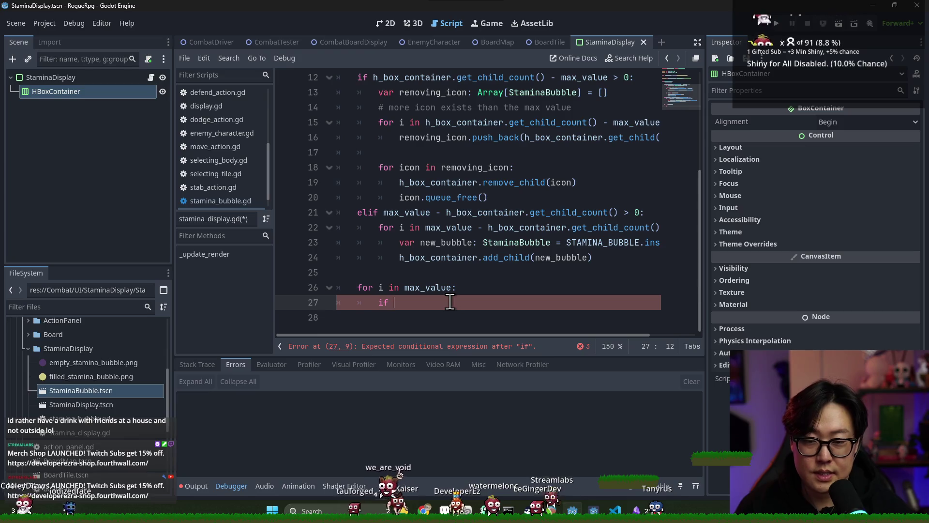
pyautogui.press('BackSpace')
pyautogui.press('BackSpace')
pyautogui.press('BackSpace')
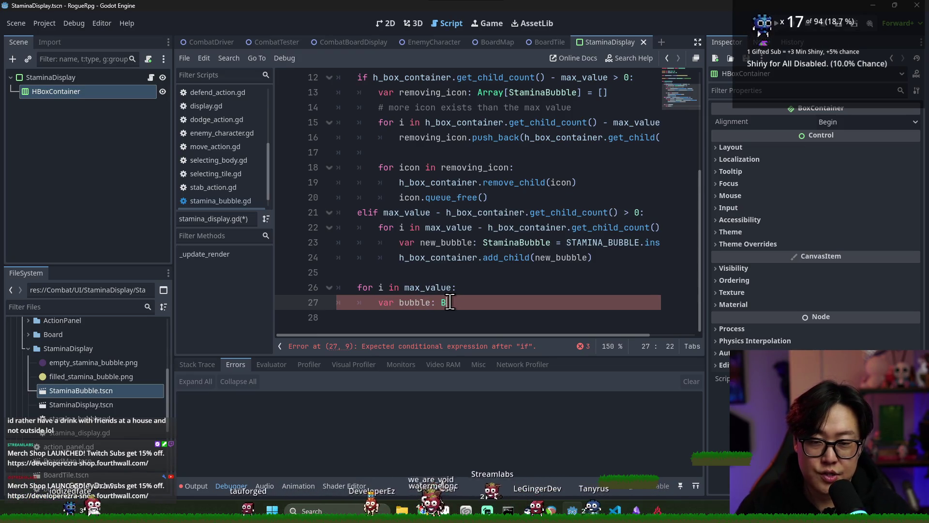
# Step: Declare 'var bubble: StaminaBubble = h_box_container.get_child(i)' inside the loop
pyautogui.write('u')
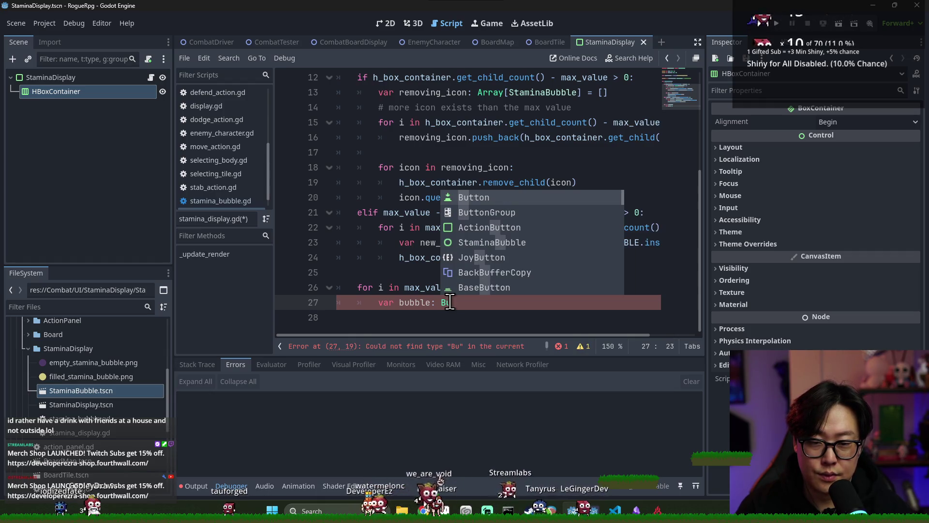
pyautogui.press('Down')
pyautogui.press('Down')
pyautogui.press('Down')
pyautogui.press('Return')
pyautogui.write('= ')
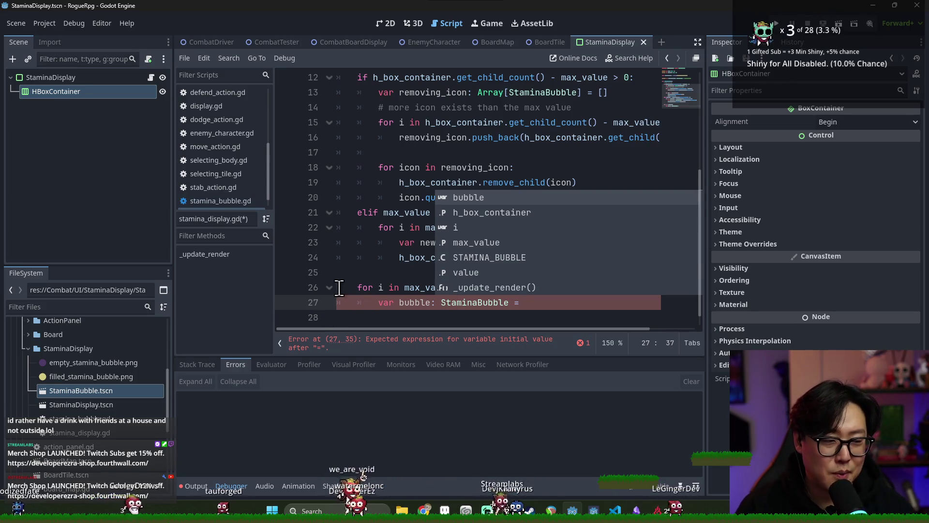
pyautogui.write('h_b')
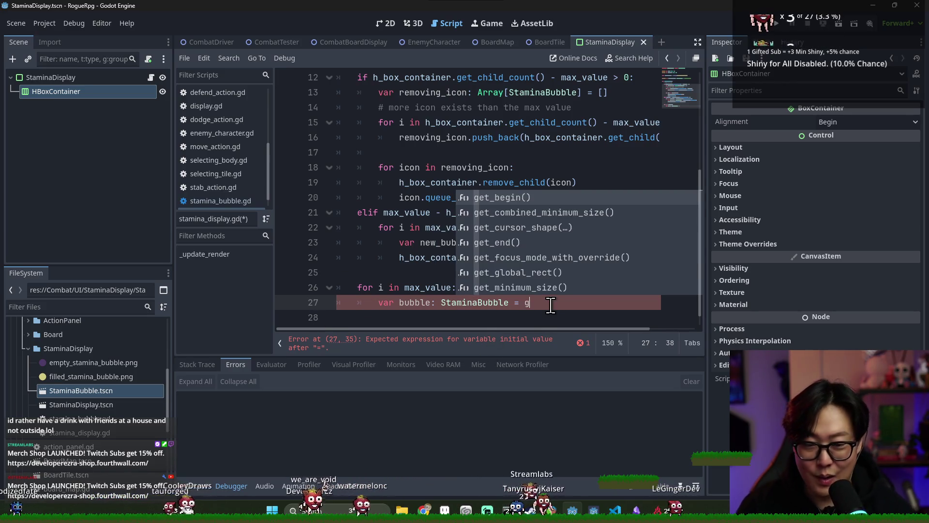
pyautogui.press('Return')
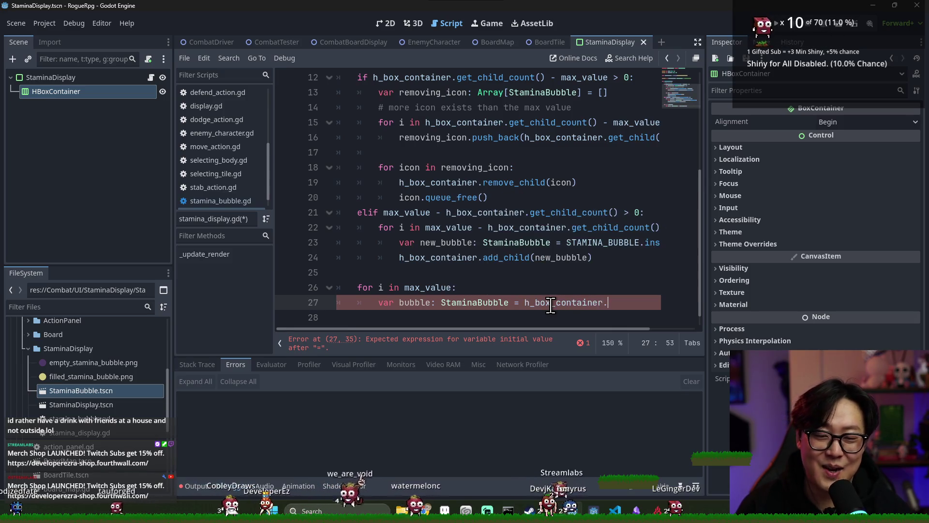
pyautogui.write('.')
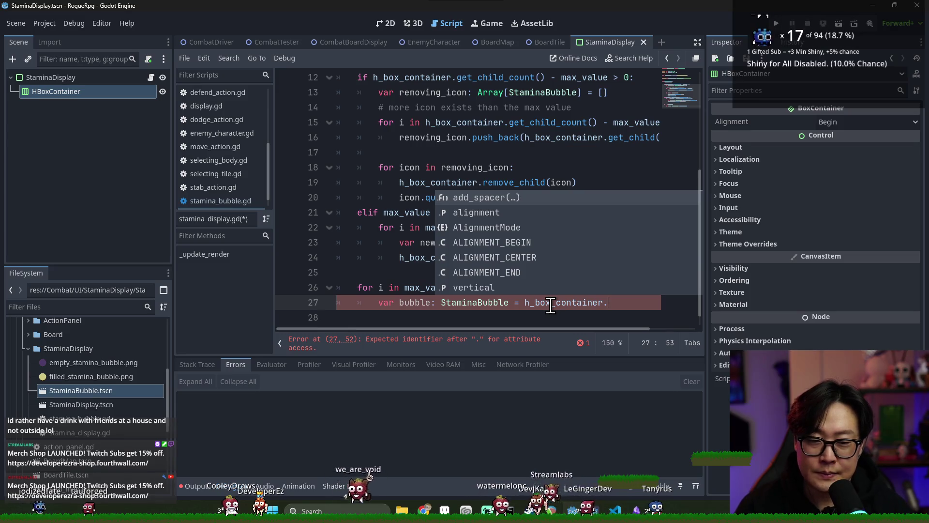
pyautogui.write('get_child(i')
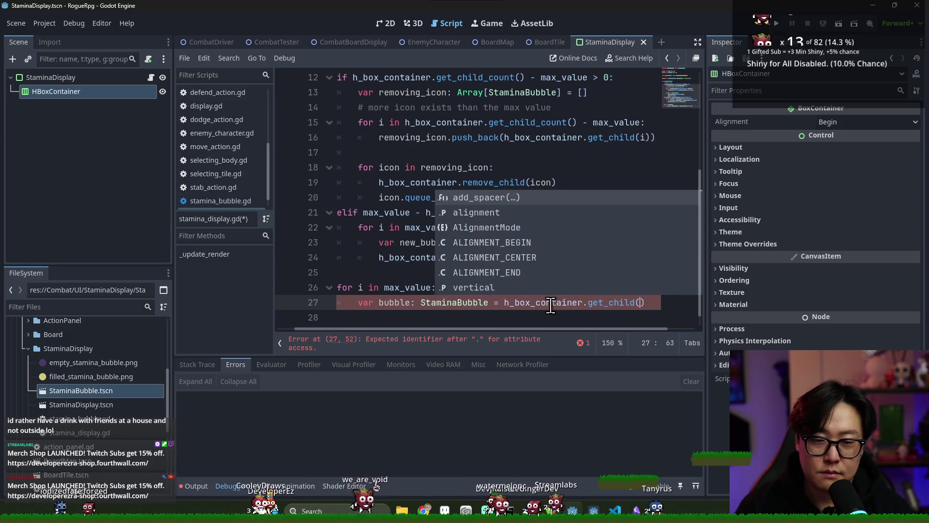
pyautogui.write(')')
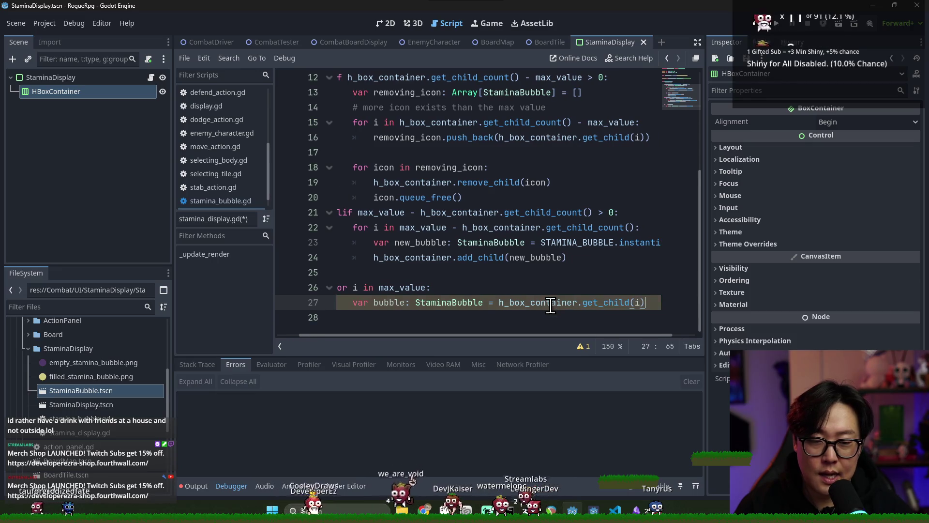
pyautogui.press('Return')
# Step: Open a new line in the loop body below the bubble declaration
pyautogui.moveTo(455, 334); pyautogui.dragTo(411, 304)
pyautogui.doubleClick(412, 303)
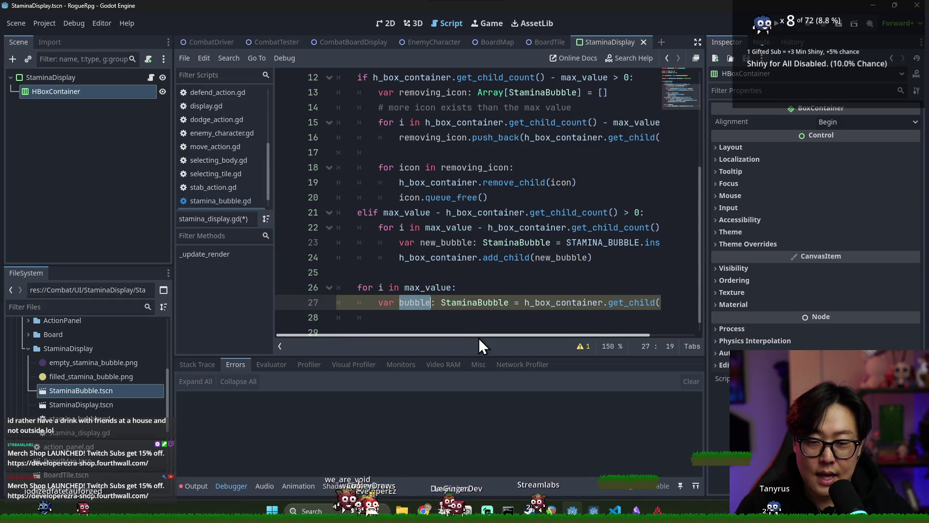
pyautogui.moveTo(479, 339); pyautogui.dragTo(598, 350)
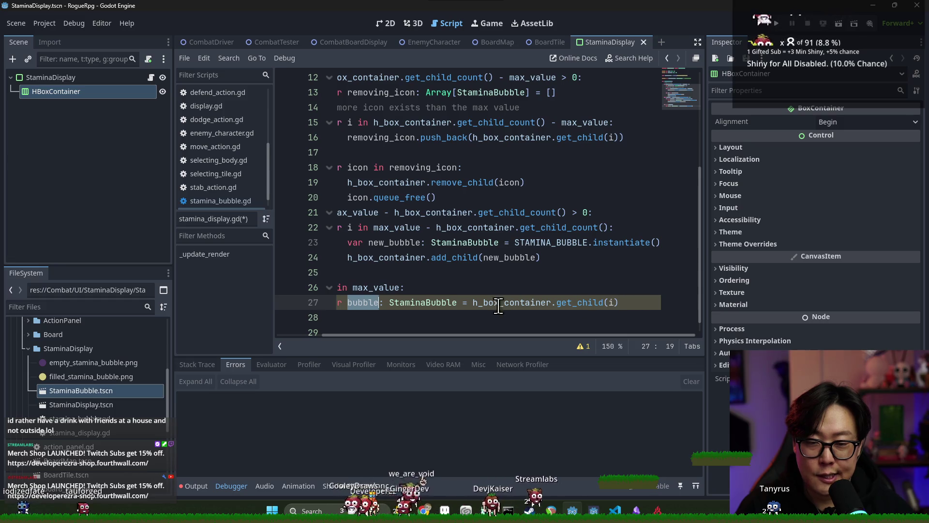
pyautogui.moveTo(448, 335); pyautogui.dragTo(417, 306)
pyautogui.click(401, 317)
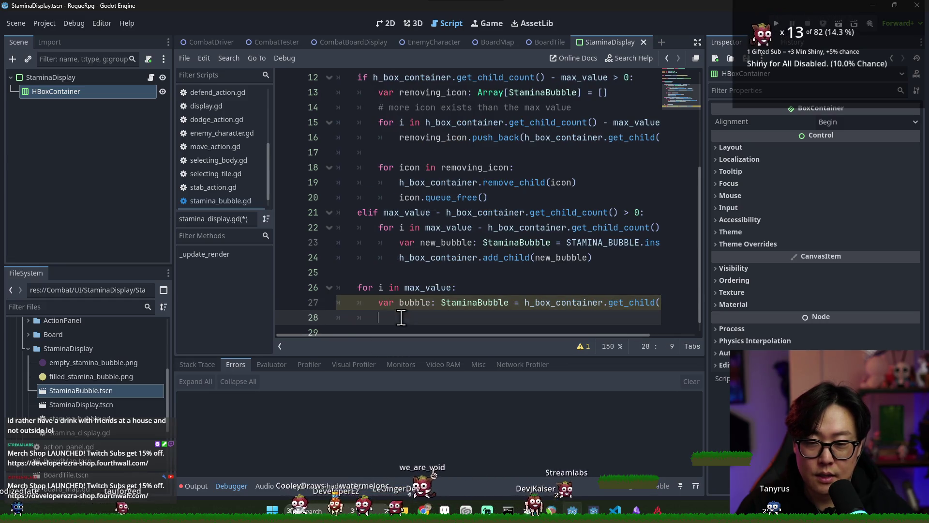
pyautogui.press('Return')
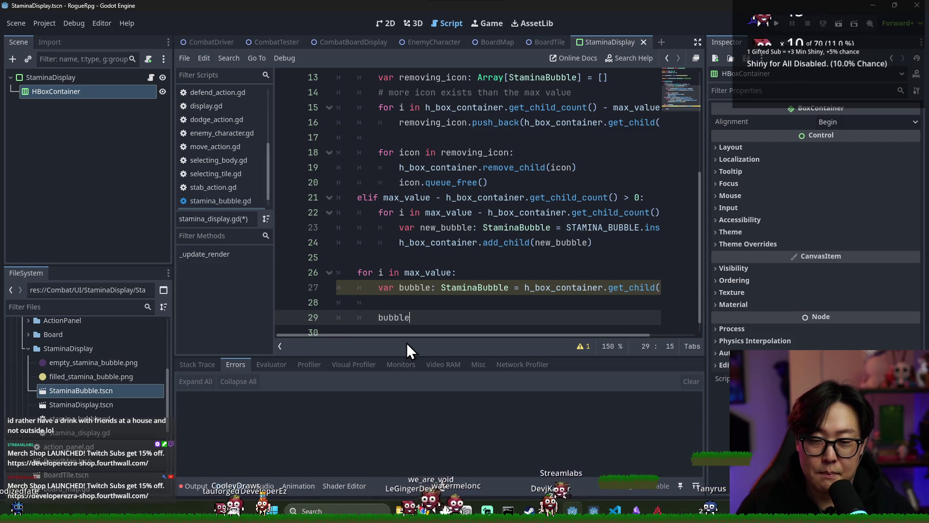
# Step: Add 'bubble.is_full = i < value' inside the loop and save stamina_display.gd
pyautogui.write('.')
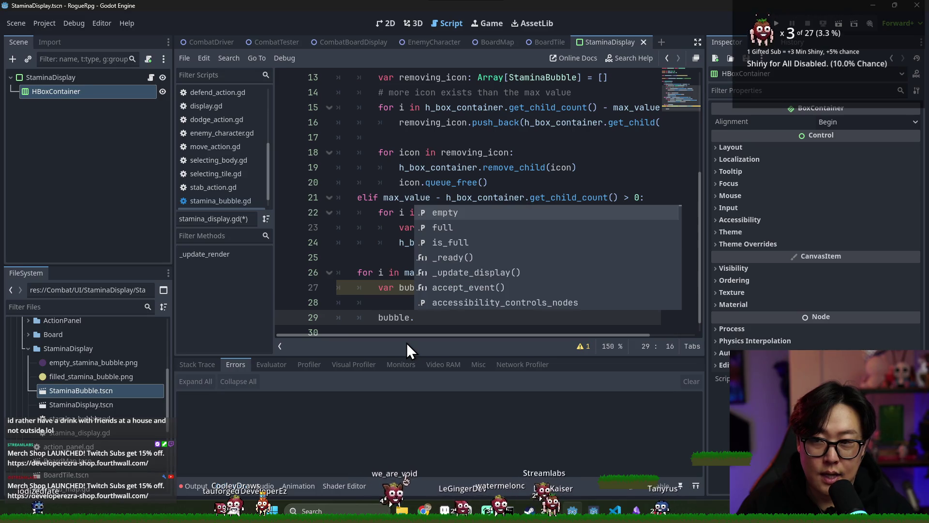
pyautogui.write('is')
pyautogui.press('Return')
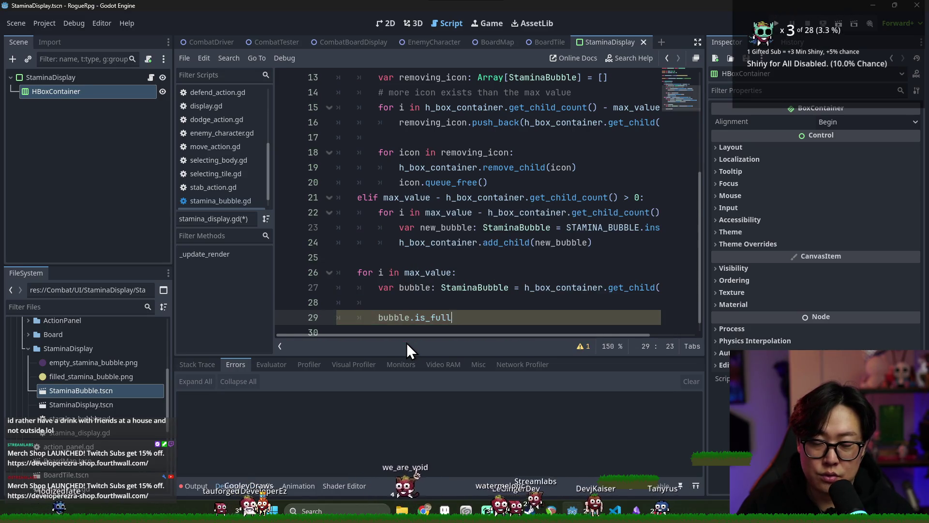
pyautogui.write('= ')
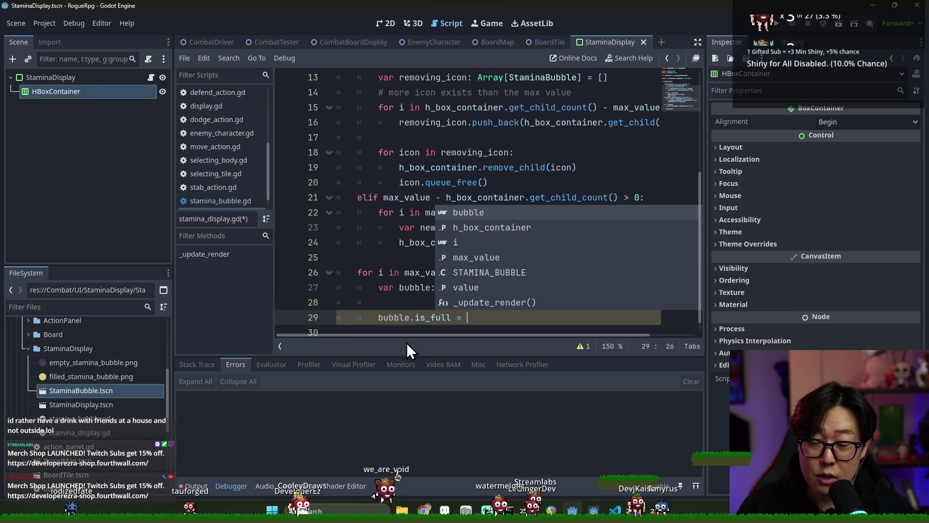
pyautogui.write('i < ')
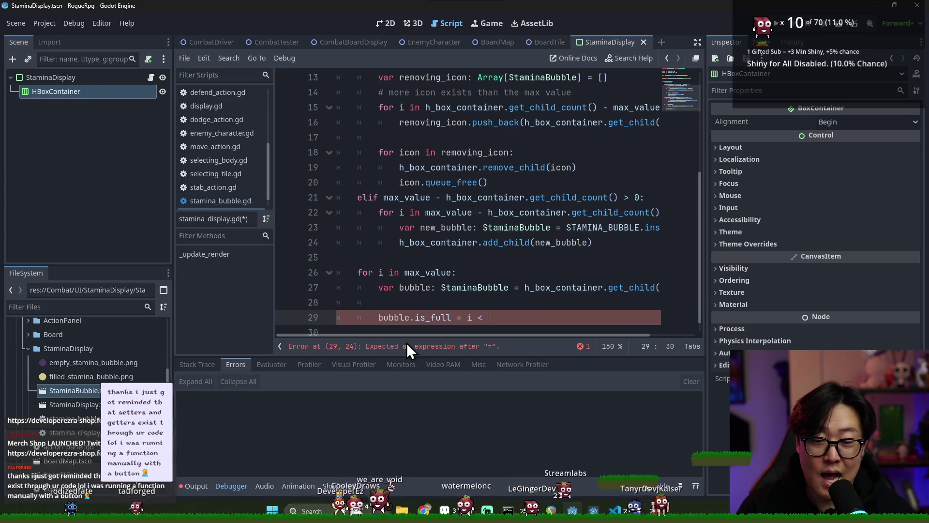
pyautogui.write('value')
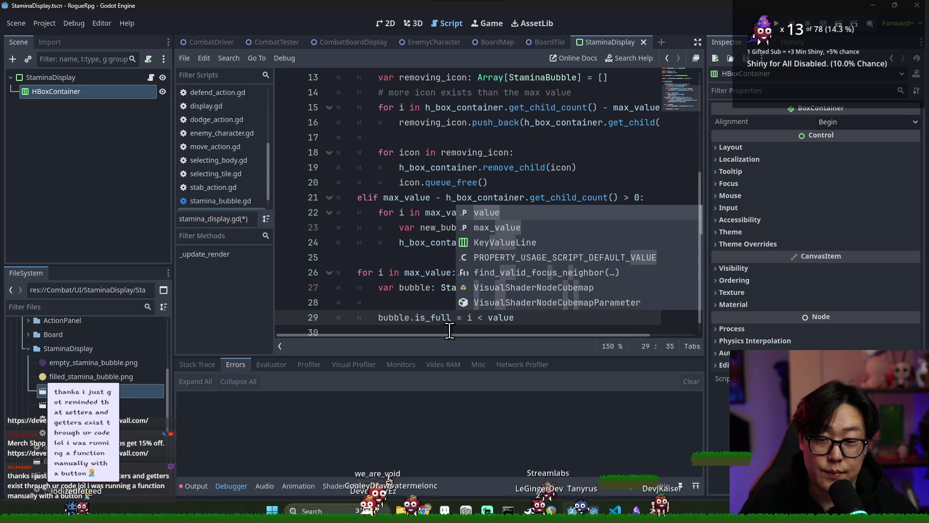
pyautogui.press('Left')
pyautogui.press('Left')
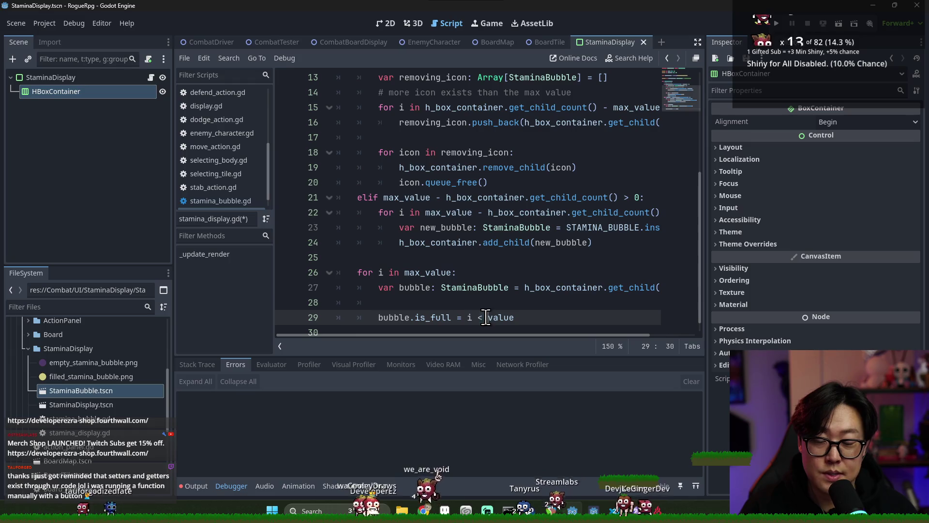
pyautogui.doubleClick(400, 317)
pyautogui.hotkey('ctrl', 's')
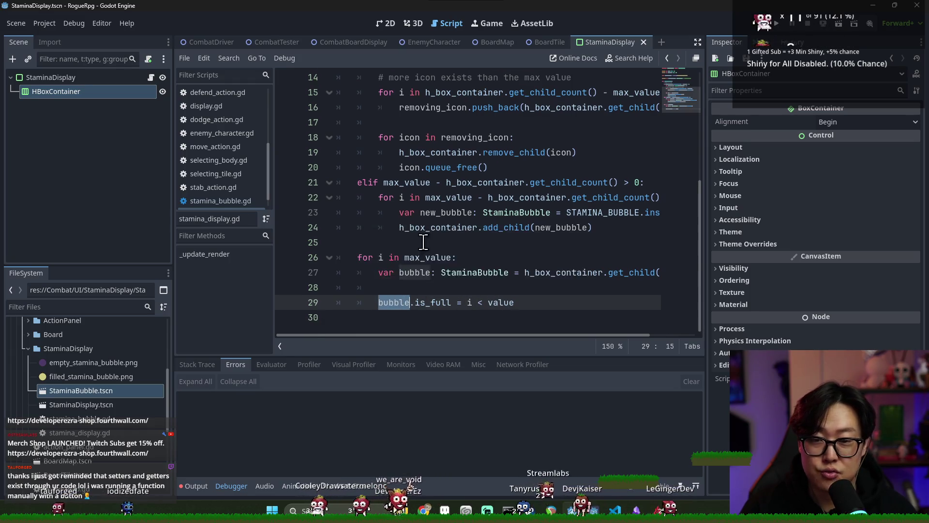
pyautogui.scroll(4, 374, 216)
pyautogui.click(338, 80)
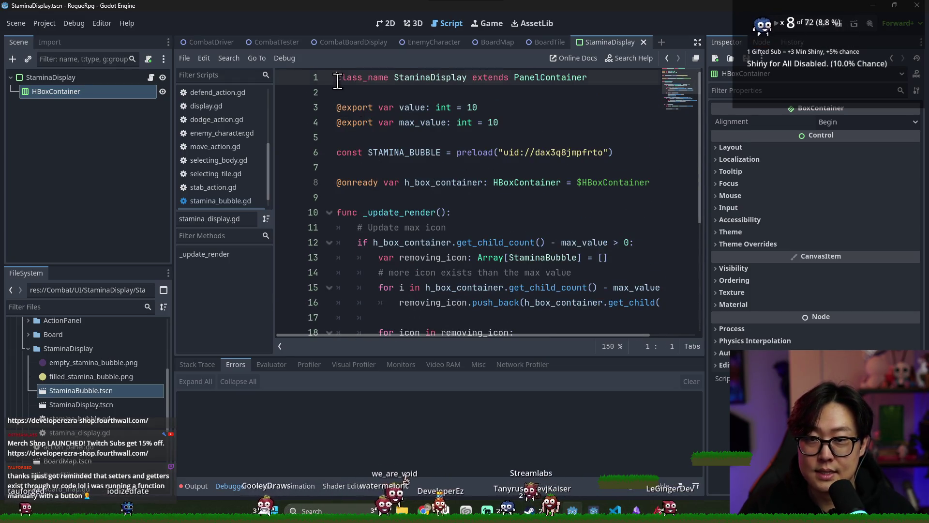
pyautogui.press('Return')
pyautogui.moveTo(338, 77); pyautogui.dragTo(363, 85)
pyautogui.hotkey('ctrl', 'z')
pyautogui.hotkey('ctrl', 'z')
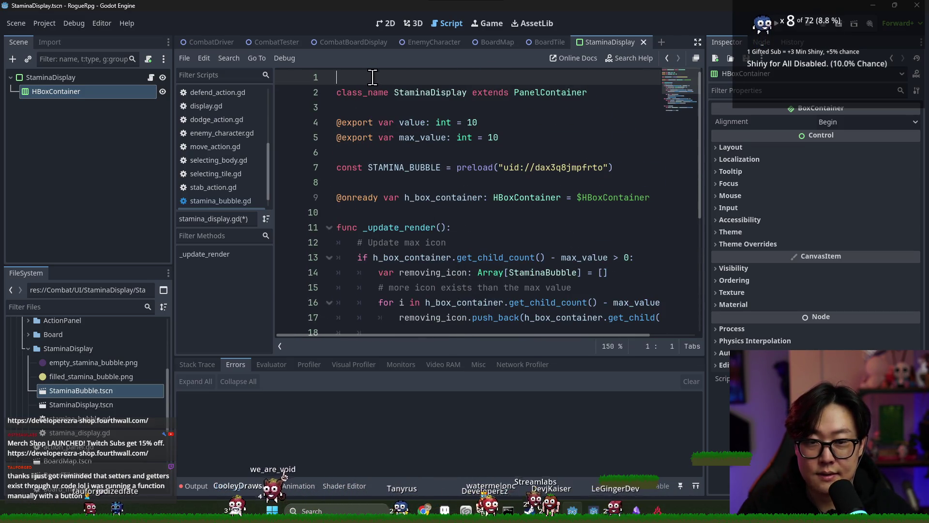
pyautogui.write('exp')
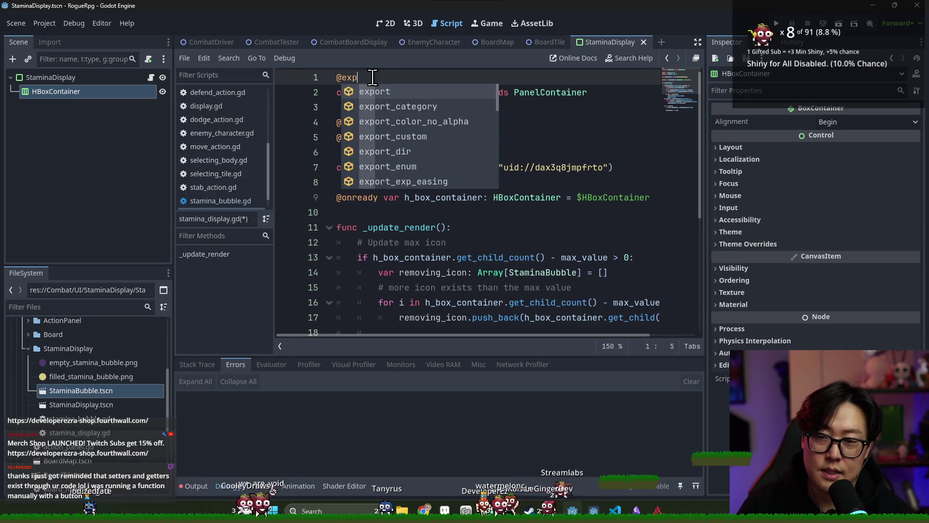
pyautogui.press('BackSpace')
pyautogui.write('tool')
pyautogui.hotkey('ctrl', 's')
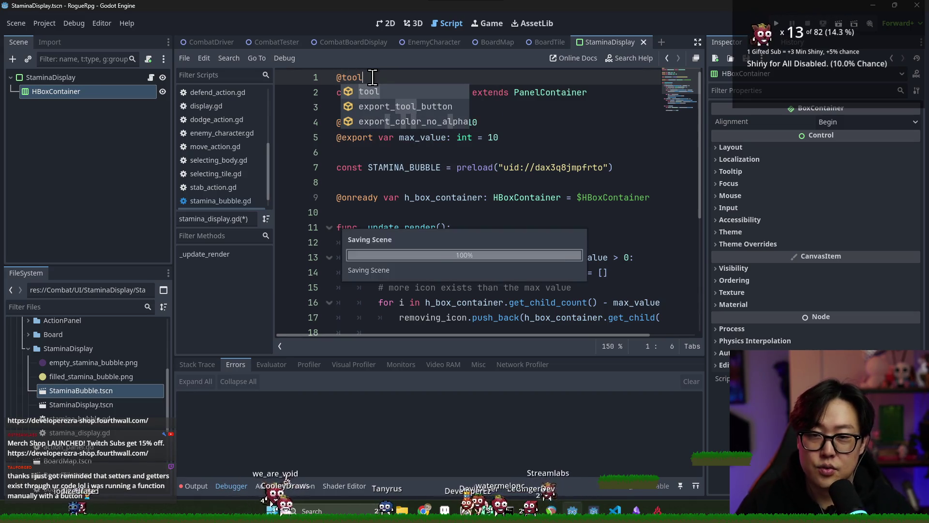
# Step: Close the script tab and open StaminaDisplay.tscn from the FileSystem dock
pyautogui.click(643, 41)
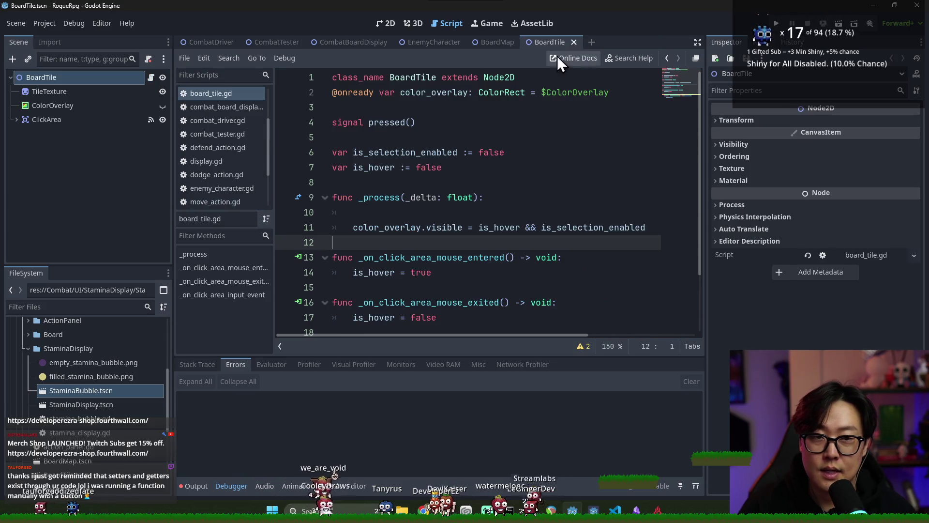
pyautogui.click(56, 21)
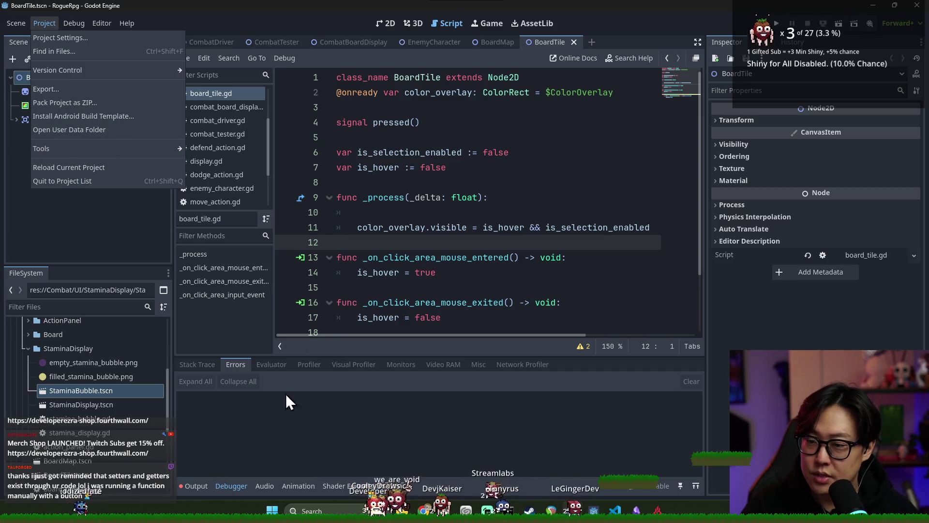
pyautogui.press('Escape')
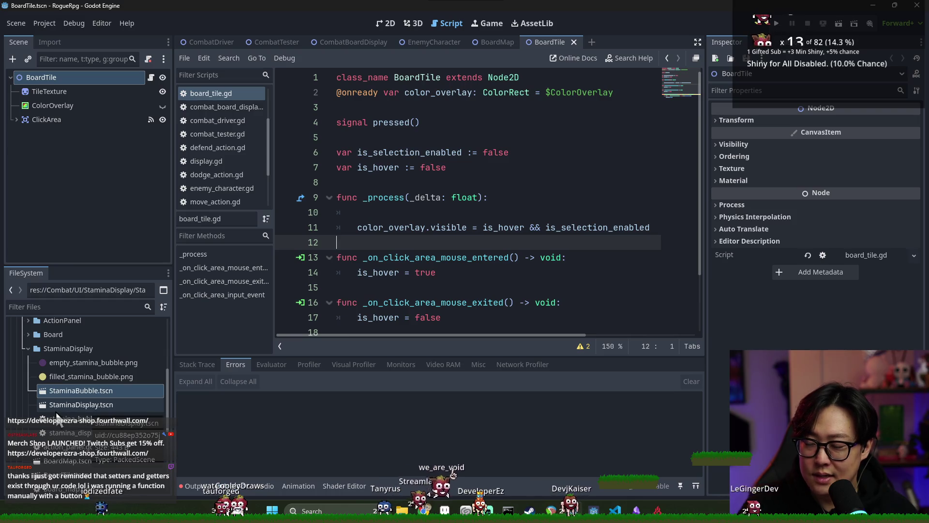
pyautogui.doubleClick(91, 404)
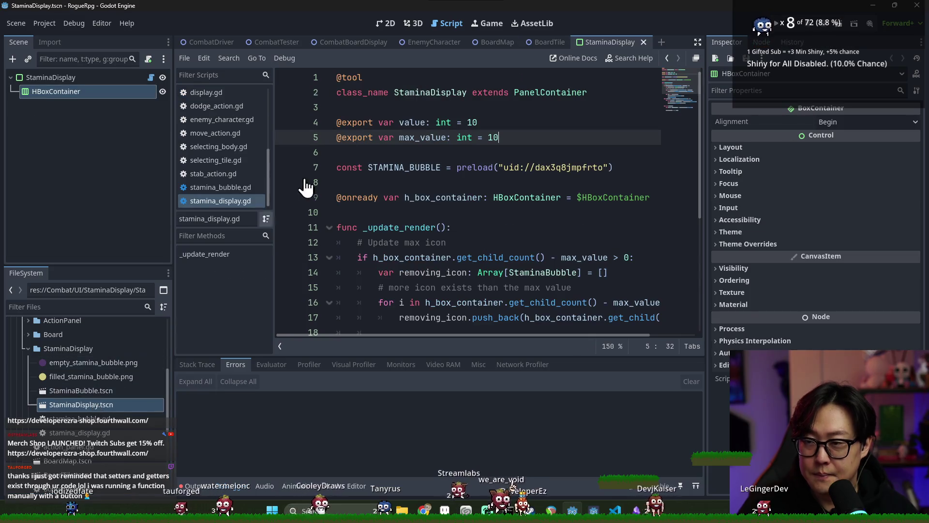
# Step: In the 2D view, set StaminaDisplay's Max Value to 1 and save the scene
pyautogui.click(392, 22)
pyautogui.click(111, 77)
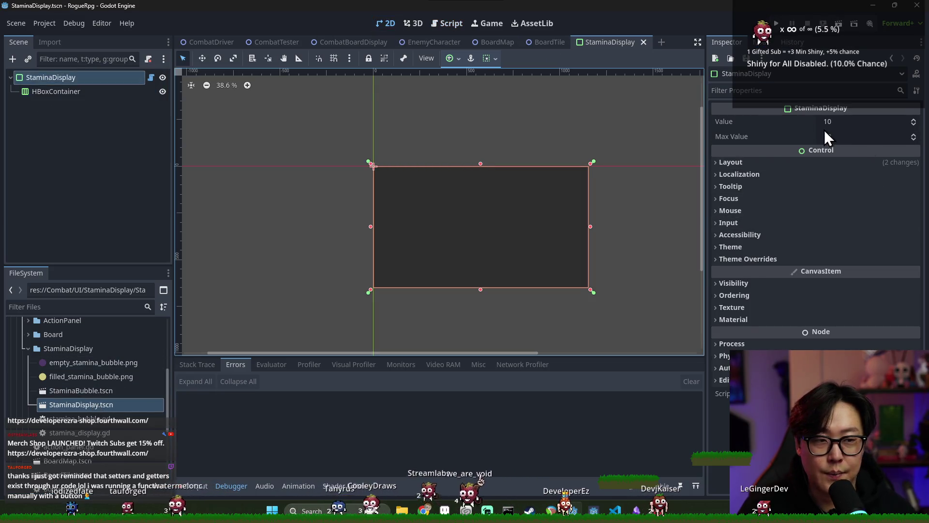
pyautogui.click(869, 137)
pyautogui.write('1')
pyautogui.press('Return')
pyautogui.click(840, 123)
pyautogui.click(78, 95)
pyautogui.hotkey('ctrl', 's')
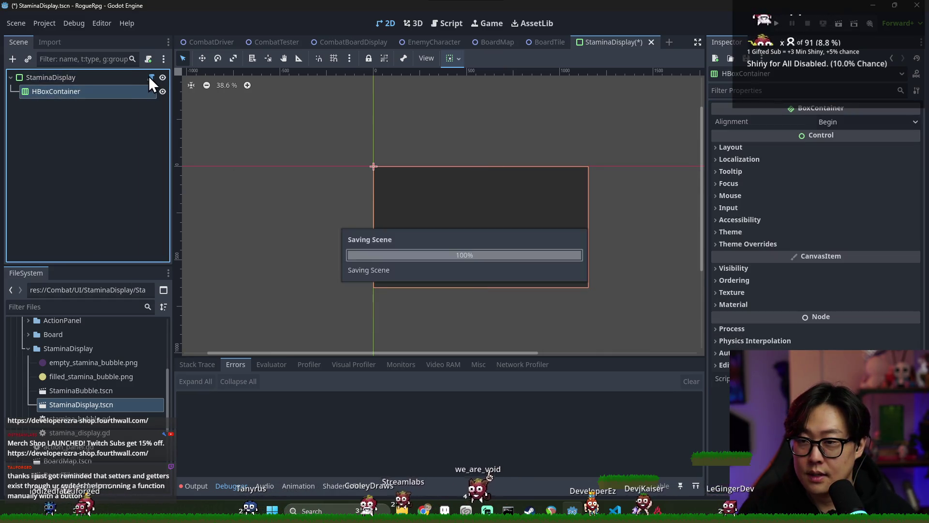
# Step: Open stamina_display.gd and go to the end of the value export line
pyautogui.click(151, 77)
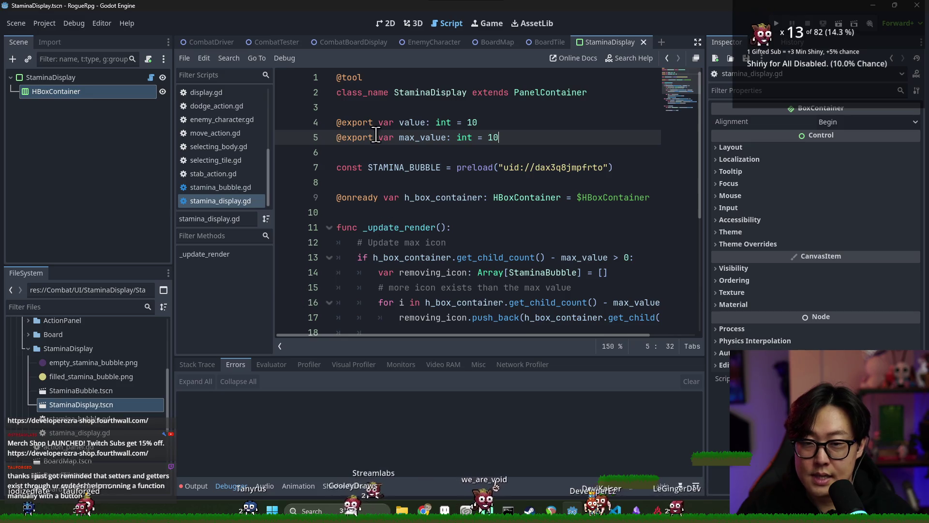
pyautogui.scroll(-2, 419, 99)
pyautogui.doubleClick(416, 138)
pyautogui.scroll(2, 436, 145)
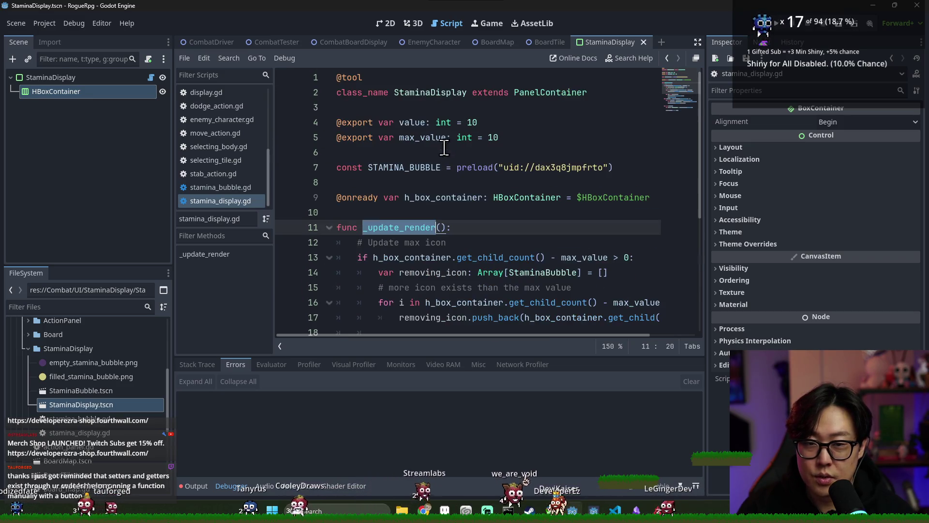
pyautogui.scroll(-4, 430, 199)
pyautogui.scroll(4, 430, 199)
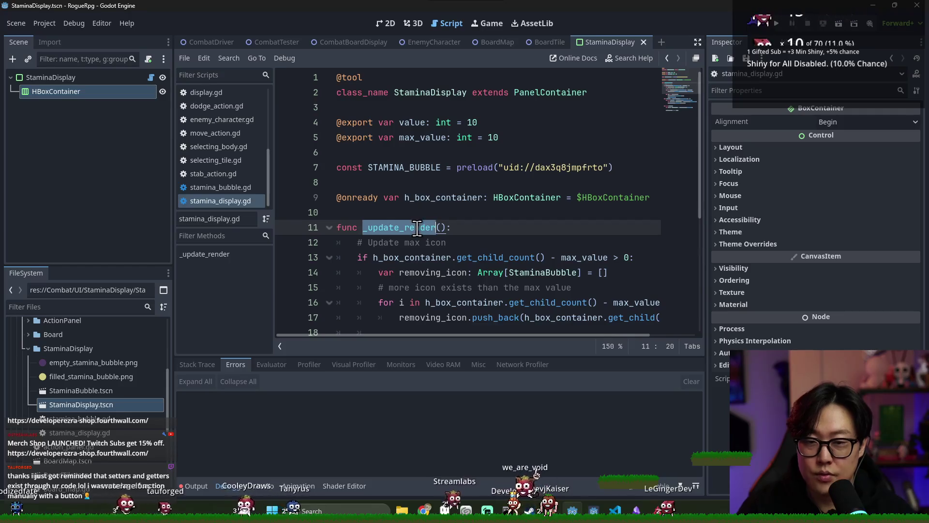
pyautogui.click(519, 127)
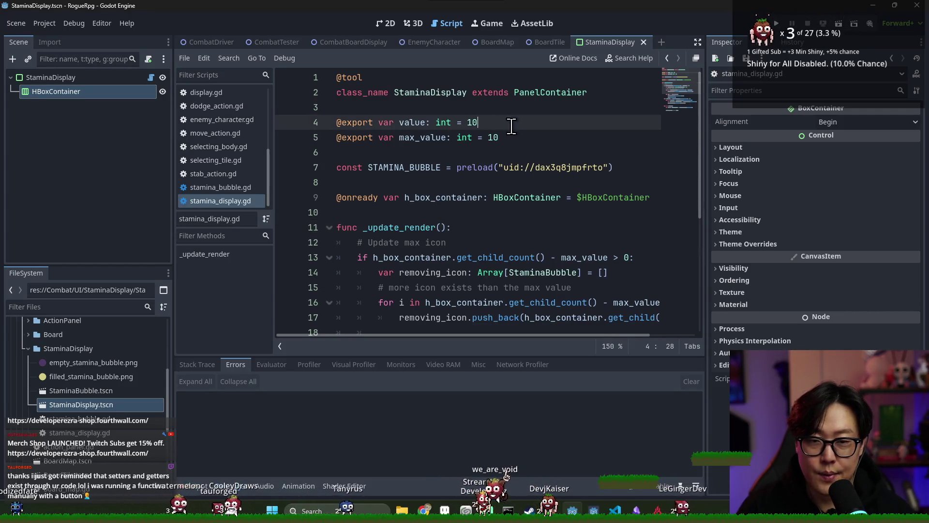
# Step: Give the value property a setter that calls _update_render() when is_node_ready() is true
pyautogui.write(':')
pyautogui.press('Return')
pyautogui.write('set(')
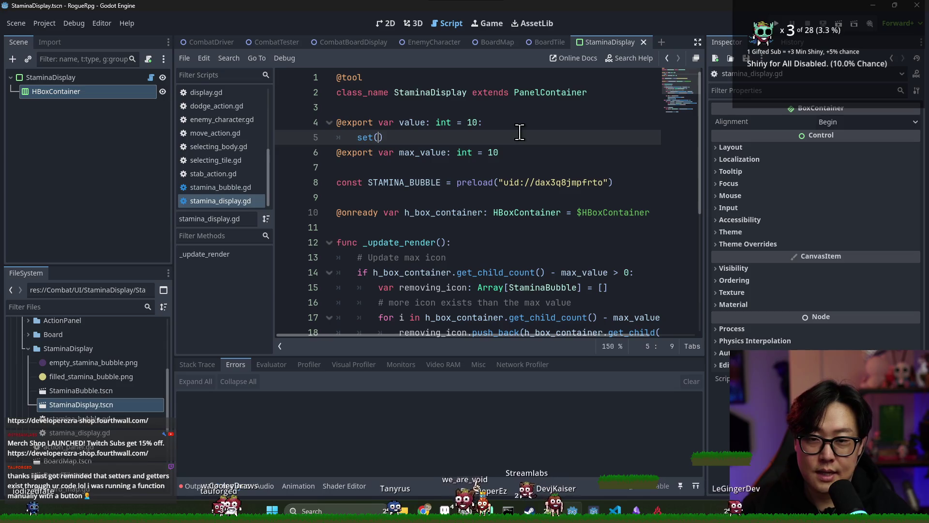
pyautogui.write('lue')
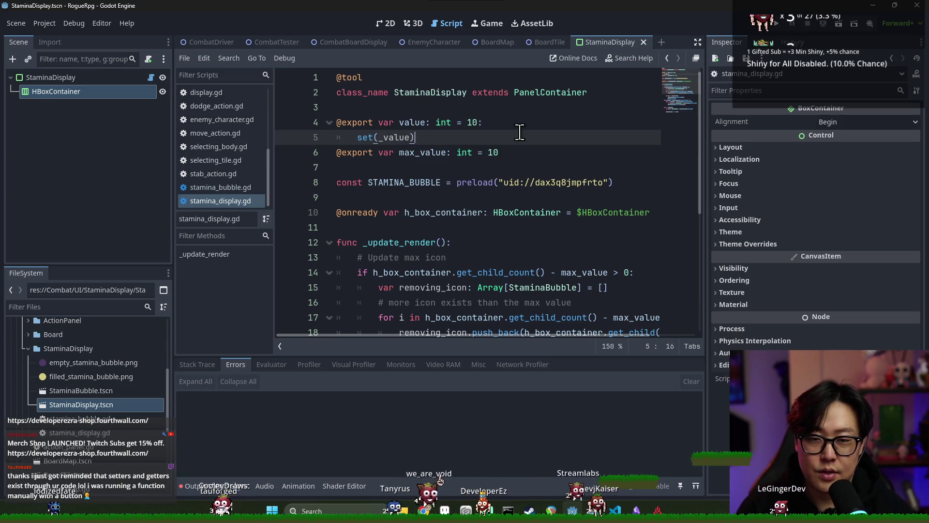
pyautogui.write(':')
pyautogui.press('Return')
pyautogui.write('va')
pyautogui.press('Return')
pyautogui.press('Return')
pyautogui.write('if is_node_ready():')
pyautogui.press('Return')
pyautogui.write('_update_render')
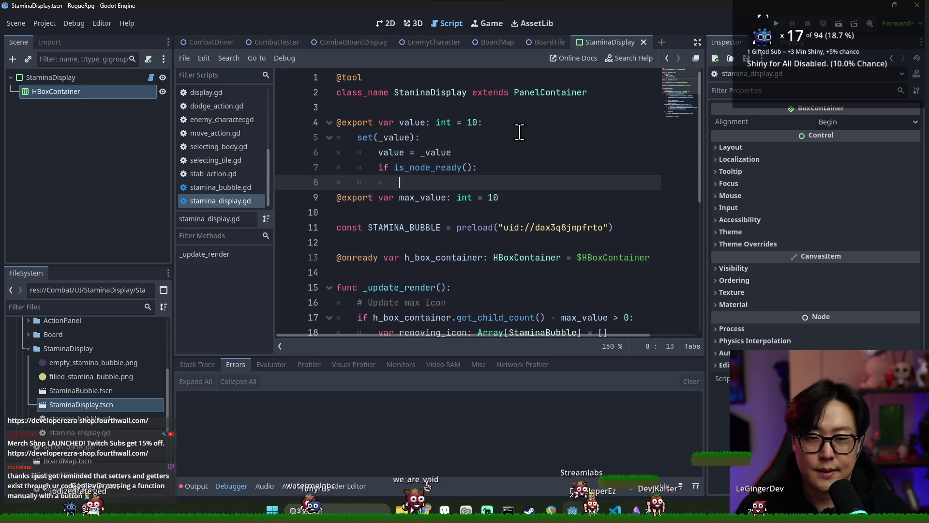
# Step: Add a max_value setter with the same is_node_ready() check calling _update_render(), and save the script
pyautogui.press('Return')
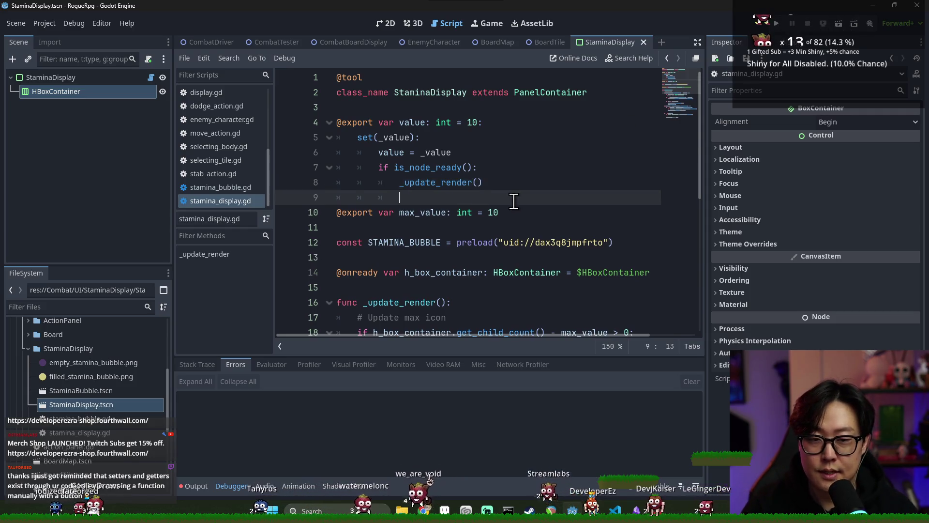
pyautogui.click(519, 211)
pyautogui.press('Return')
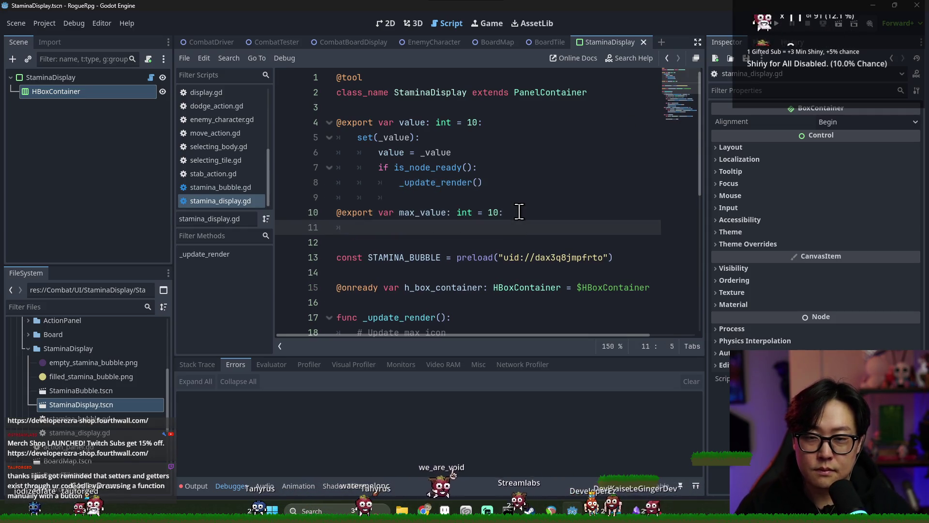
pyautogui.write(':')
pyautogui.press('Return')
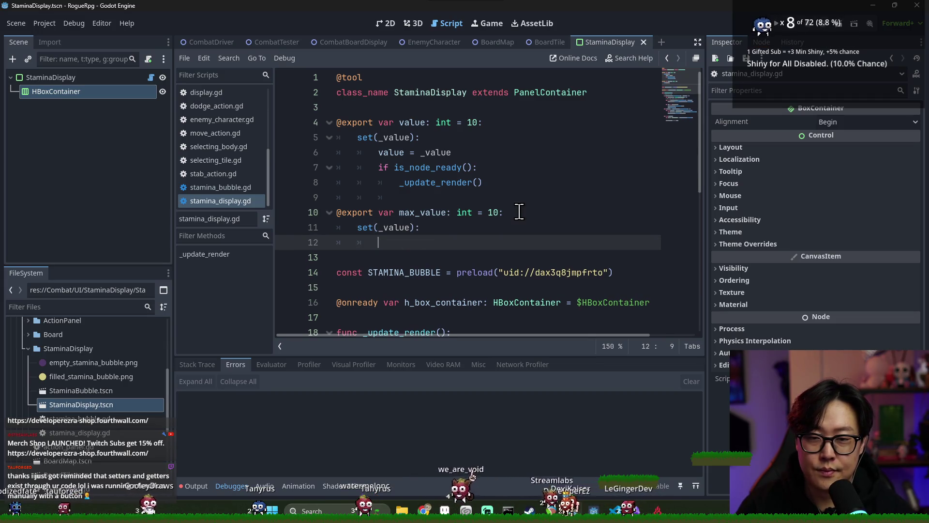
pyautogui.write('_value = _value')
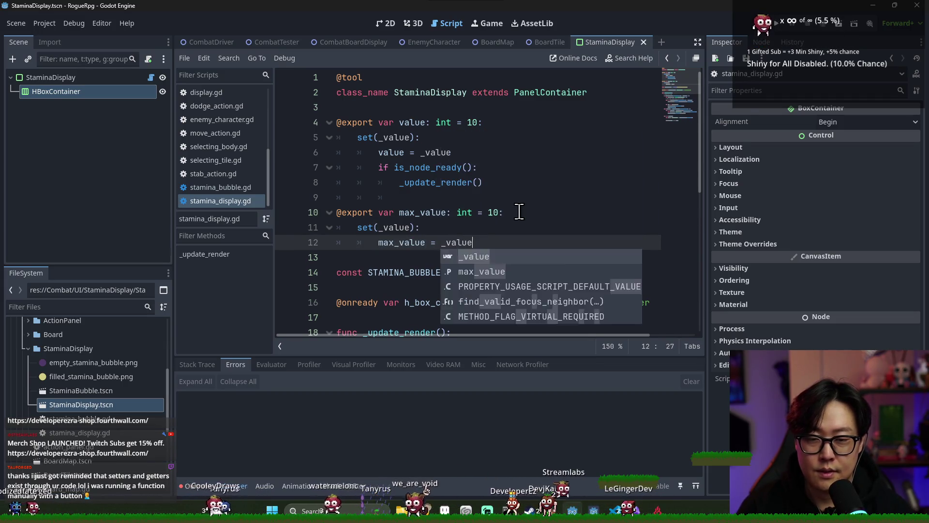
pyautogui.press('Return')
pyautogui.write('is_')
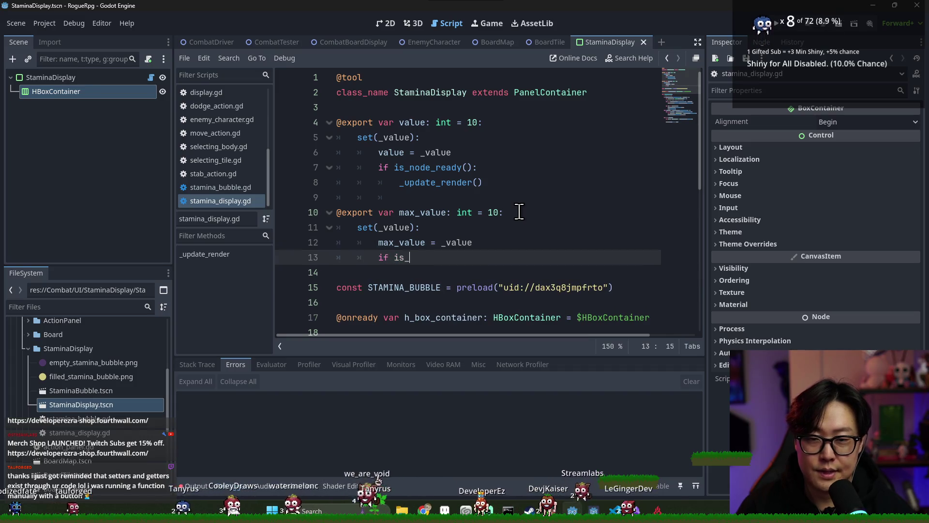
pyautogui.write('()')
pyautogui.hotkey('shift', 'Down')
pyautogui.hotkey('shift', 'Down')
pyautogui.hotkey('shift', 'Down')
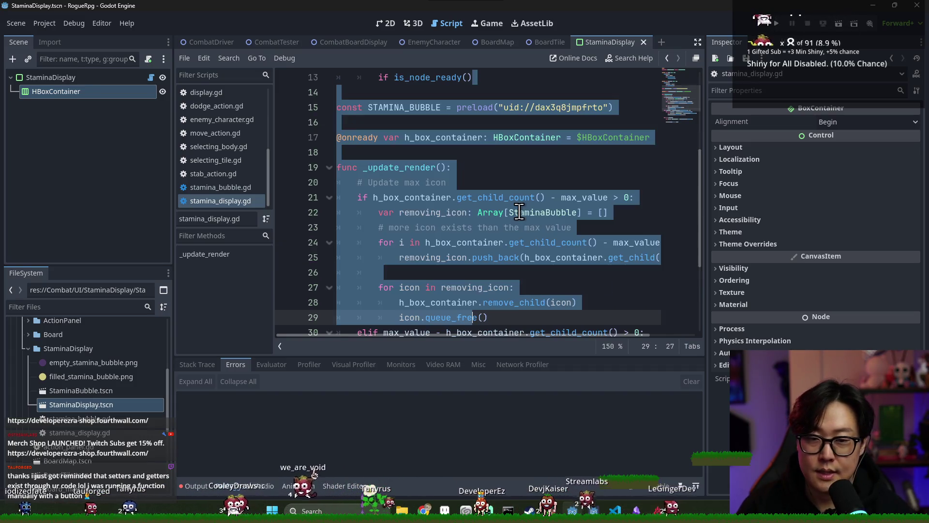
pyautogui.hotkey('shift', 'Up')
pyautogui.hotkey('shift', 'Up')
pyautogui.hotkey('shift', 'Up')
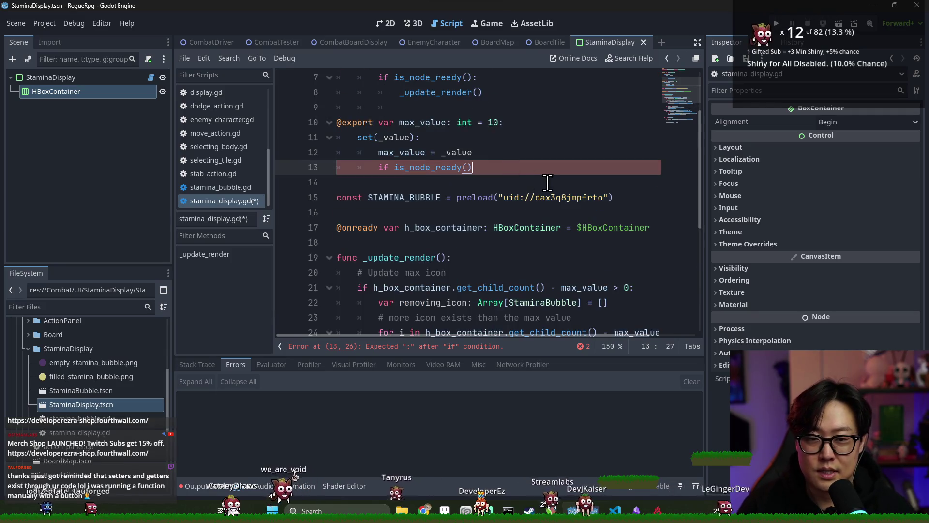
pyautogui.press('Return')
pyautogui.write('_u')
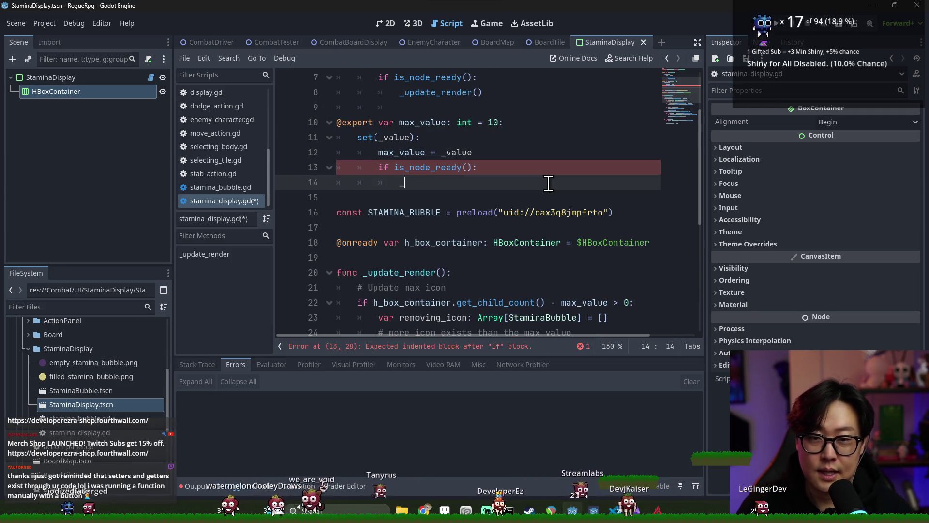
pyautogui.write('pdate_render')
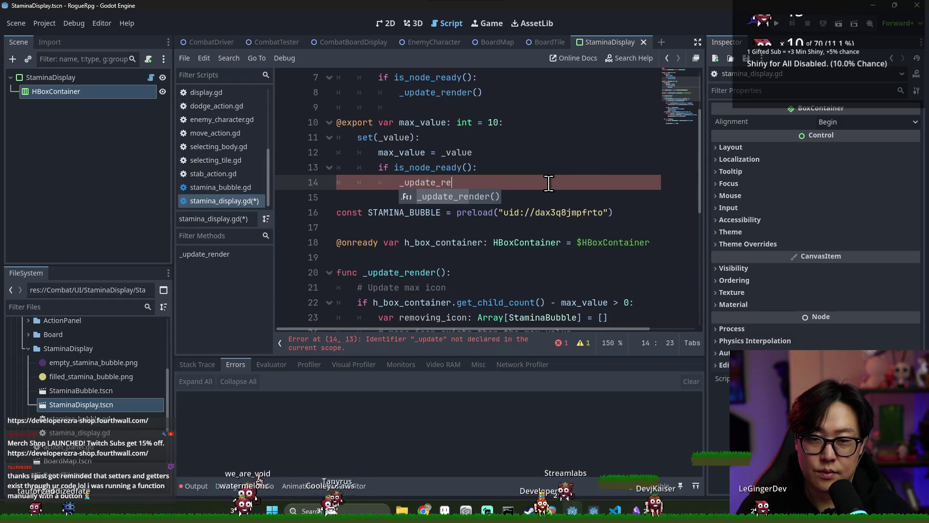
pyautogui.press('Return')
pyautogui.hotkey('ctrl', 's')
# Step: Add a _ready() function calling _update_render(), then close and reopen the StaminaDisplay scene
pyautogui.click(375, 262)
pyautogui.write('func ')
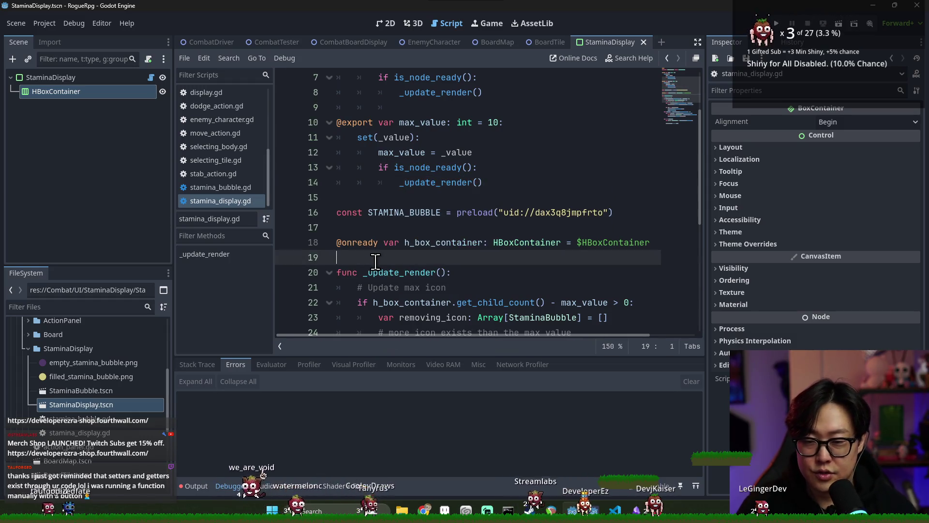
pyautogui.write('_ready():')
pyautogui.press('Return')
pyautogui.write('_update_render()')
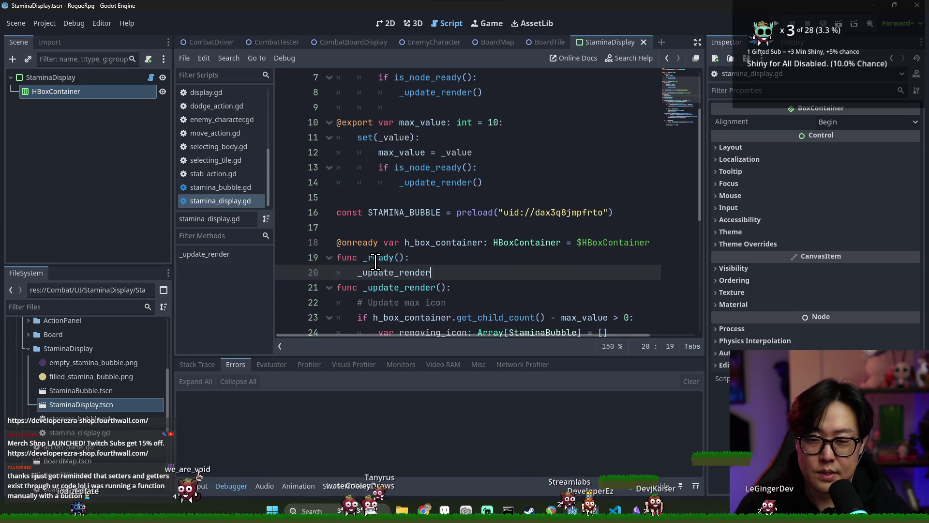
pyautogui.press('Return')
pyautogui.click(656, 244)
pyautogui.press('Return')
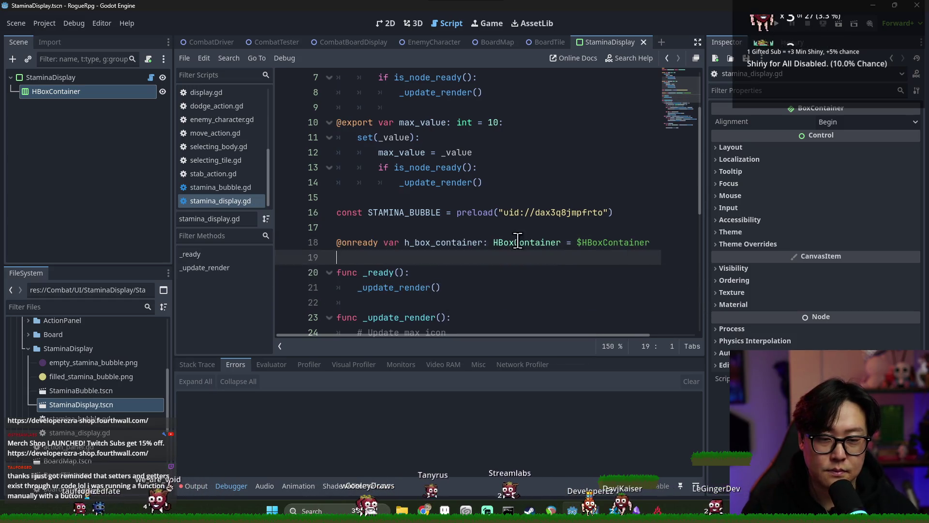
pyautogui.click(494, 242)
pyautogui.click(643, 43)
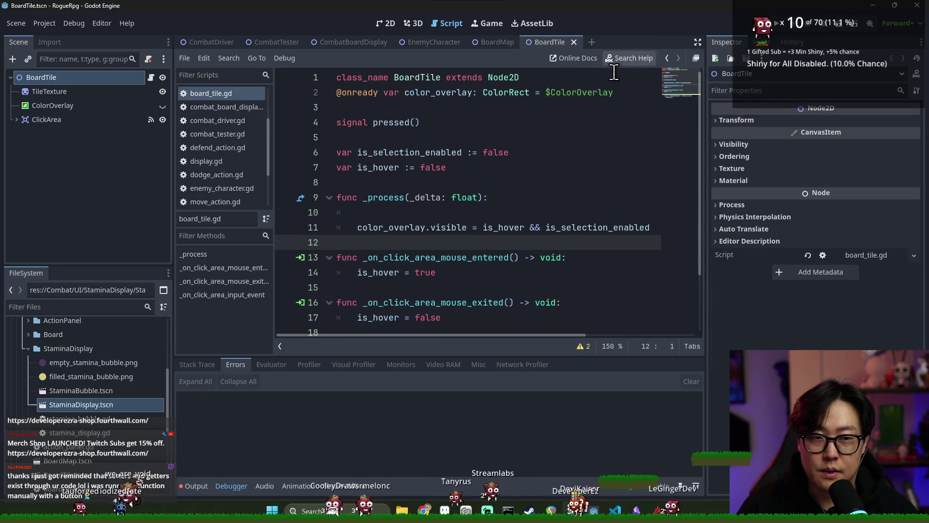
pyautogui.doubleClick(77, 404)
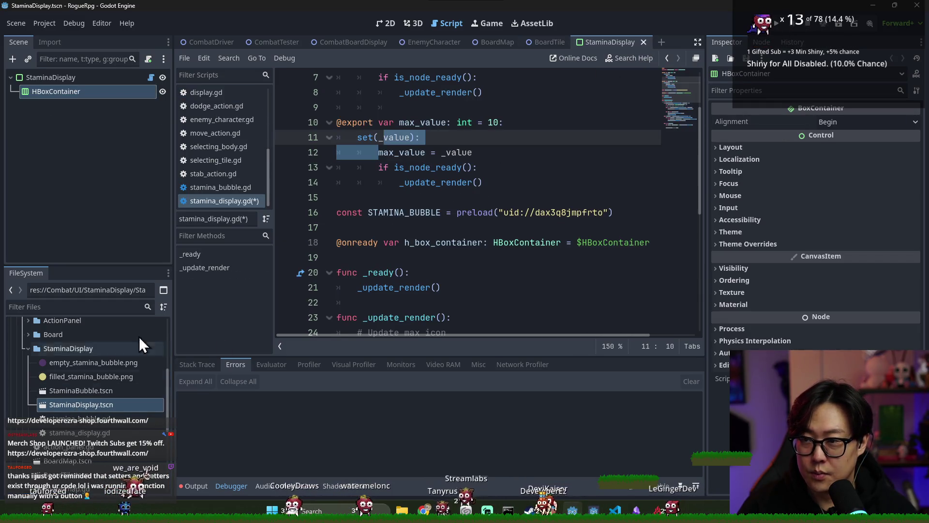
# Step: In the 2D view, test StaminaDisplay by stepping Value and Max Value to 2 with the Inspector spinners
pyautogui.click(88, 80)
pyautogui.click(388, 24)
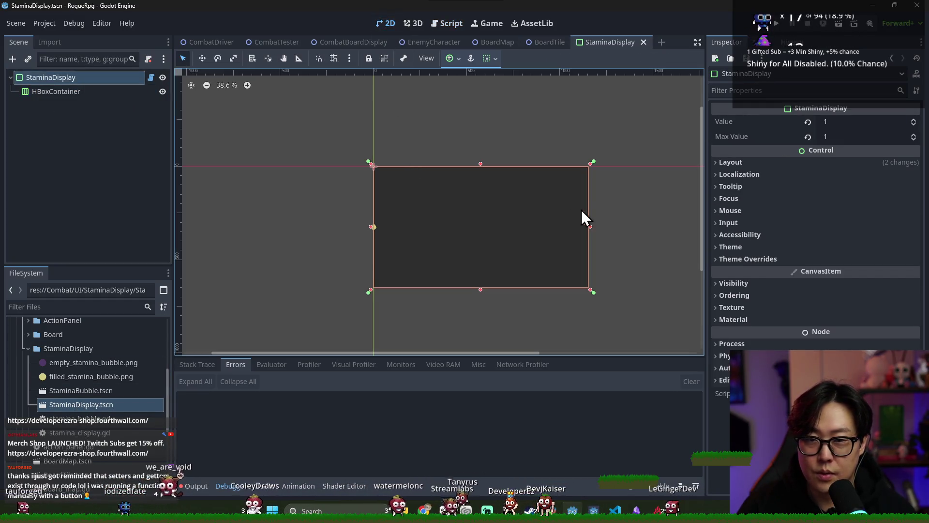
pyautogui.click(913, 120)
pyautogui.scroll(3, 386, 195)
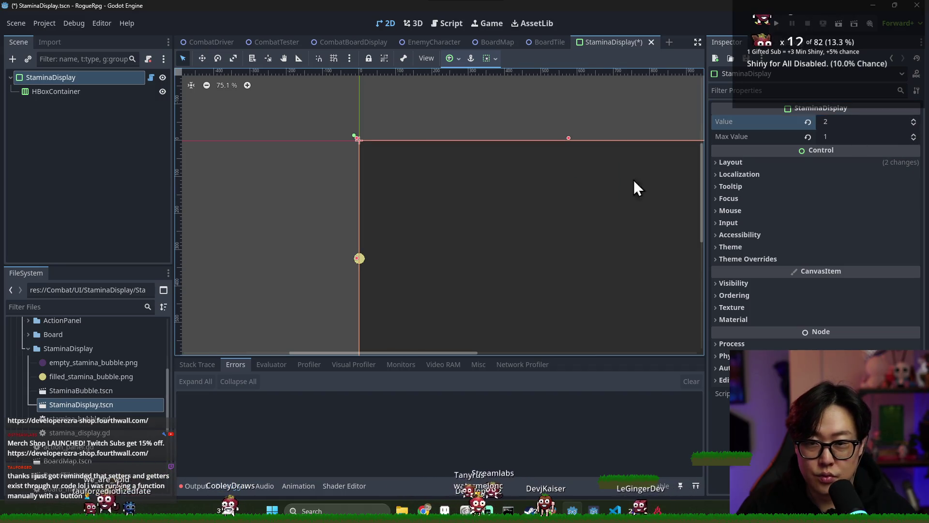
pyautogui.scroll(2, 349, 256)
pyautogui.click(914, 120)
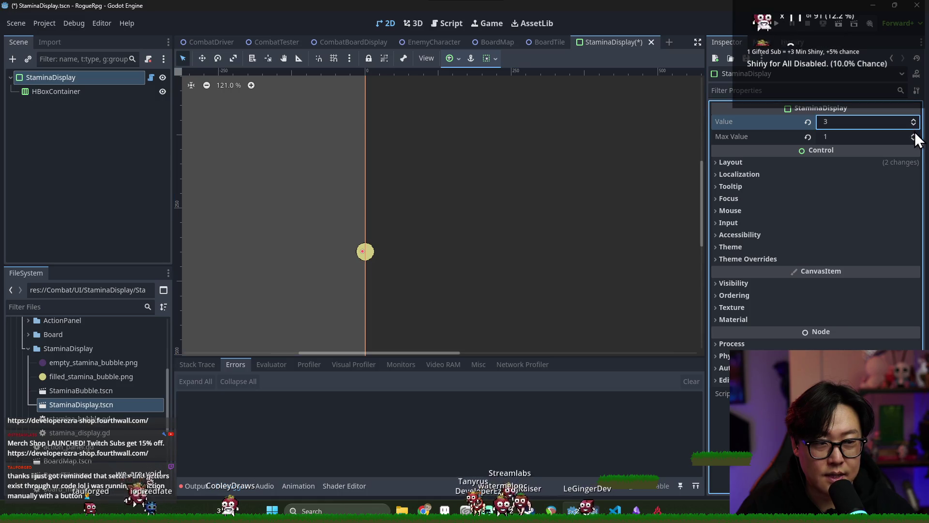
pyautogui.scroll(-2, 597, 188)
pyautogui.click(913, 125)
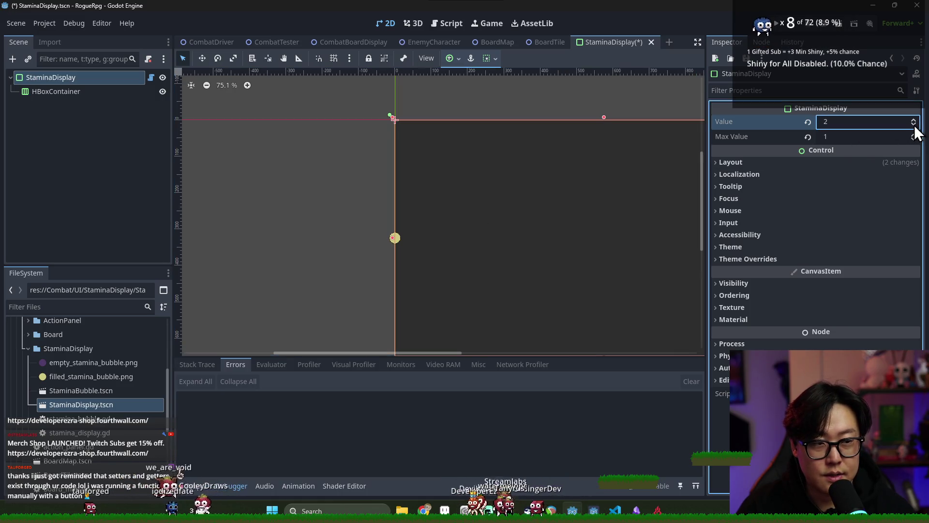
pyautogui.click(913, 135)
pyautogui.scroll(9, 914, 137)
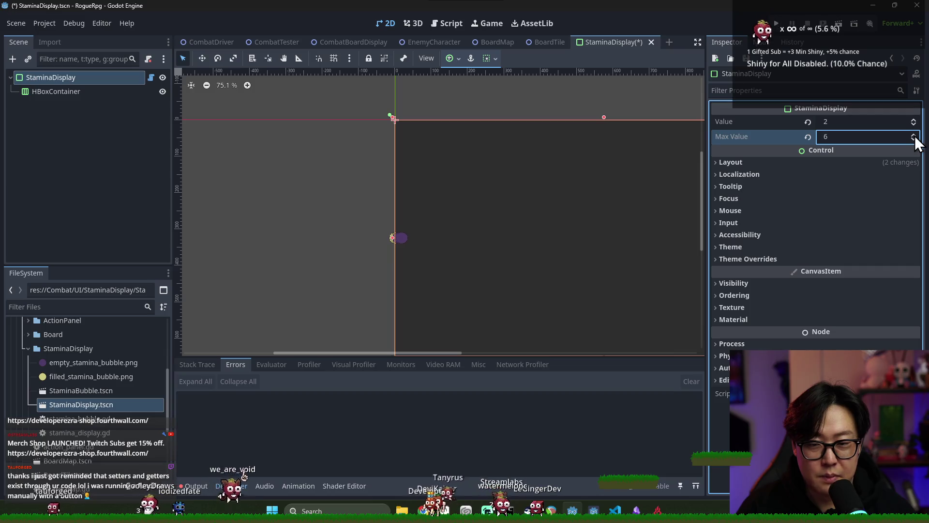
pyautogui.scroll(3, 387, 261)
pyautogui.scroll(6, 394, 213)
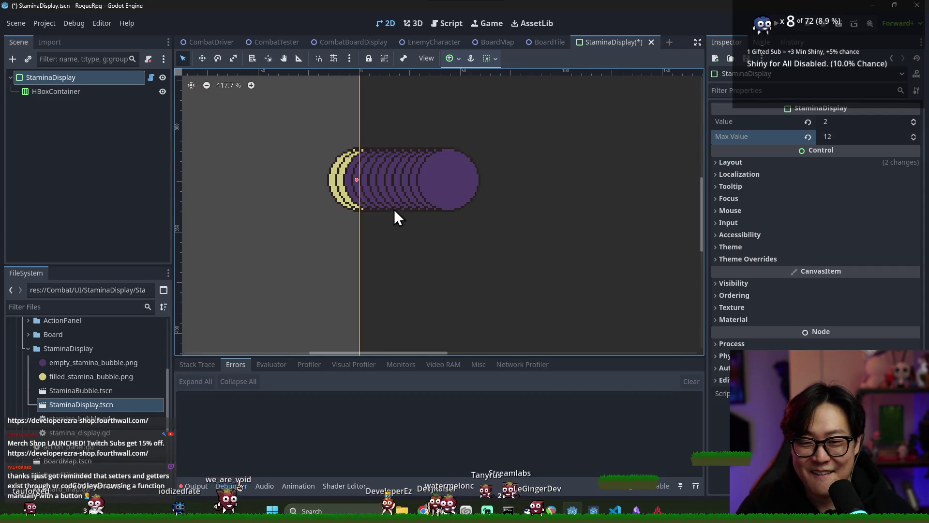
pyautogui.click(52, 92)
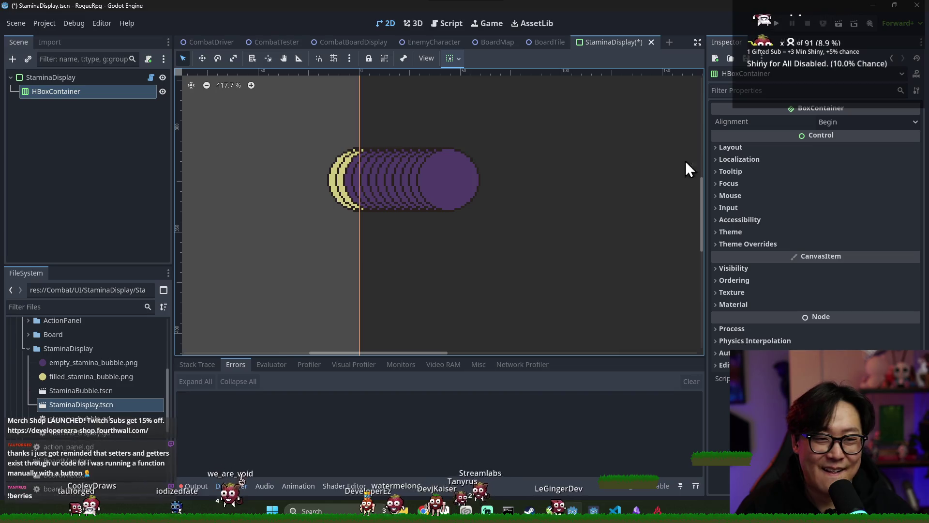
pyautogui.scroll(-2, 473, 205)
pyautogui.scroll(2, 471, 197)
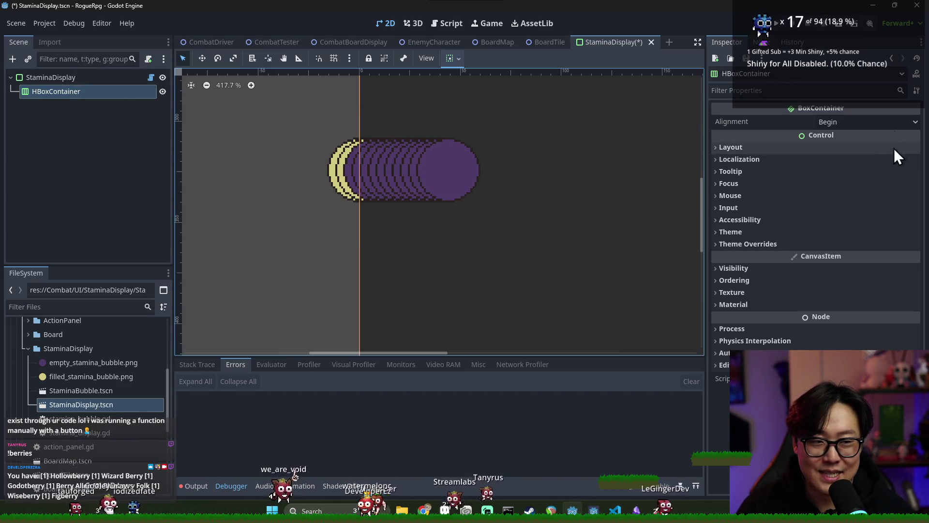
pyautogui.click(63, 78)
# Step: Step Value up and down until it settles at 5 of 12 bubbles, then save the scene
pyautogui.click(910, 122)
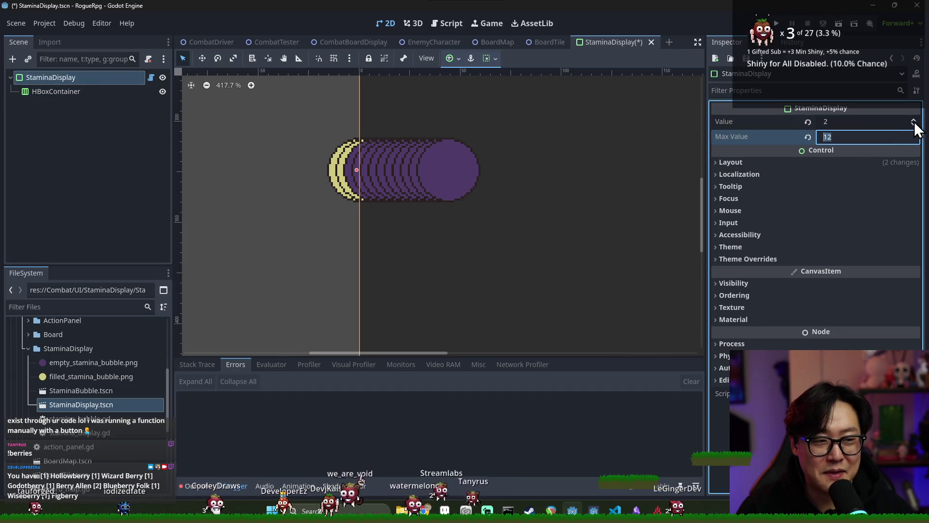
pyautogui.click(914, 120)
pyautogui.click(914, 120)
pyautogui.click(913, 120)
pyautogui.click(913, 120)
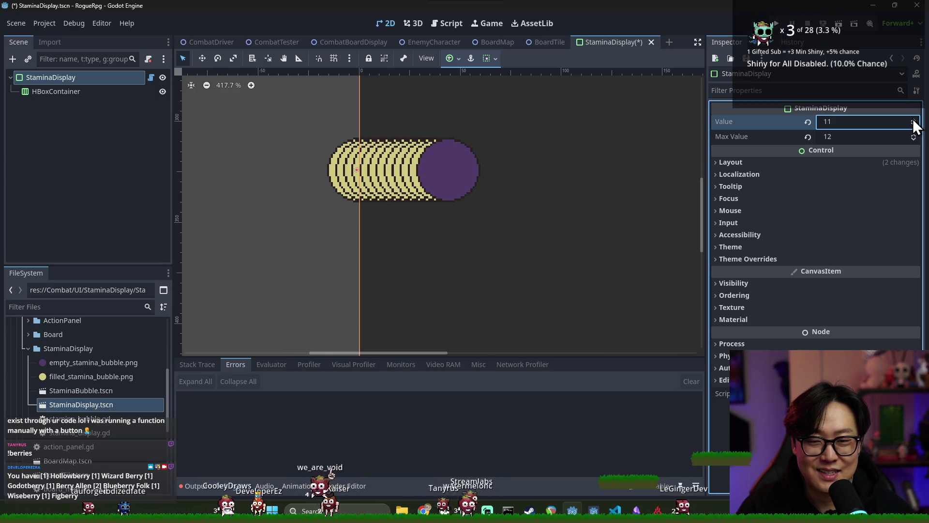
pyautogui.click(913, 124)
pyautogui.click(913, 124)
pyautogui.click(913, 124)
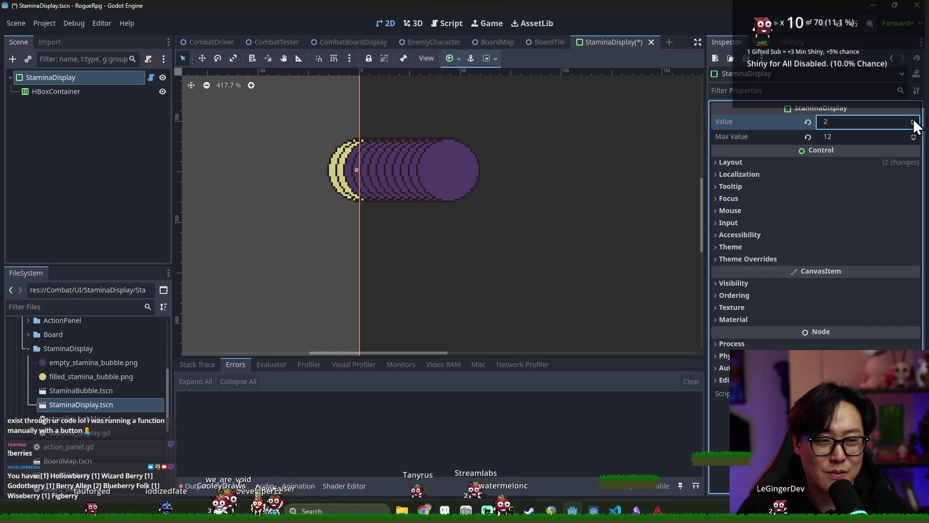
pyautogui.click(914, 120)
pyautogui.click(914, 120)
pyautogui.click(914, 120)
pyautogui.click(913, 120)
pyautogui.click(913, 124)
pyautogui.click(913, 124)
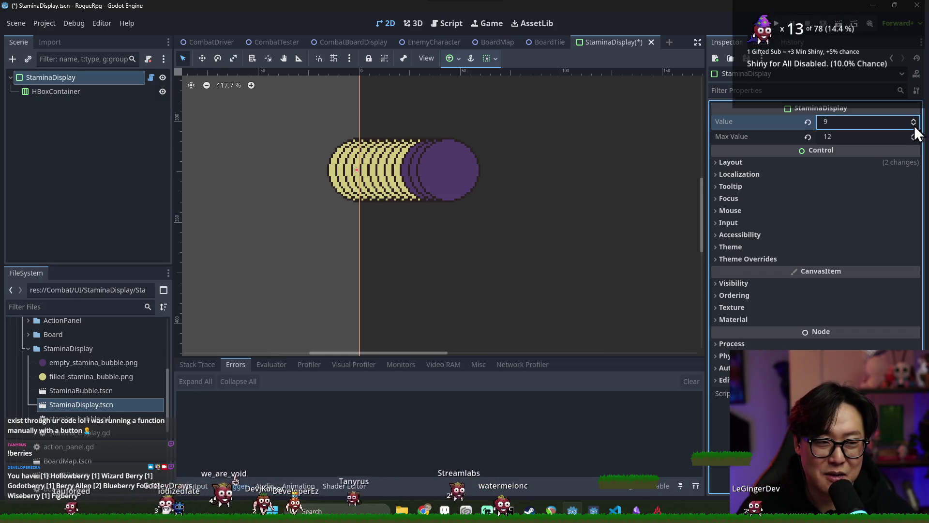
pyautogui.click(913, 124)
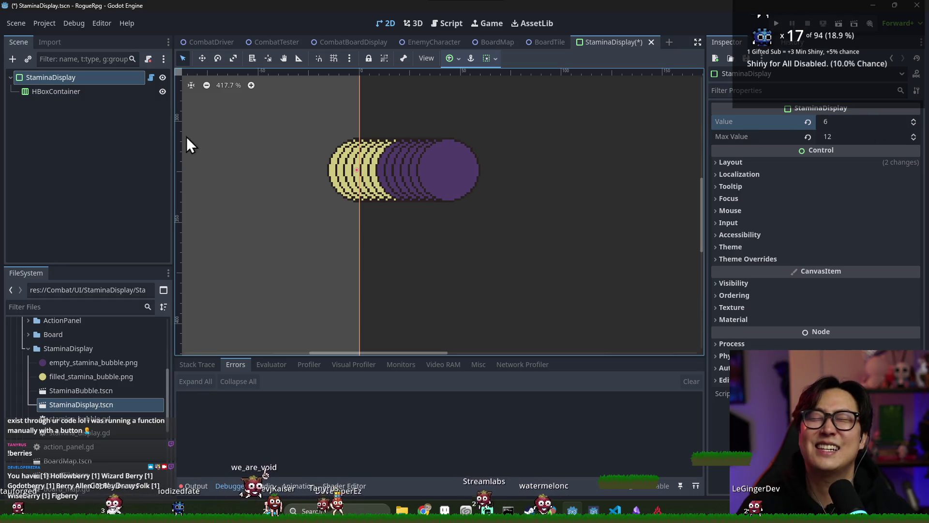
pyautogui.click(913, 125)
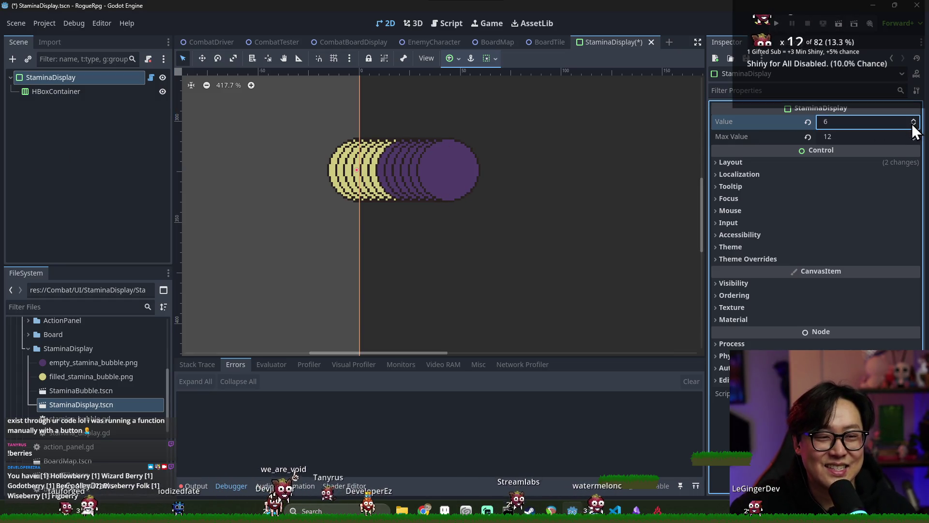
pyautogui.click(866, 122)
pyautogui.scroll(-6, 314, 205)
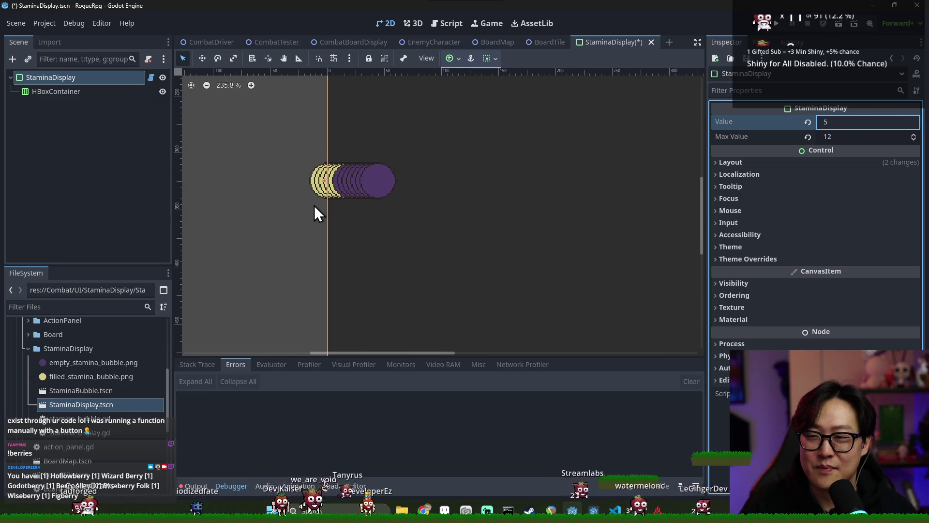
pyautogui.scroll(-2, 491, 143)
pyautogui.hotkey('ctrl', 's')
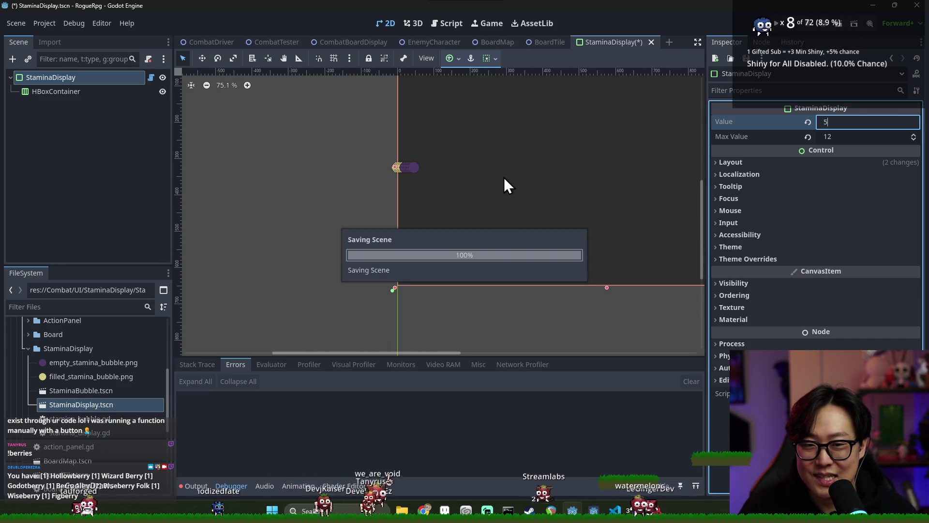
# Step: Open the StaminaBubble scene, frame it in view, and select its root node
pyautogui.doubleClick(98, 390)
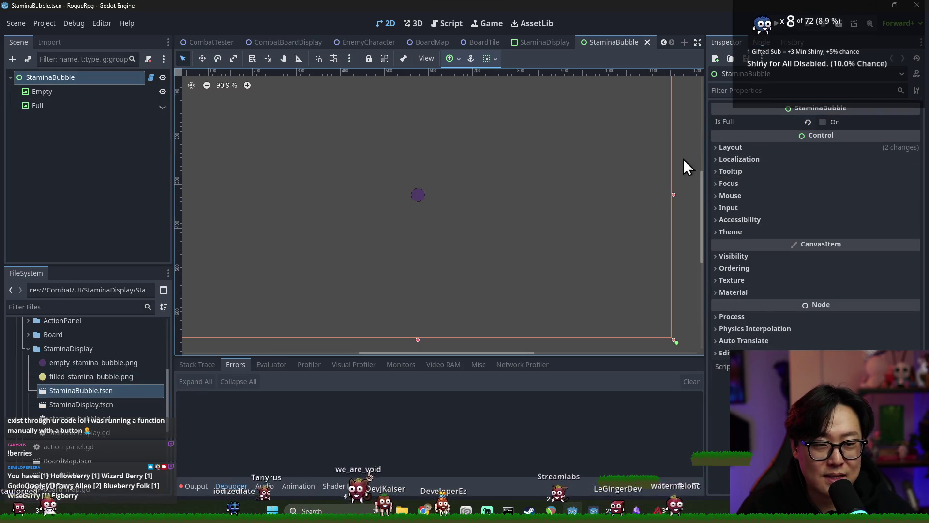
pyautogui.click(80, 91)
pyautogui.click(87, 79)
pyautogui.press('f')
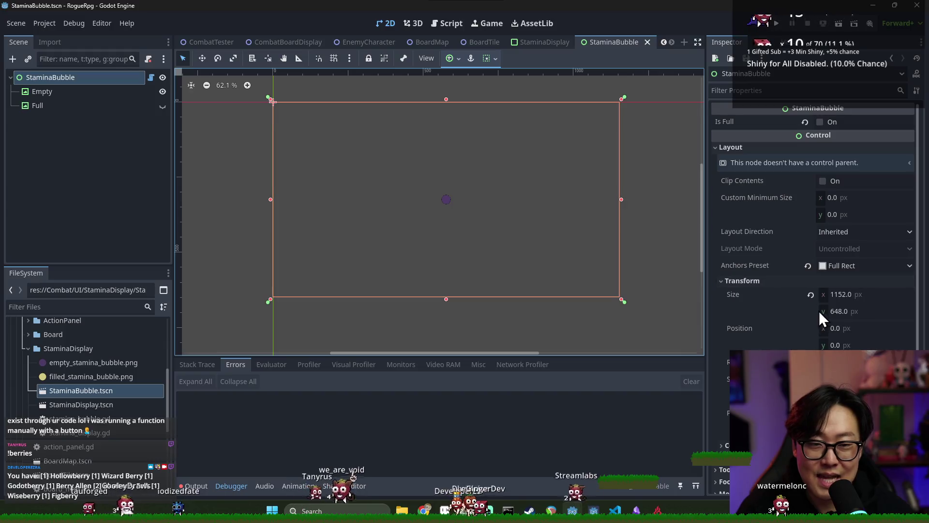
pyautogui.click(71, 96)
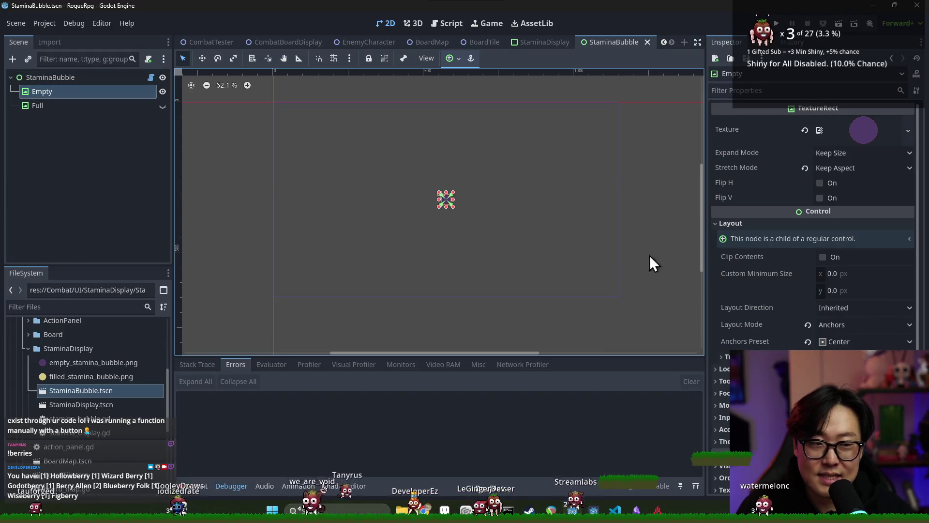
pyautogui.click(115, 80)
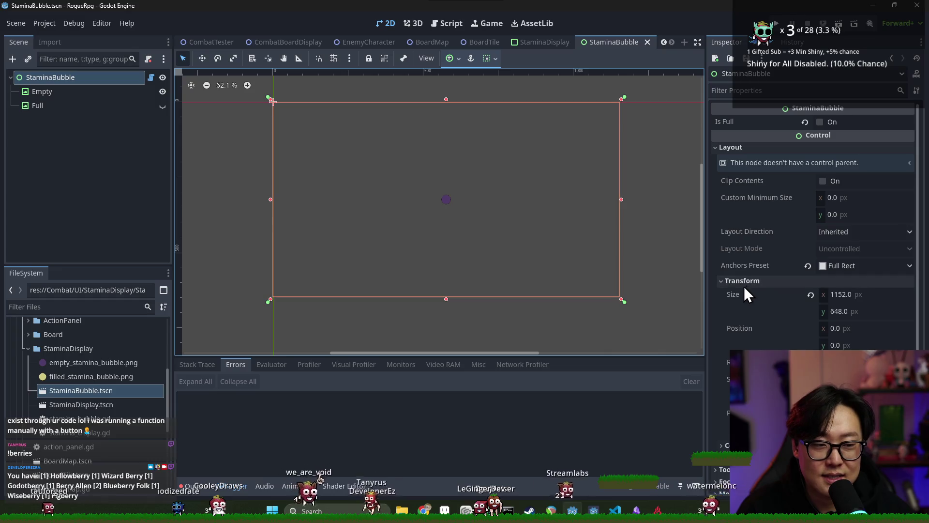
# Step: Set the bubble's Custom Minimum Size to 32 × 32 and revert its Size
pyautogui.click(840, 198)
pyautogui.write('32')
pyautogui.press('Tab')
pyautogui.write('32')
pyautogui.press('Return')
pyautogui.click(854, 214)
pyautogui.click(811, 297)
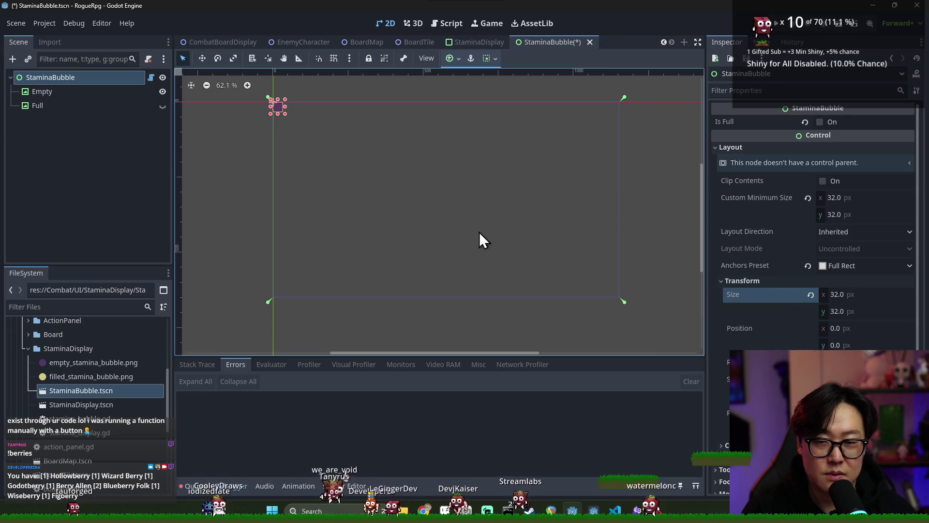
# Step: Set StaminaBubble's Anchors Preset to Top Left and save the scene
pyautogui.scroll(8, 279, 109)
pyautogui.click(94, 81)
pyautogui.click(863, 265)
pyautogui.click(851, 280)
pyautogui.hotkey('ctrl', 's')
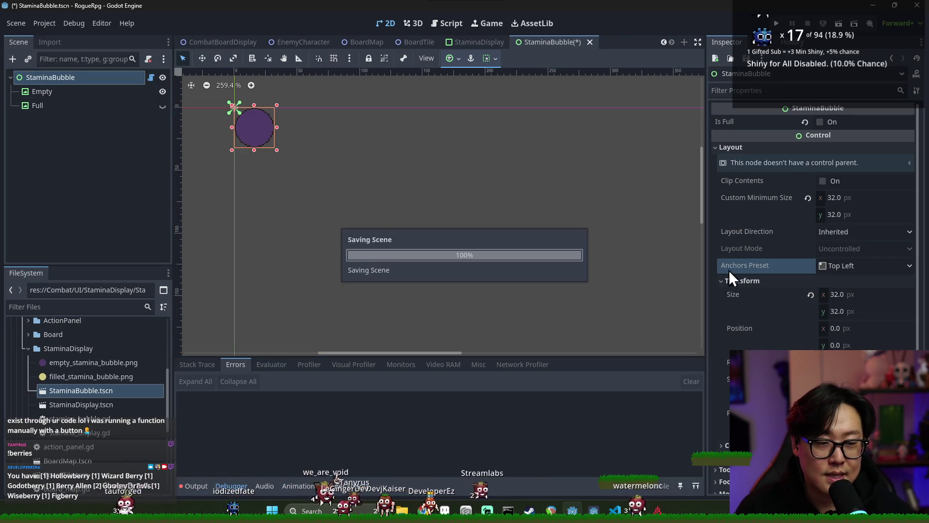
pyautogui.scroll(-6, 300, 196)
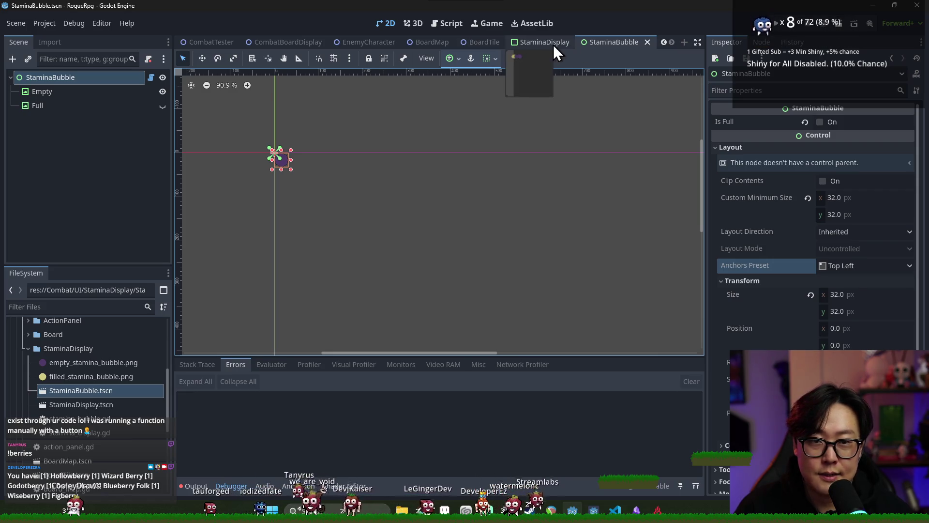
# Step: On StaminaDisplay, test Value 1 with Max Value 1, then 3, then 5
pyautogui.click(647, 42)
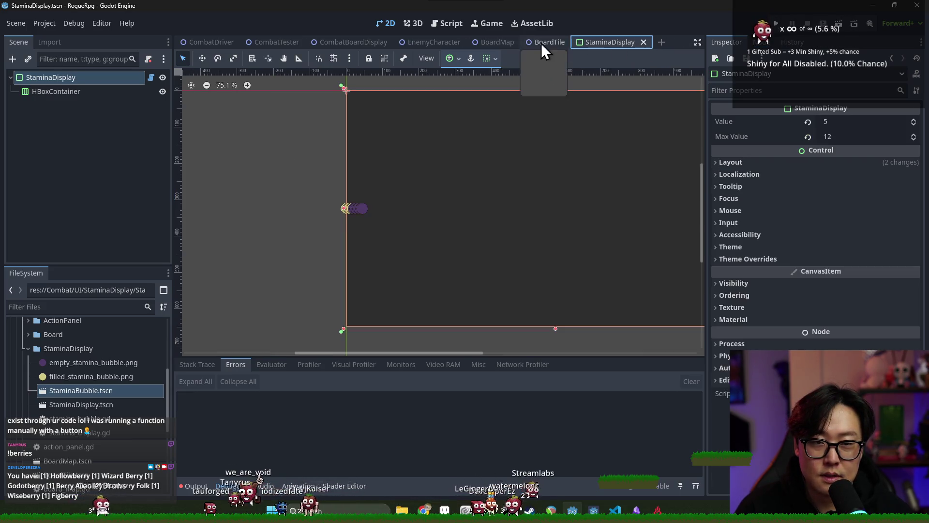
pyautogui.click(94, 91)
pyautogui.click(127, 77)
pyautogui.click(862, 122)
pyautogui.write('1')
pyautogui.click(853, 136)
pyautogui.write('1')
pyautogui.click(844, 121)
pyautogui.click(850, 136)
pyautogui.write('3')
pyautogui.press('Return')
pyautogui.click(850, 136)
pyautogui.write('5')
pyautogui.hotkey('shift', 'Tab')
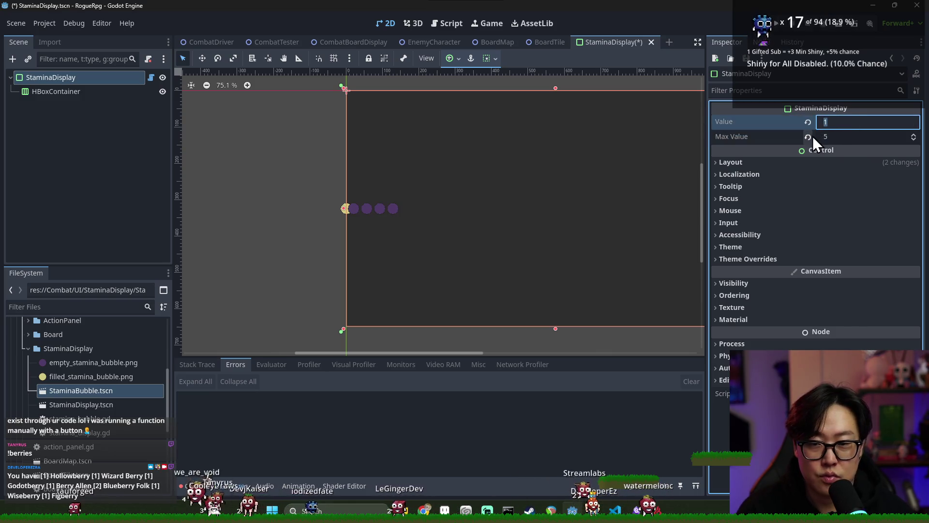
# Step: Revert Value and Max Value to 10, set Value to 2, and close the scene saving changes
pyautogui.click(807, 122)
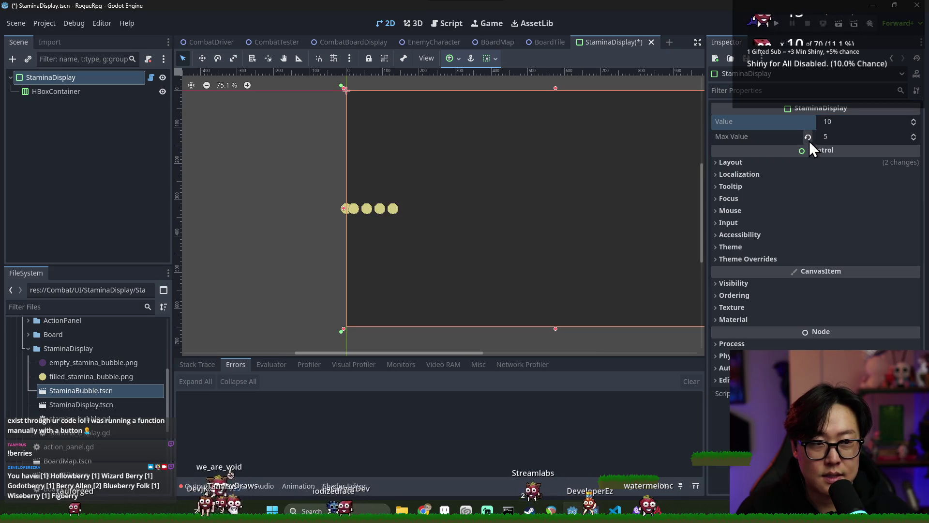
pyautogui.click(809, 138)
pyautogui.click(828, 121)
pyautogui.write('2')
pyautogui.click(849, 137)
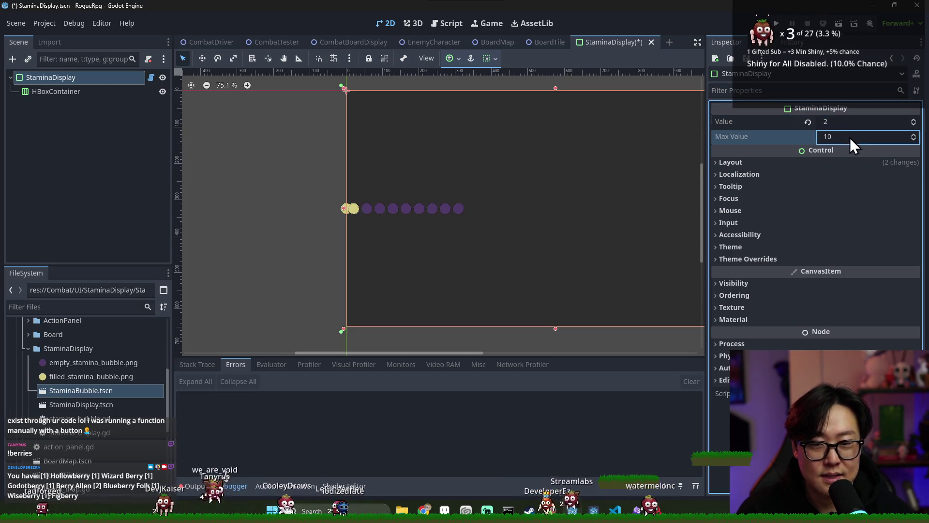
pyautogui.scroll(7, 388, 214)
pyautogui.click(367, 200)
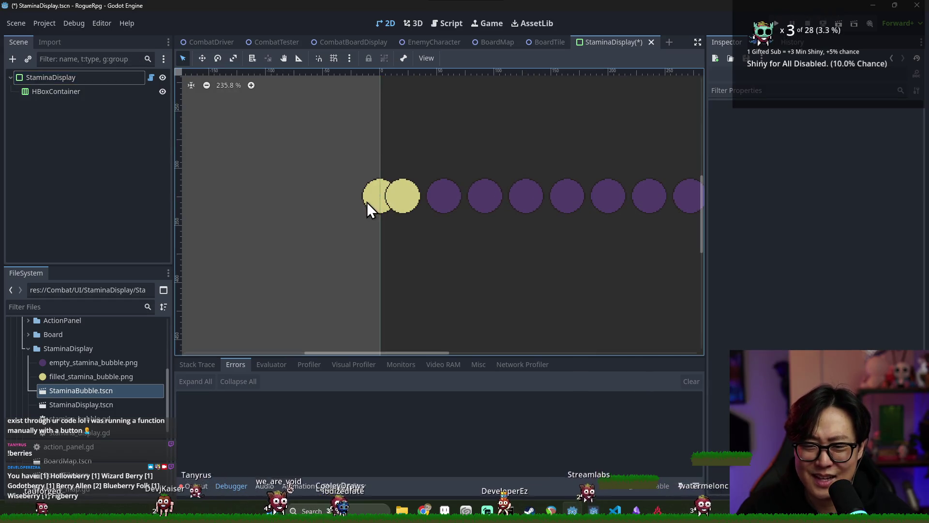
pyautogui.click(652, 43)
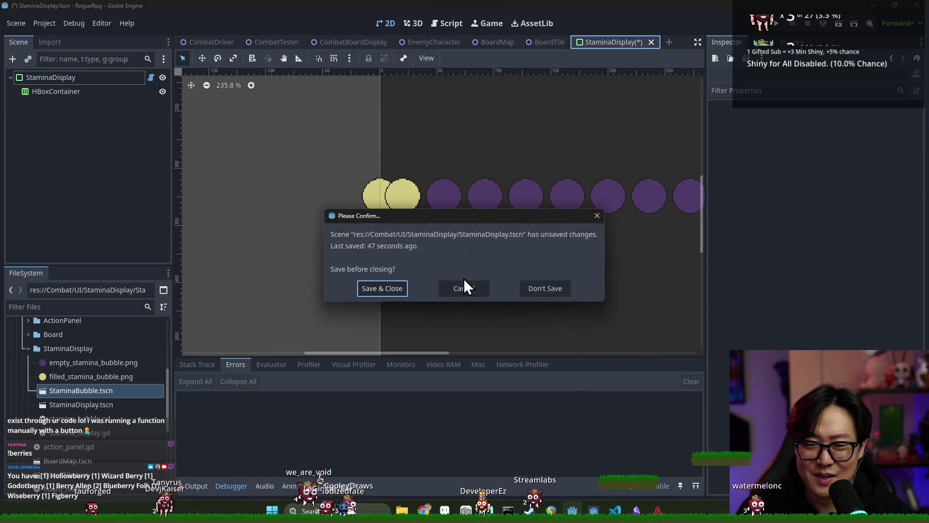
pyautogui.click(393, 289)
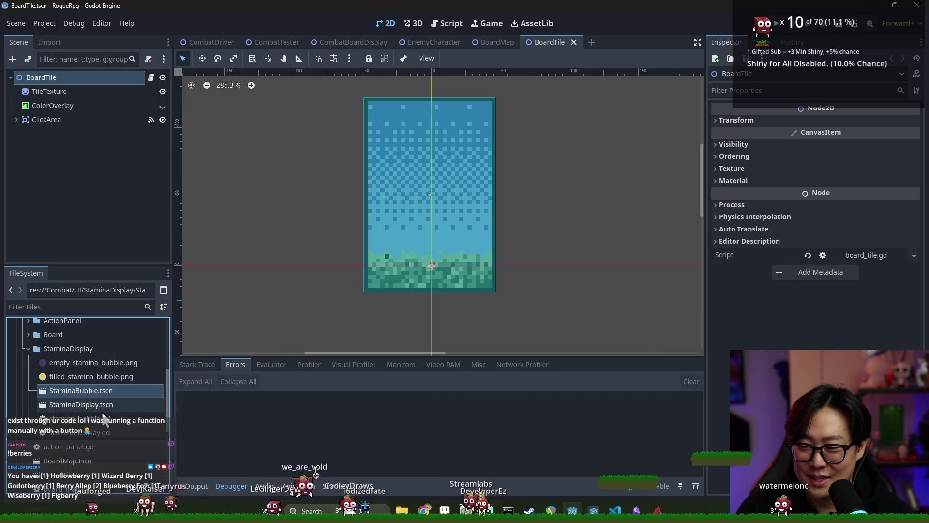
# Step: Reopen StaminaDisplay and revert its Anchors Preset to Top Left
pyautogui.doubleClick(103, 404)
pyautogui.scroll(-2, 388, 214)
pyautogui.scroll(-2, 458, 219)
pyautogui.scroll(5, 501, 225)
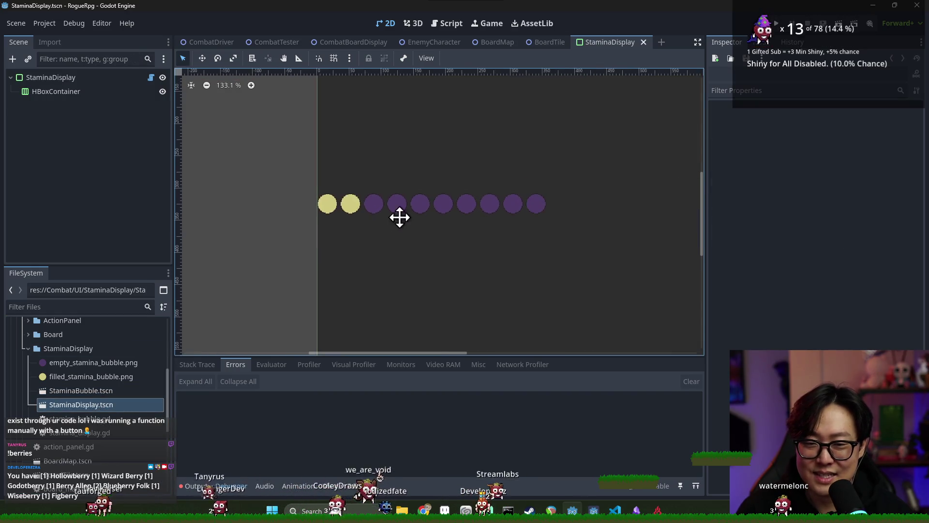
pyautogui.scroll(-6, 243, 201)
pyautogui.click(86, 91)
pyautogui.scroll(-2, 405, 221)
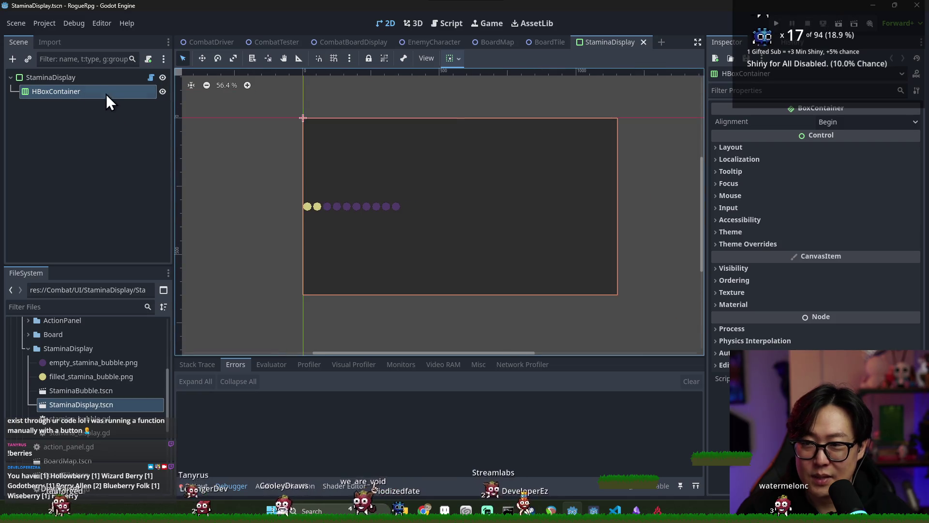
pyautogui.click(72, 77)
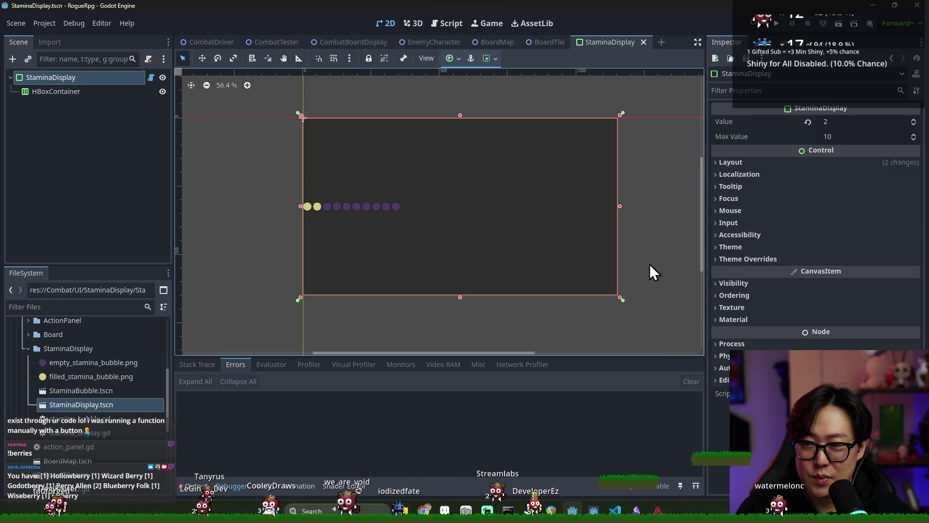
pyautogui.click(741, 162)
pyautogui.click(809, 283)
# Step: Lower StaminaDisplay's Max Value to 4 and save the scene
pyautogui.scroll(9, 346, 115)
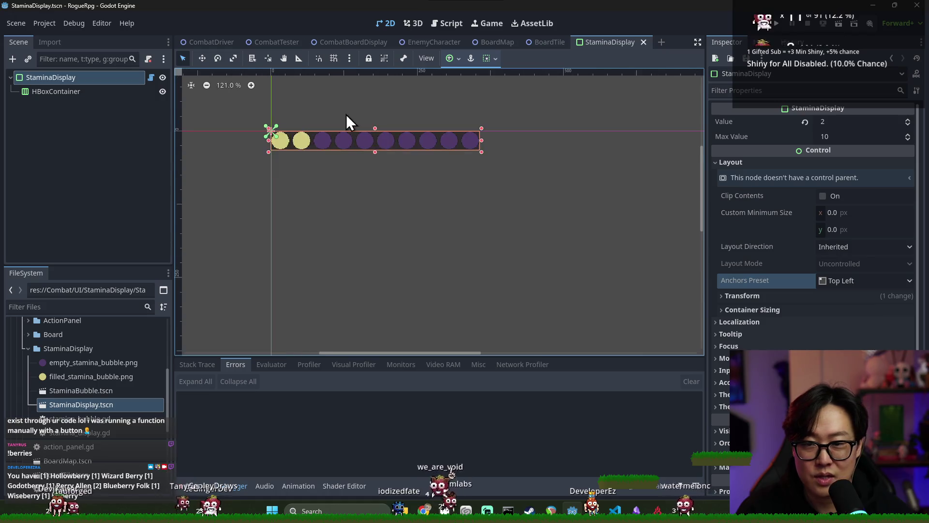
pyautogui.click(92, 92)
pyautogui.click(87, 79)
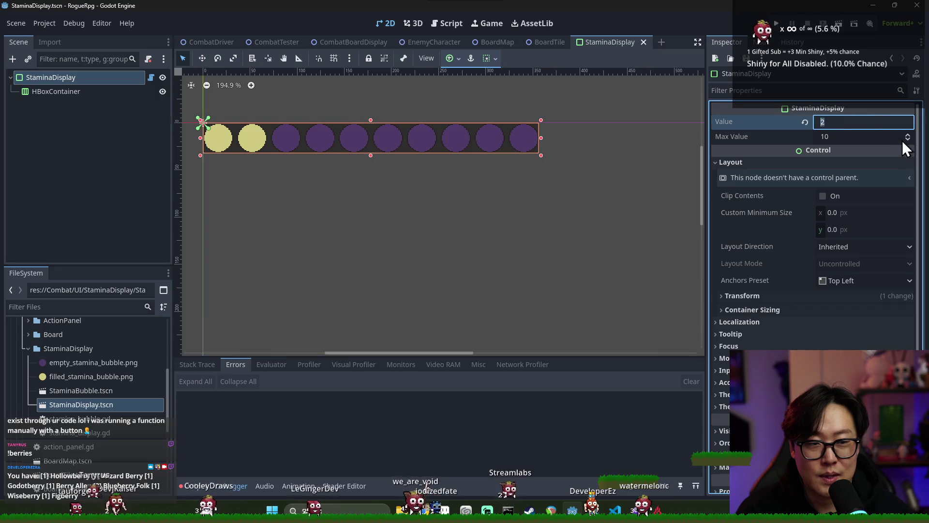
pyautogui.click(907, 140)
pyautogui.click(907, 141)
pyautogui.click(907, 141)
pyautogui.click(908, 140)
pyautogui.click(907, 140)
pyautogui.click(908, 140)
pyautogui.hotkey('ctrl', 's')
pyautogui.click(85, 90)
pyautogui.click(77, 79)
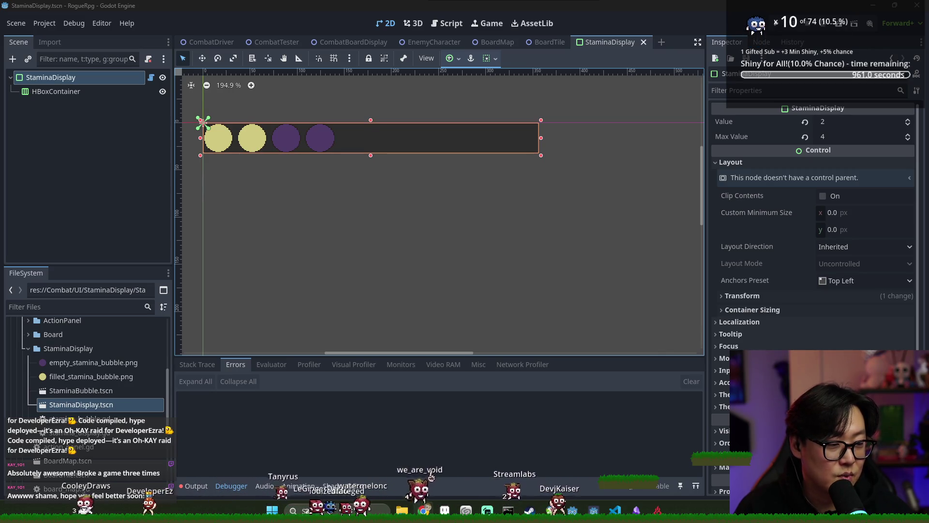
pyautogui.hotkey('alt', 'Tab')
pyautogui.click(195, 326)
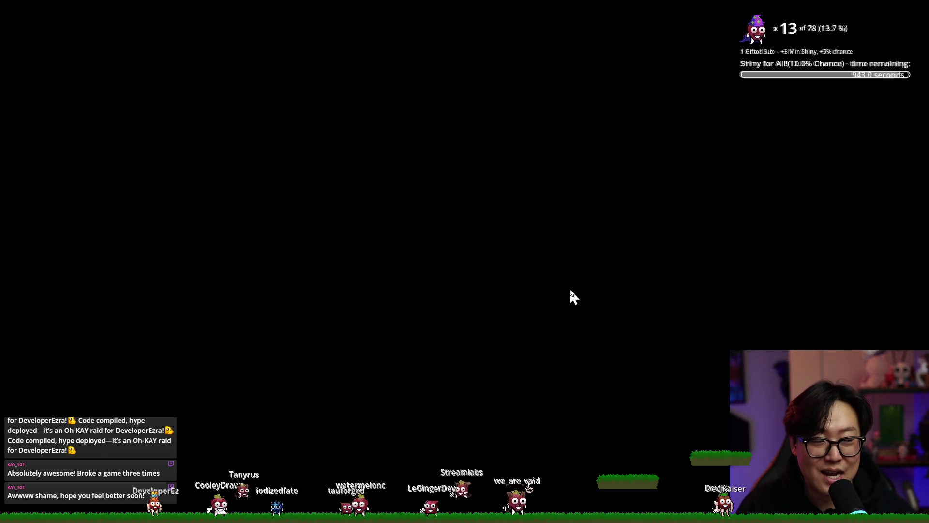
pyautogui.hotkey('alt', 'Tab')
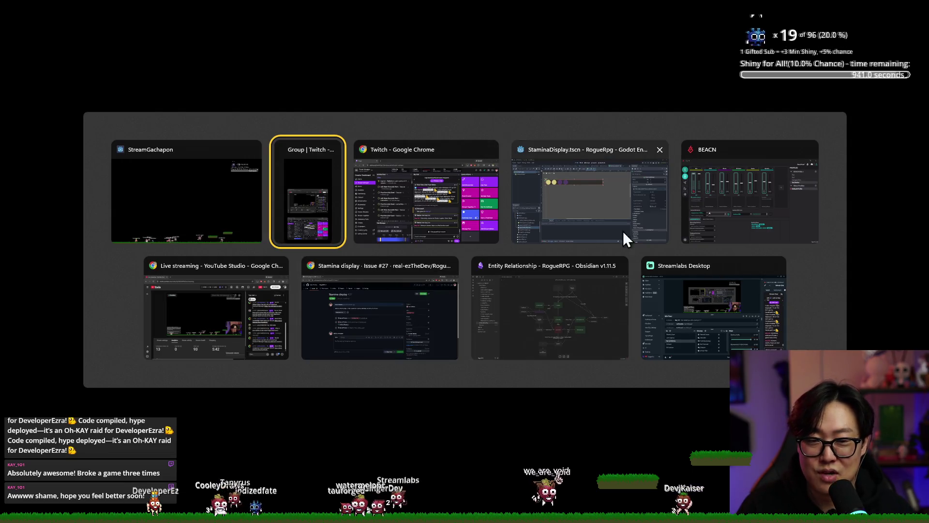
pyautogui.click(582, 210)
pyautogui.click(325, 179)
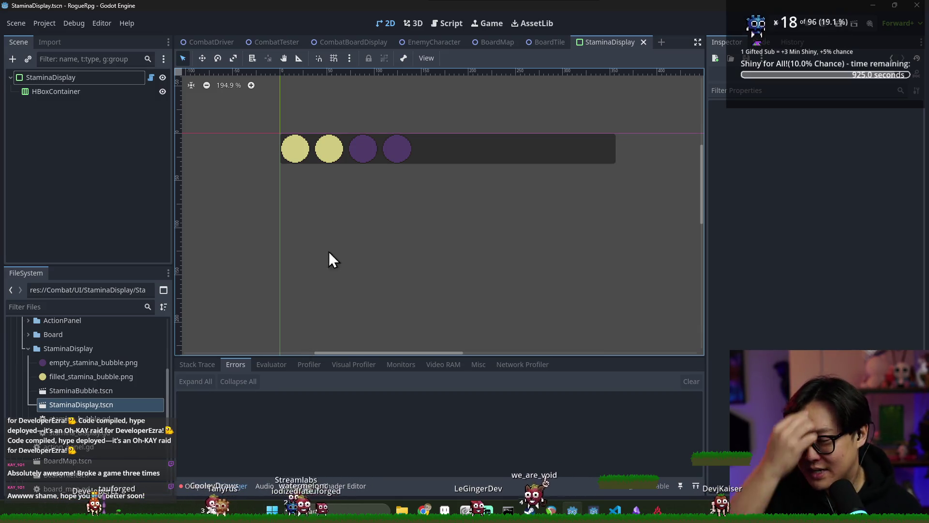
pyautogui.hotkey('alt', 'Tab')
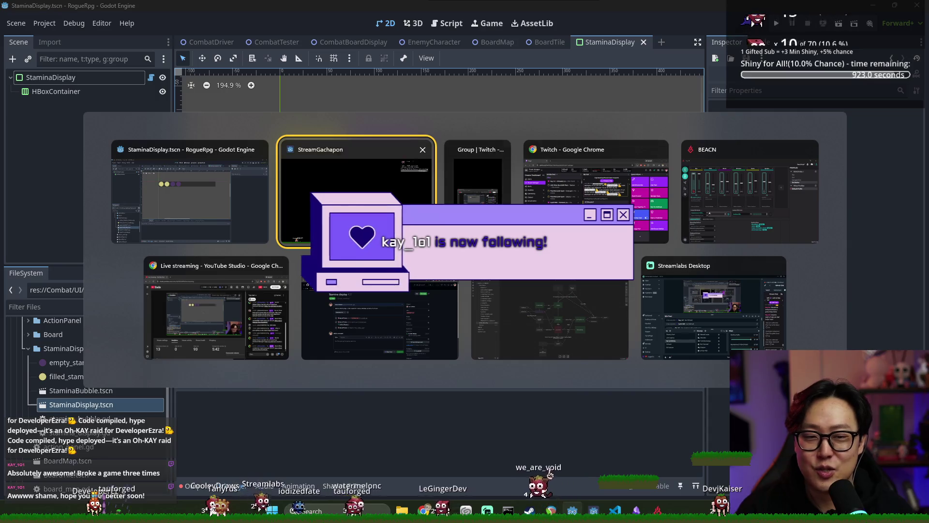
pyautogui.click(426, 198)
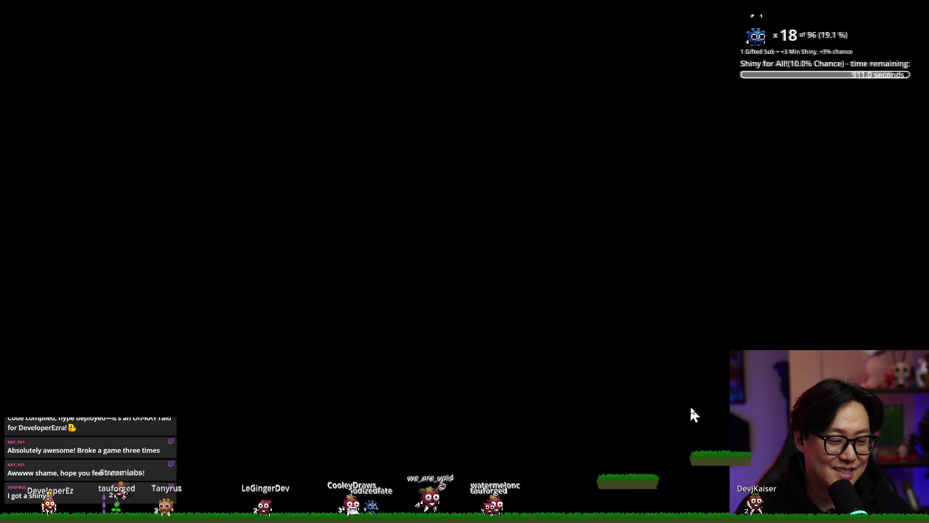
pyautogui.hotkey('alt', 'Tab')
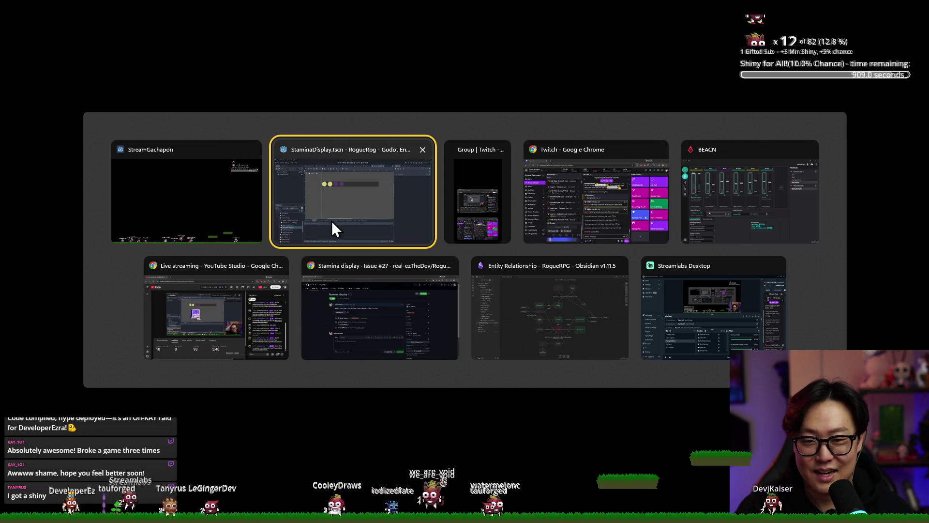
pyautogui.click(331, 220)
pyautogui.click(83, 93)
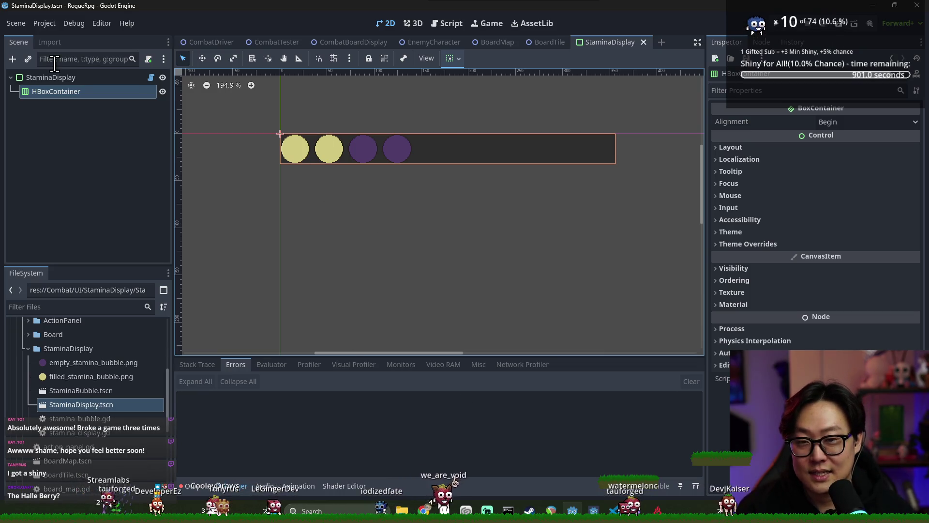
# Step: Select StaminaDisplay, raise Value to 3, and move Max Value up to 8, then down to 6
pyautogui.click(117, 78)
pyautogui.click(908, 120)
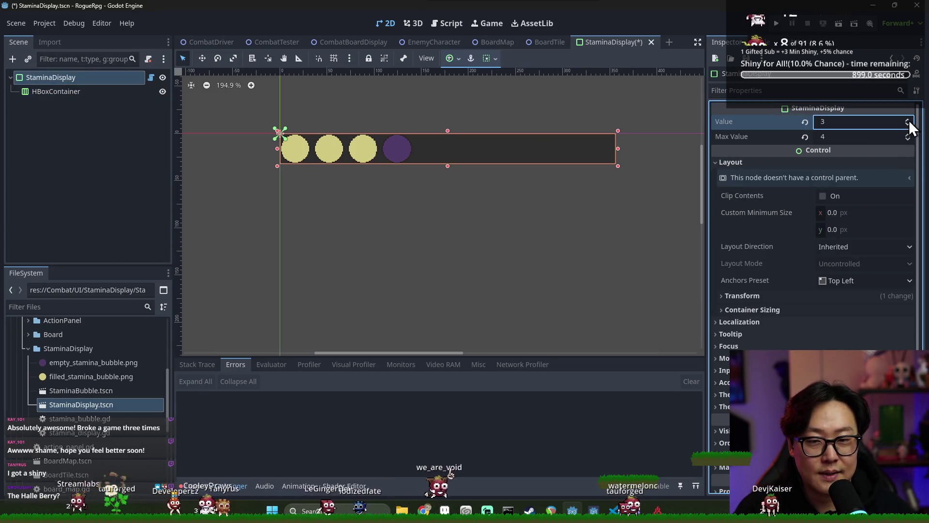
pyautogui.click(908, 135)
pyautogui.click(908, 135)
pyautogui.click(908, 136)
pyautogui.click(908, 135)
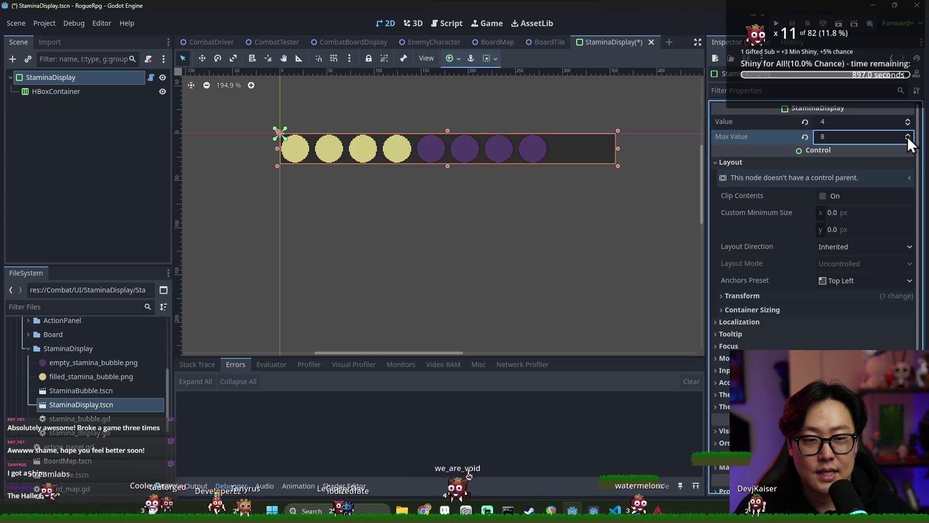
pyautogui.click(907, 141)
pyautogui.click(905, 143)
# Step: Push Max Value up to 13, lower it to 3, and save the scene
pyautogui.click(907, 135)
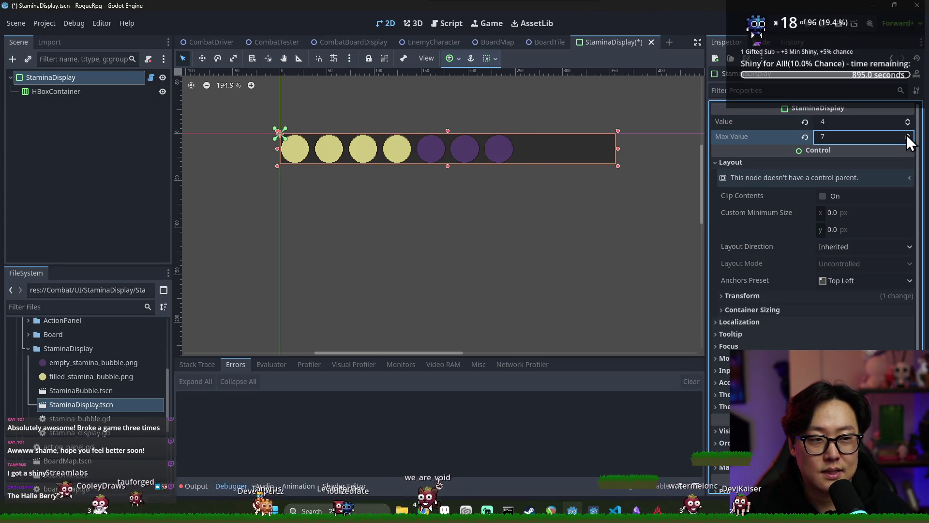
pyautogui.click(907, 134)
pyautogui.click(907, 134)
pyautogui.click(908, 134)
pyautogui.click(907, 134)
pyautogui.click(908, 135)
pyautogui.click(908, 135)
pyautogui.moveTo(907, 142); pyautogui.dragTo(907, 140)
pyautogui.hotkey('ctrl', 's')
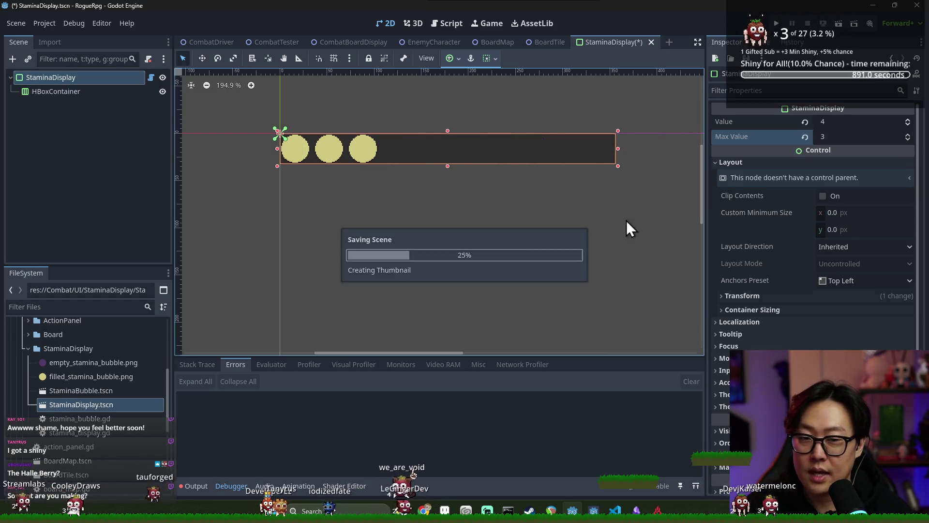
# Step: Reset the display size to fit three bubbles and bring Max Value from -1 up to 1
pyautogui.click(769, 297)
pyautogui.click(810, 309)
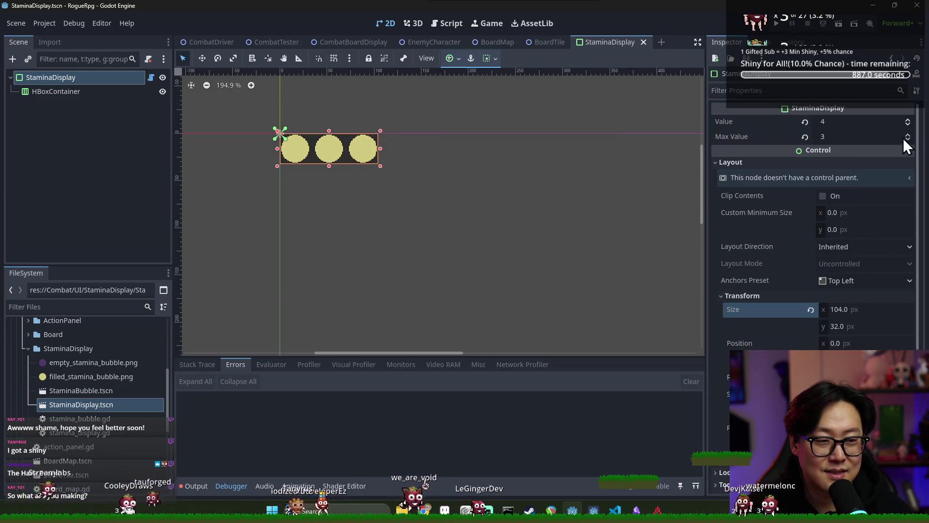
pyautogui.moveTo(908, 136); pyautogui.dragTo(909, 143)
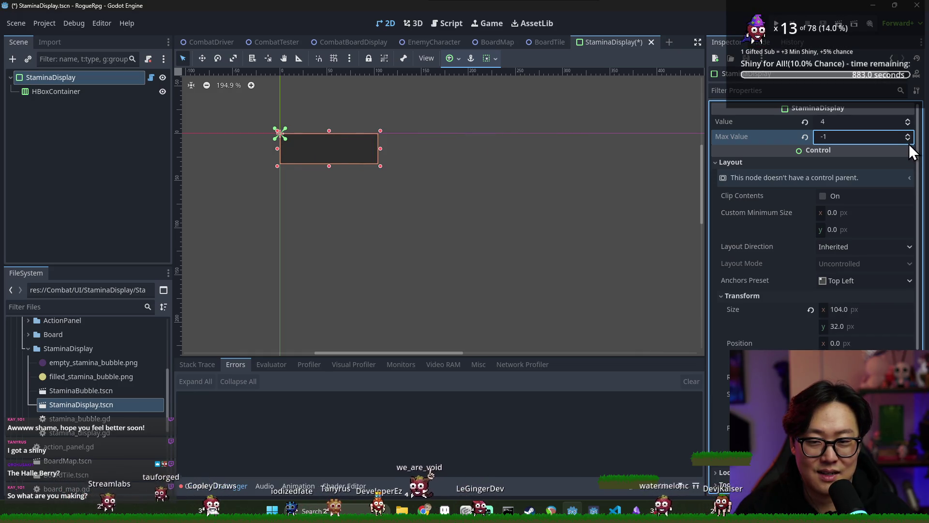
pyautogui.click(811, 310)
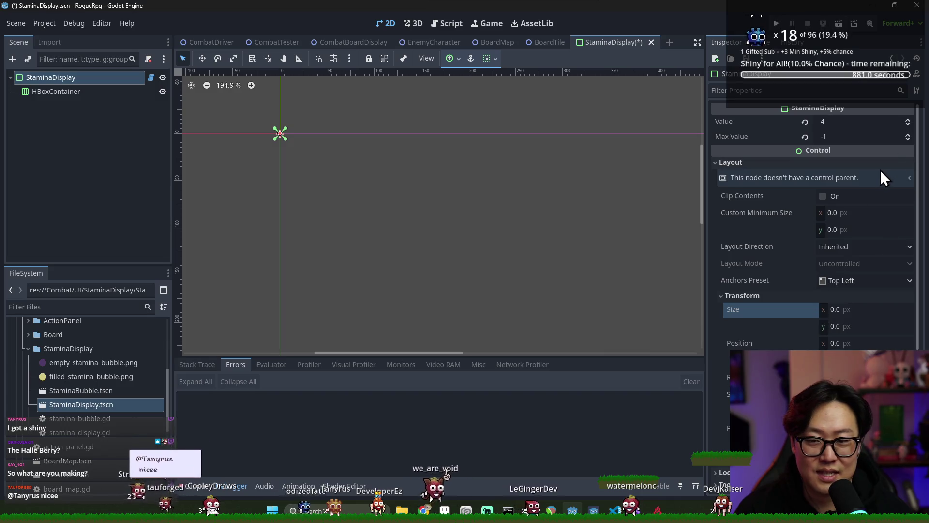
pyautogui.click(908, 134)
pyautogui.click(908, 135)
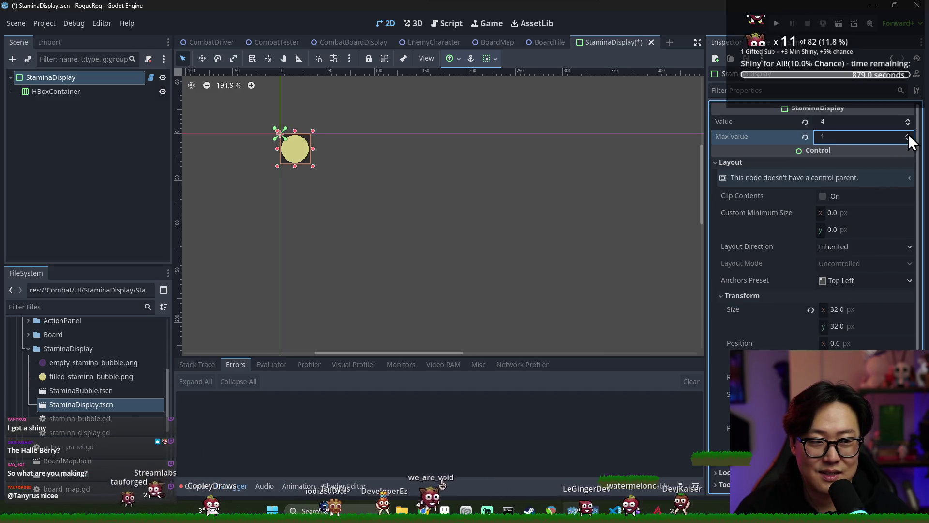
# Step: Step Max Value between 0 and 6 bubbles, leave it at 0, and save the scene
pyautogui.click(908, 137)
pyautogui.click(908, 134)
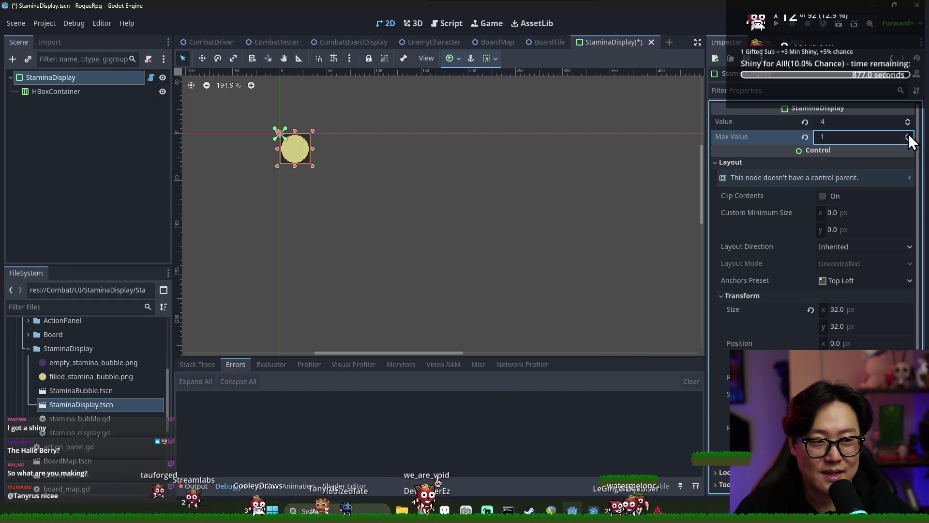
pyautogui.click(908, 133)
pyautogui.click(907, 134)
pyautogui.click(907, 134)
pyautogui.click(907, 134)
pyautogui.click(908, 134)
pyautogui.click(908, 140)
pyautogui.click(909, 140)
pyautogui.click(909, 140)
pyautogui.click(909, 140)
pyautogui.click(907, 140)
pyautogui.click(908, 140)
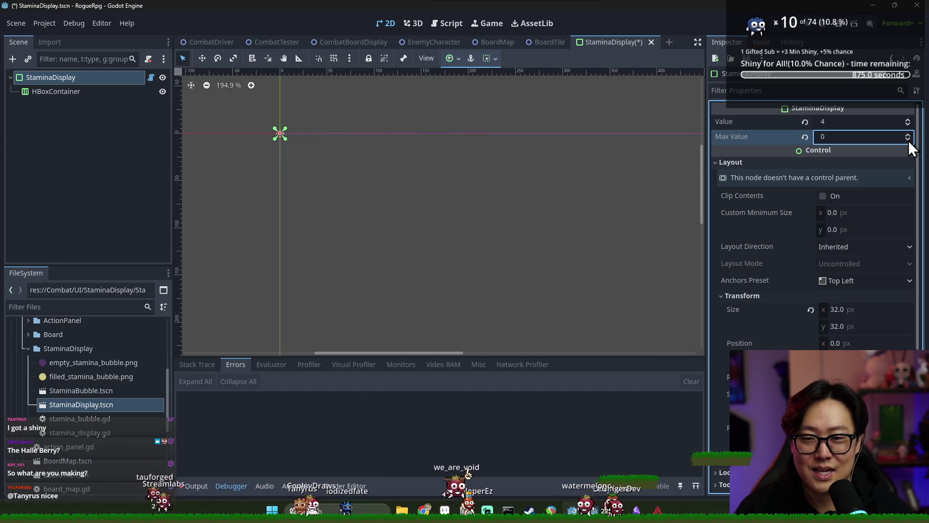
pyautogui.hotkey('ctrl', 's')
# Step: Check the panel's style resource options without picking one, set Max Value to 1, and save
pyautogui.scroll(-5, 774, 315)
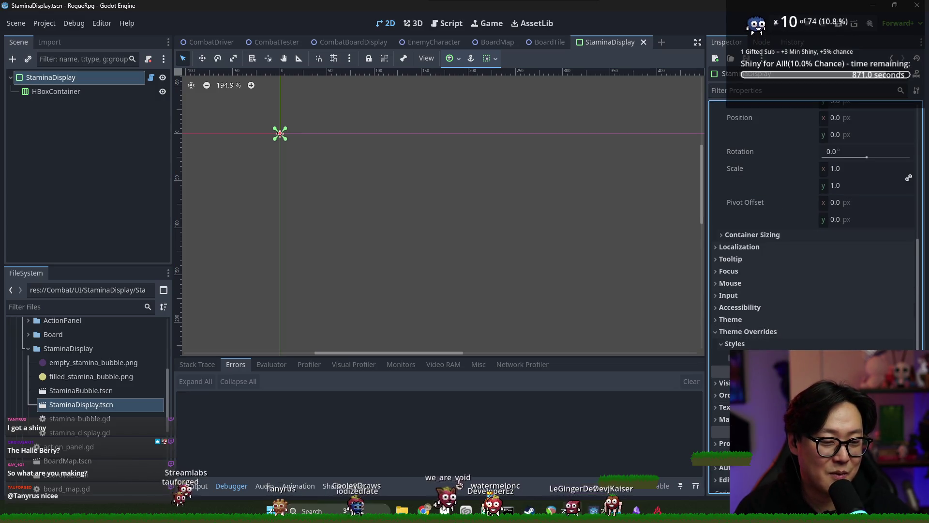
pyautogui.click(880, 357)
pyautogui.click(77, 93)
pyautogui.click(102, 78)
pyautogui.click(908, 134)
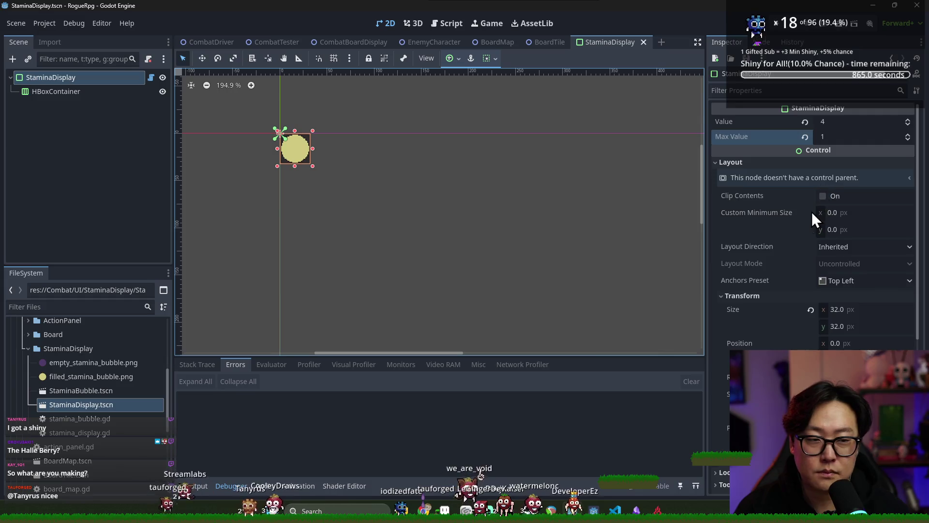
pyautogui.scroll(-5, 818, 227)
pyautogui.hotkey('ctrl', 's')
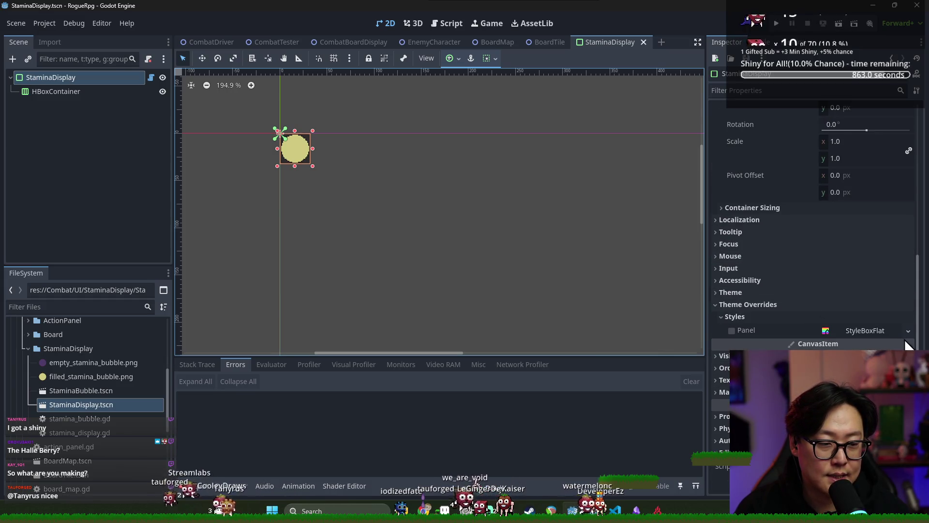
# Step: Raise Max Value to 4 to show a row of four filled bubbles
pyautogui.scroll(5, 886, 213)
pyautogui.click(907, 135)
pyautogui.click(908, 135)
pyautogui.click(908, 135)
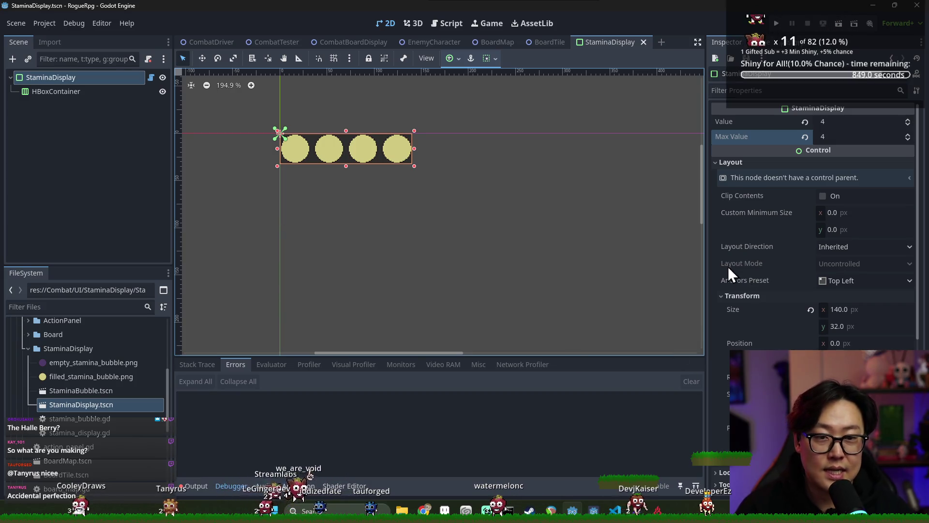
pyautogui.hotkey('alt', 'Tab')
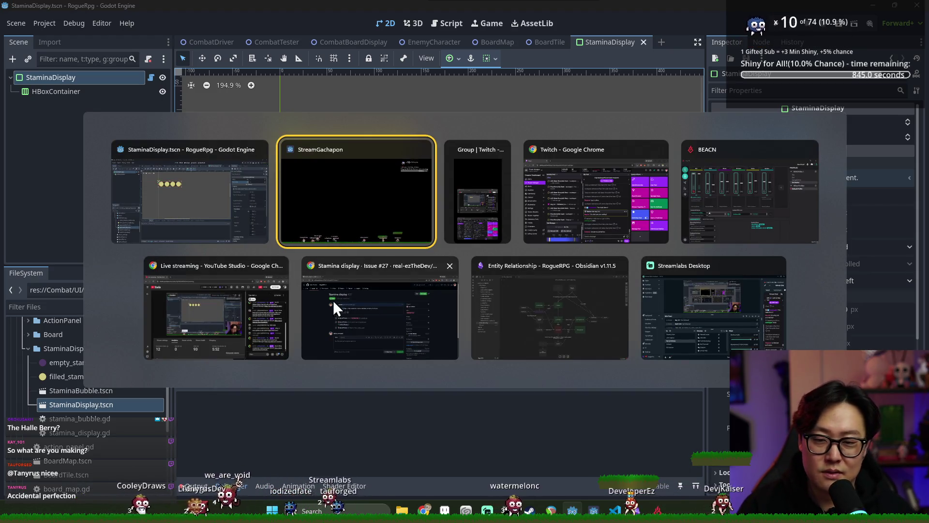
# Step: Switch to the browser's Stamina display issue page
pyautogui.click(526, 321)
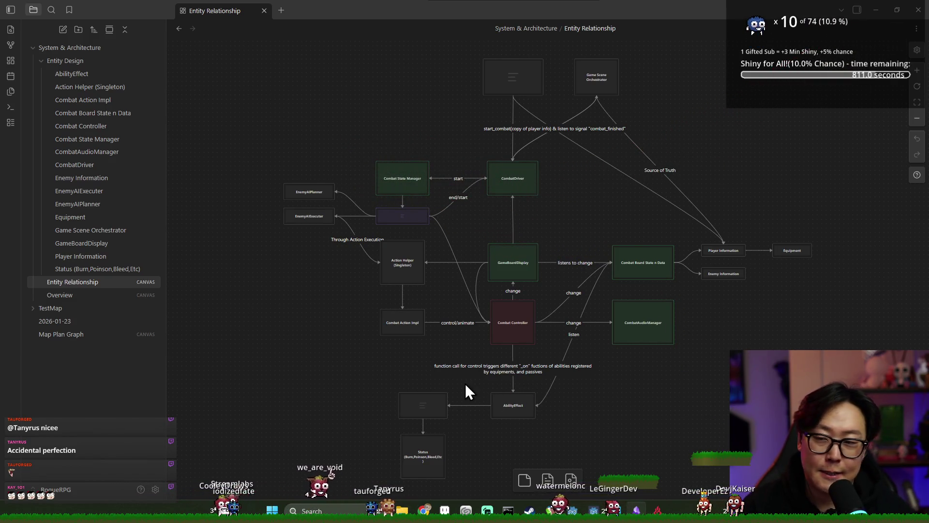
# Step: Switch briefly to Godot and back to the canvas, then bring up Discord and maximize it
pyautogui.hotkey('alt', 'Tab')
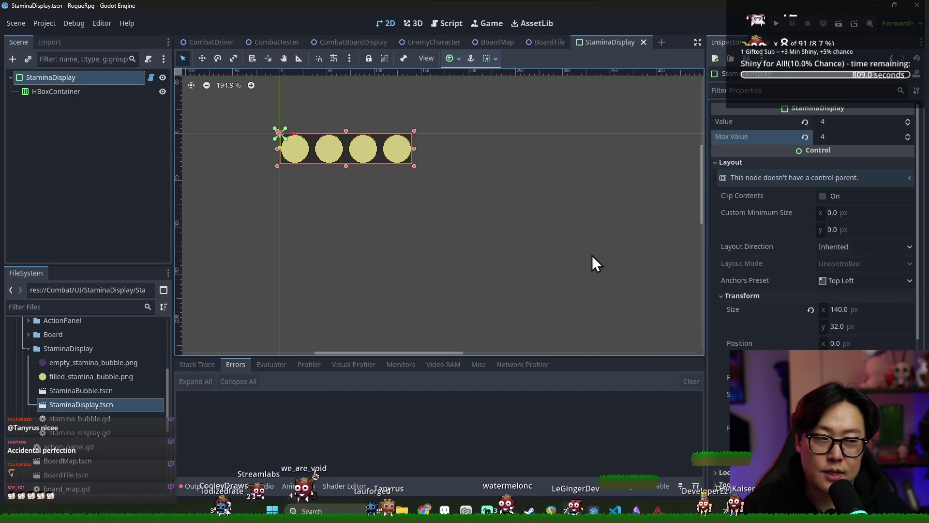
pyautogui.hotkey('alt', 'Tab')
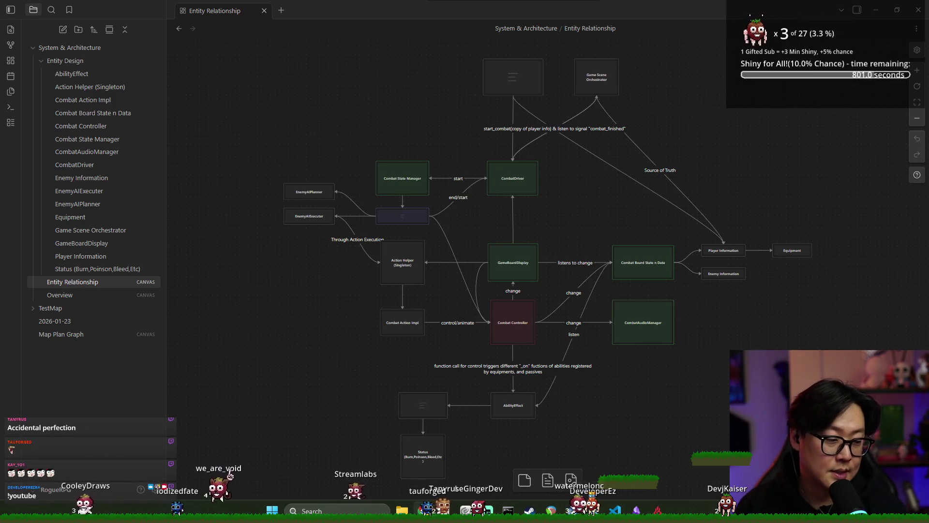
pyautogui.hotkey('alt', 'Tab')
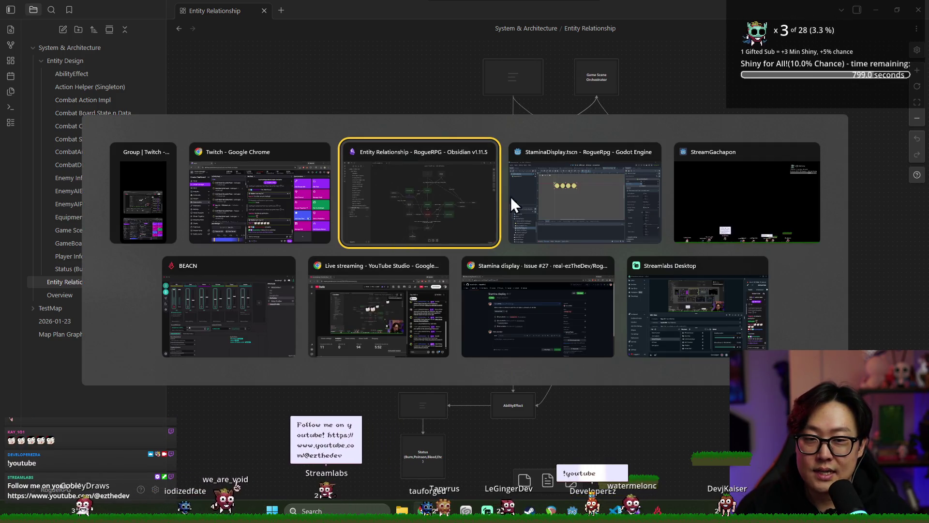
pyautogui.click(438, 218)
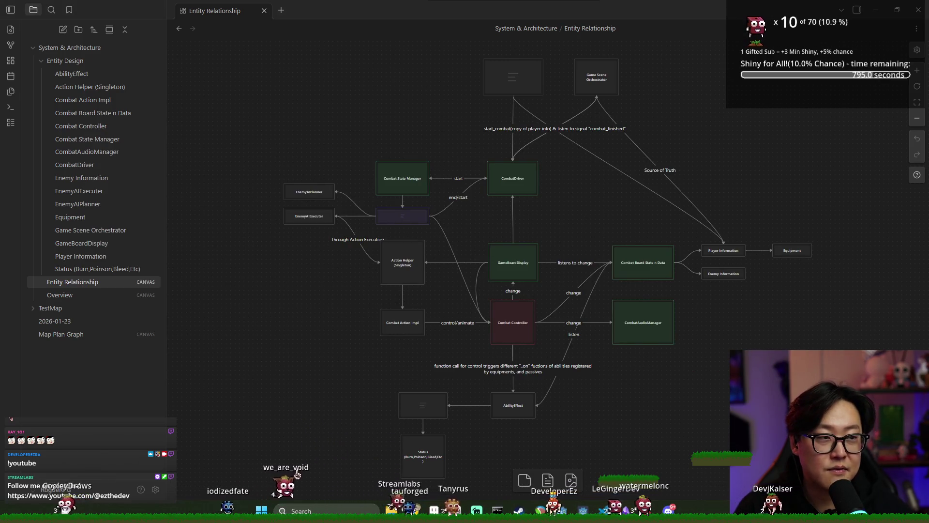
pyautogui.hotkey('alt', 'Tab')
pyautogui.moveTo(430, 198); pyautogui.dragTo(397, 16)
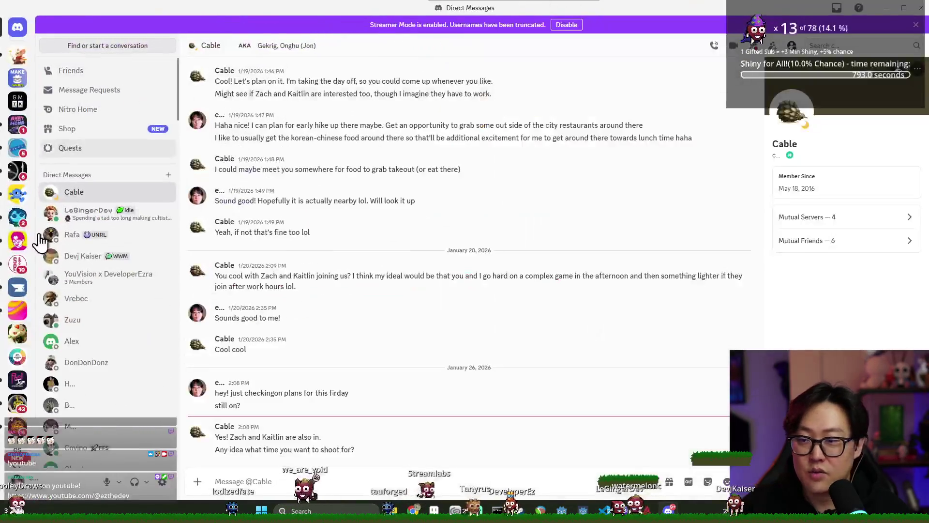
# Step: Open the game dev community server and scroll through the my-game-progress posts
pyautogui.click(18, 246)
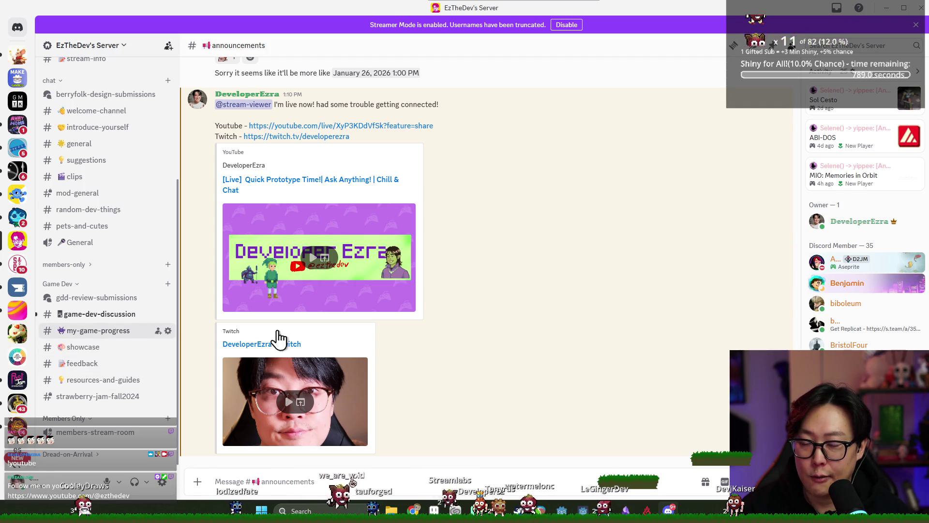
pyautogui.scroll(15, 426, 271)
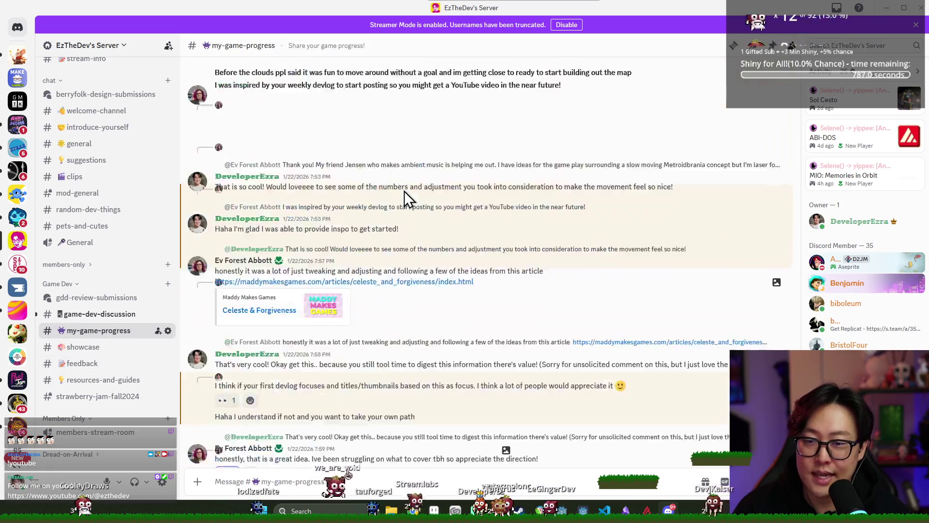
pyautogui.scroll(3, 416, 194)
pyautogui.scroll(-15, 363, 310)
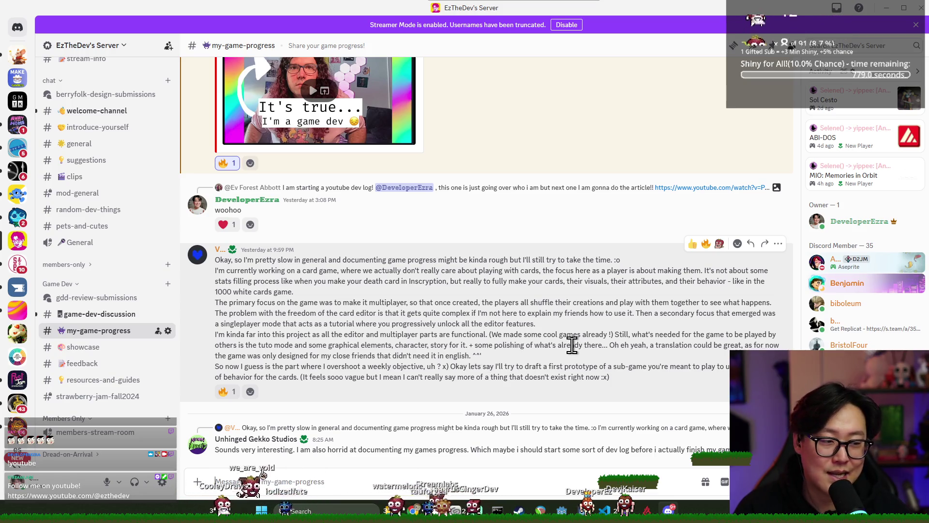
pyautogui.scroll(12, 532, 339)
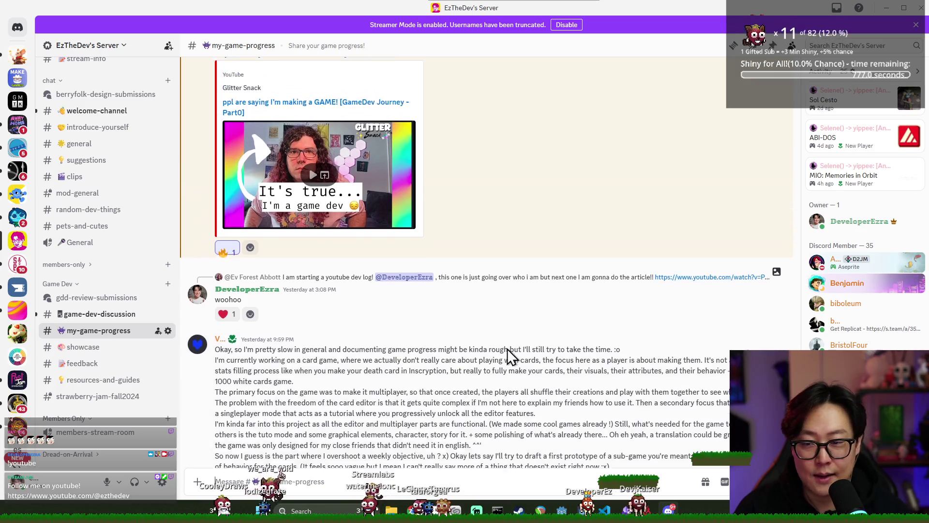
pyautogui.scroll(-12, 435, 270)
pyautogui.scroll(15, 462, 305)
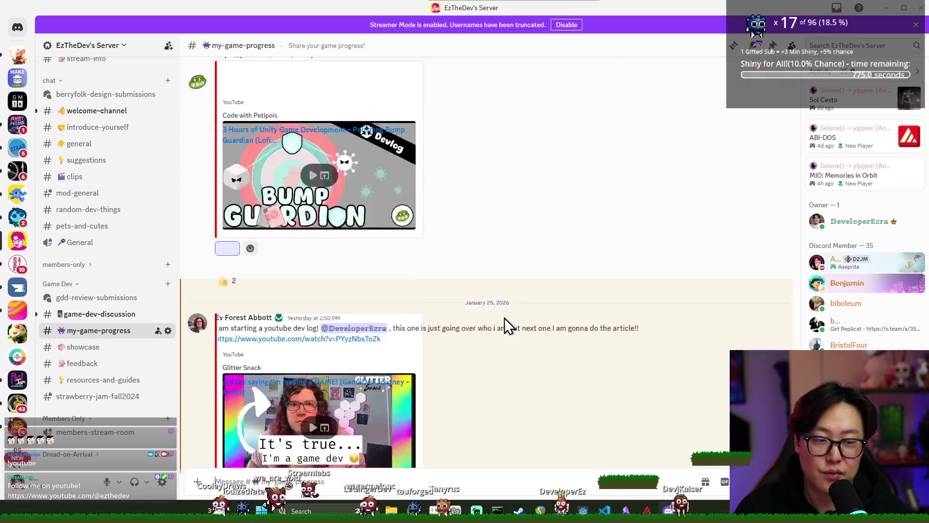
pyautogui.scroll(15, 617, 227)
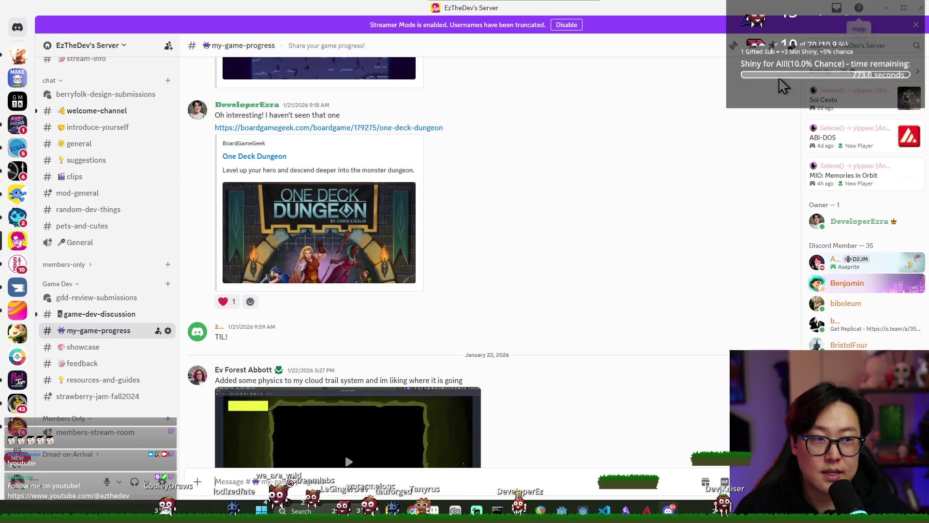
pyautogui.scroll(15, 530, 267)
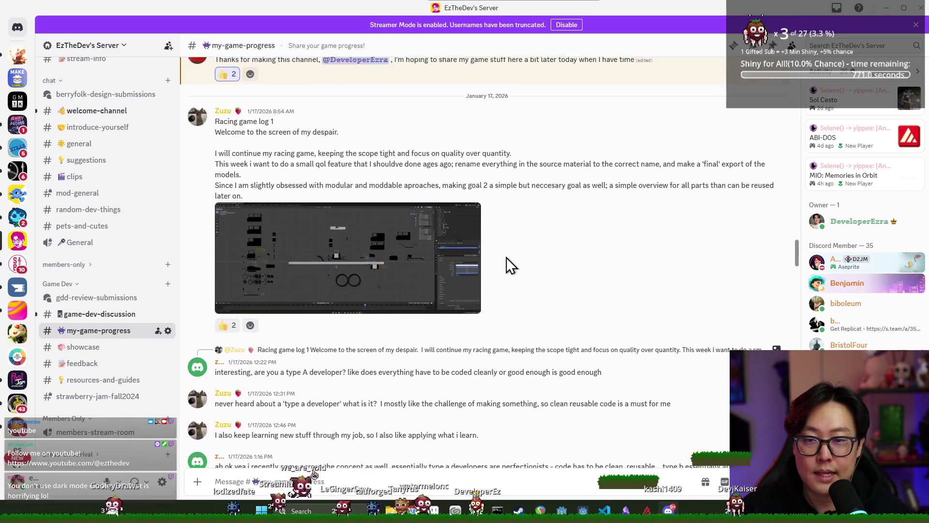
# Step: Jump to the palette mockup post and view the enlarged mockup image
pyautogui.click(495, 261)
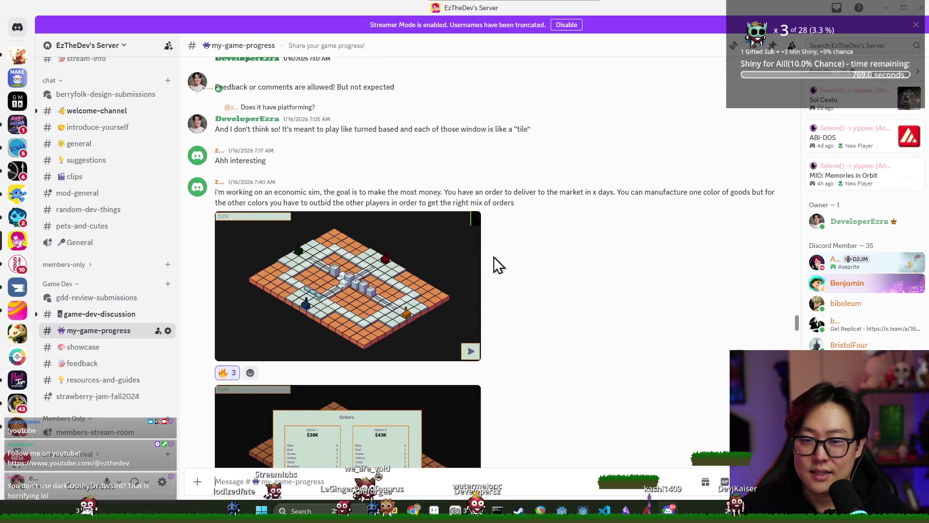
pyautogui.click(300, 292)
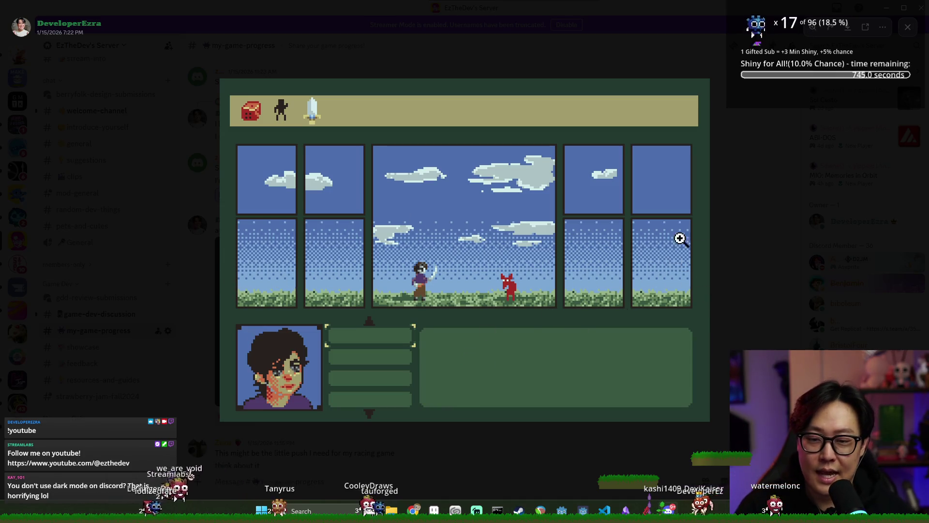
pyautogui.click(712, 228)
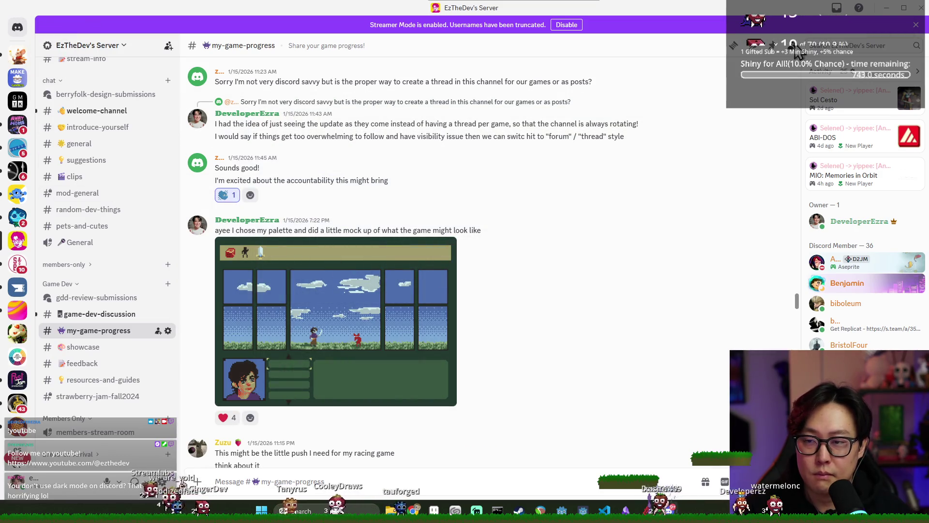
# Step: Minimize Discord, briefly bring it back, then minimize it again to reveal the canvas
pyautogui.click(891, 7)
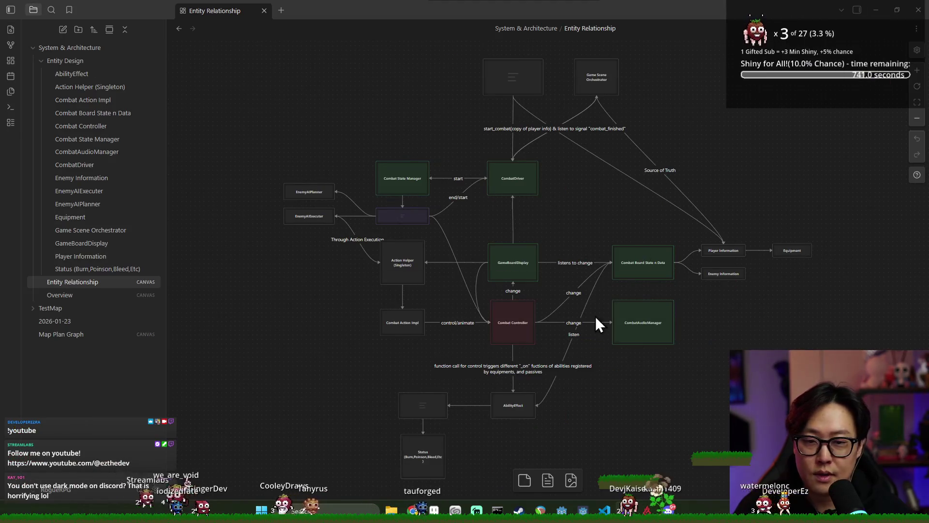
pyautogui.hotkey('alt', 'Tab')
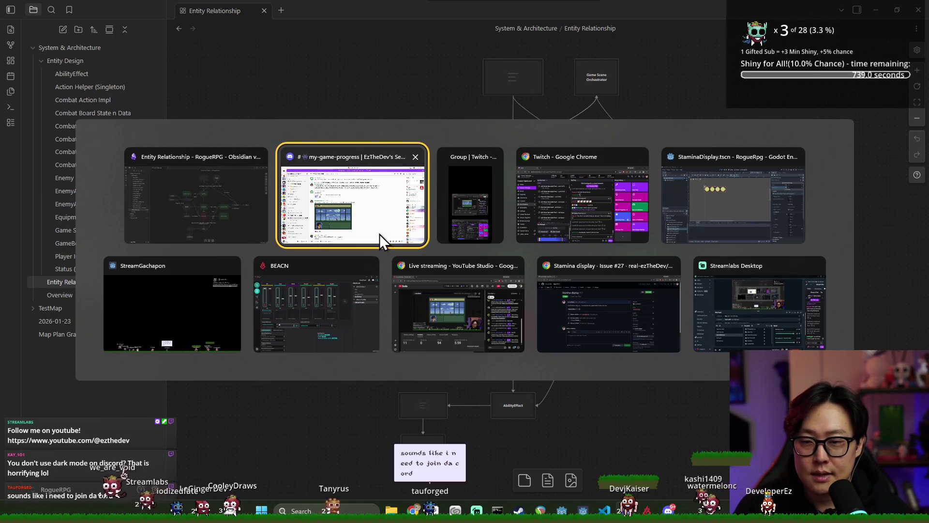
pyautogui.click(380, 234)
pyautogui.scroll(-15, 535, 233)
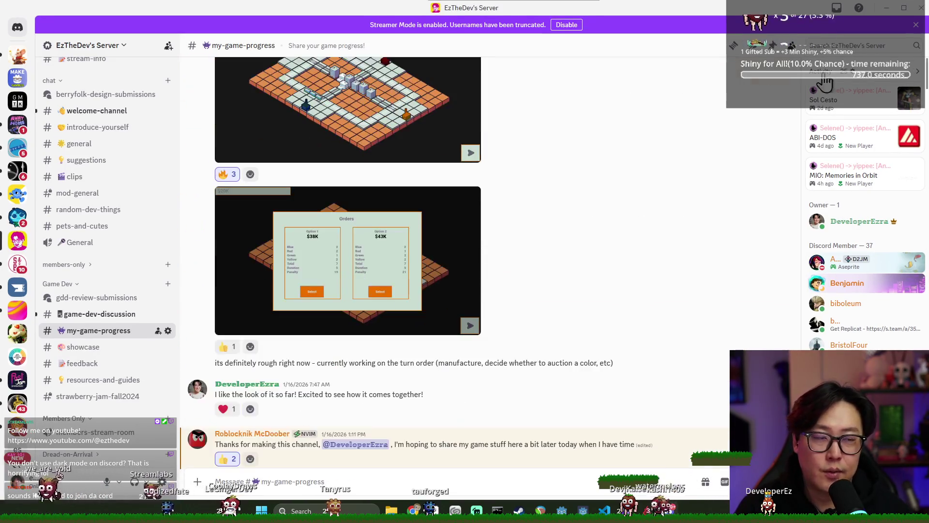
pyautogui.click(887, 7)
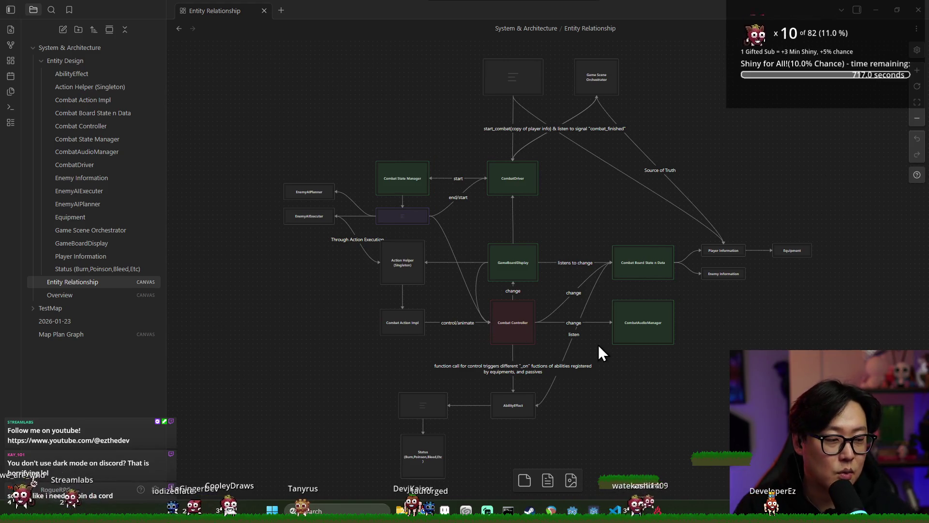
pyautogui.scroll(1, 488, 299)
pyautogui.hotkey('alt', 'Tab')
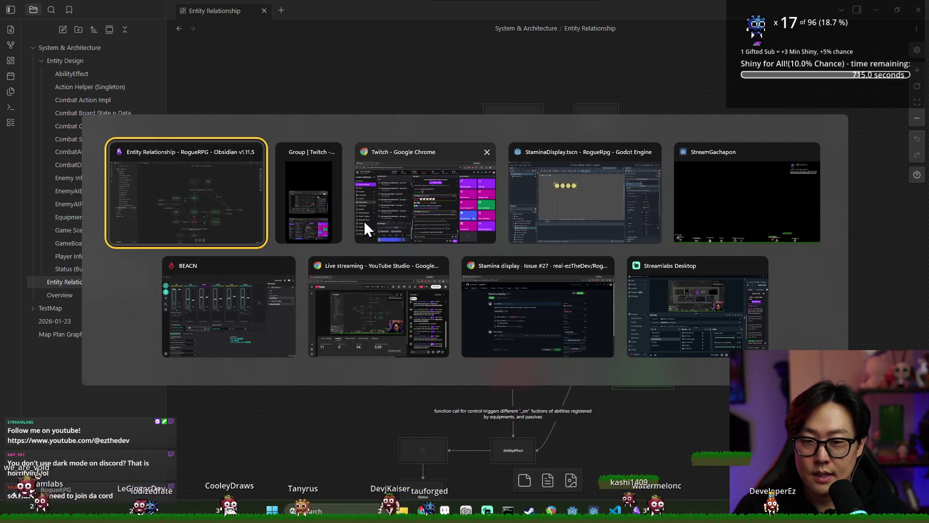
pyautogui.click(496, 227)
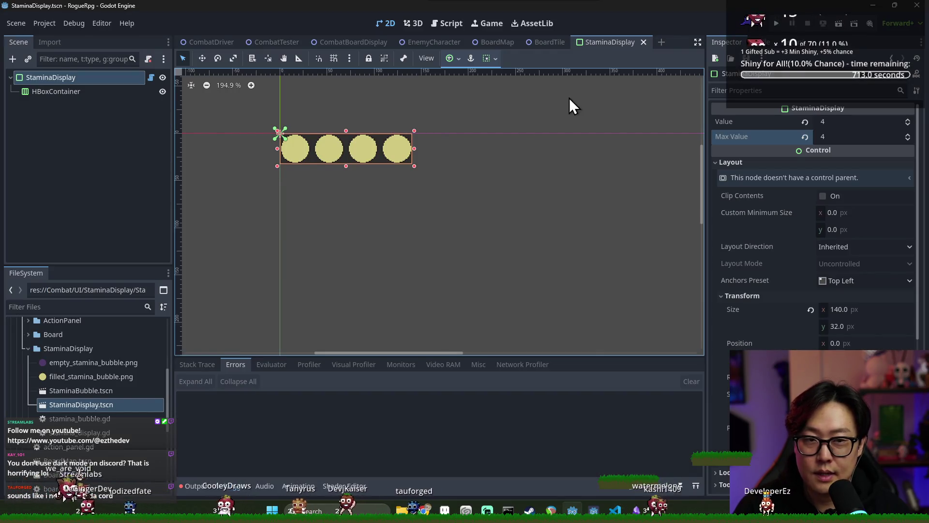
pyautogui.hotkey('alt', 'Tab')
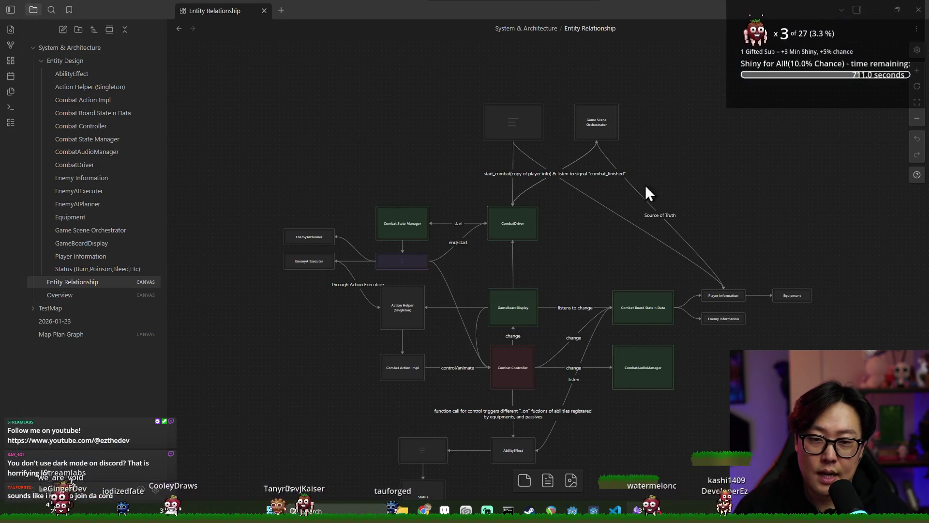
pyautogui.scroll(-2, 750, 295)
pyautogui.hscroll(1, 751, 295)
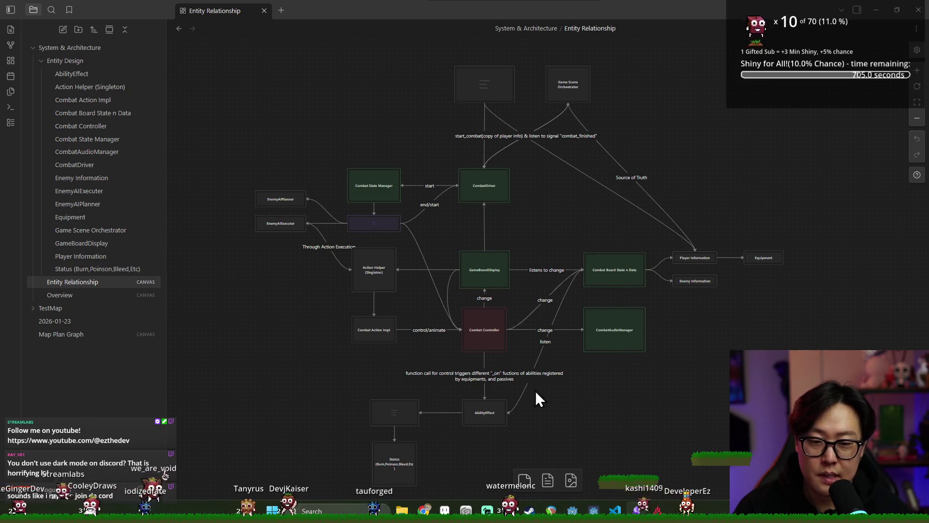
pyautogui.scroll(2, 595, 319)
pyautogui.scroll(-4, 612, 362)
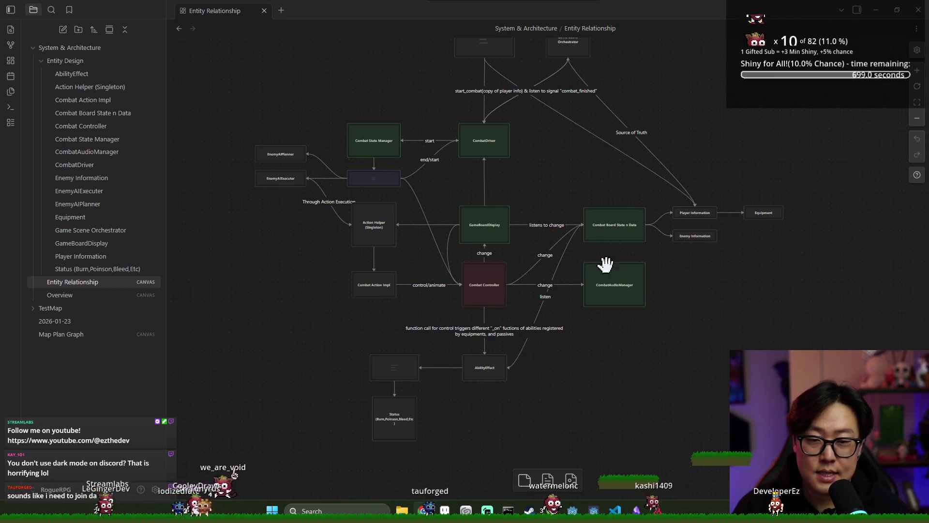
pyautogui.hotkey('alt', 'Tab')
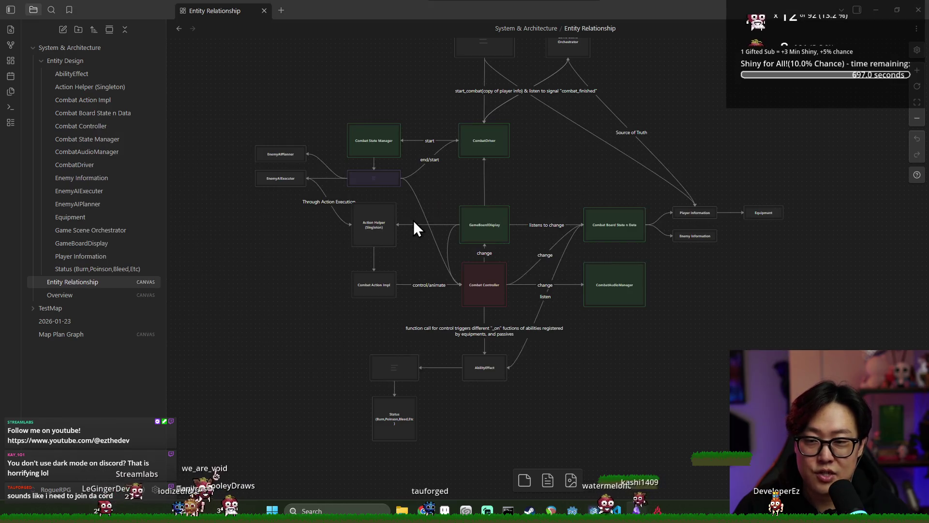
pyautogui.click(878, 10)
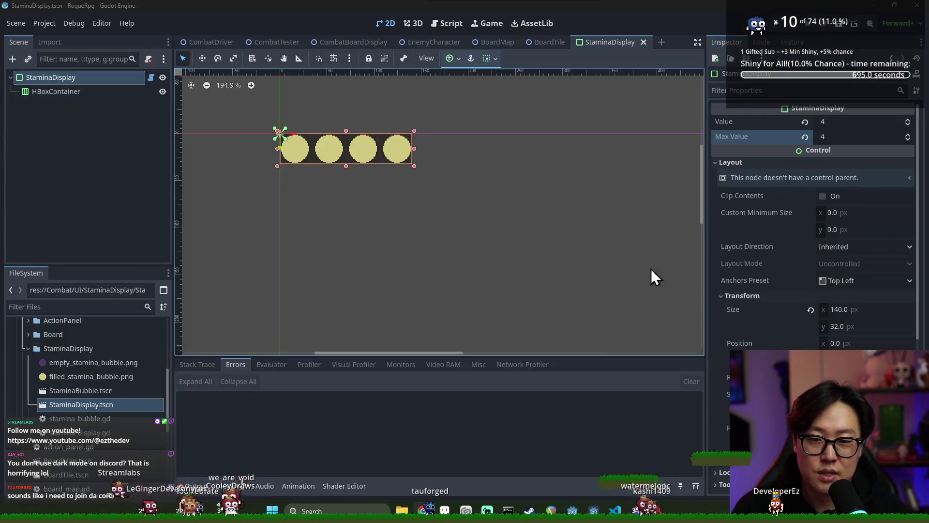
pyautogui.hotkey('alt', 'Tab')
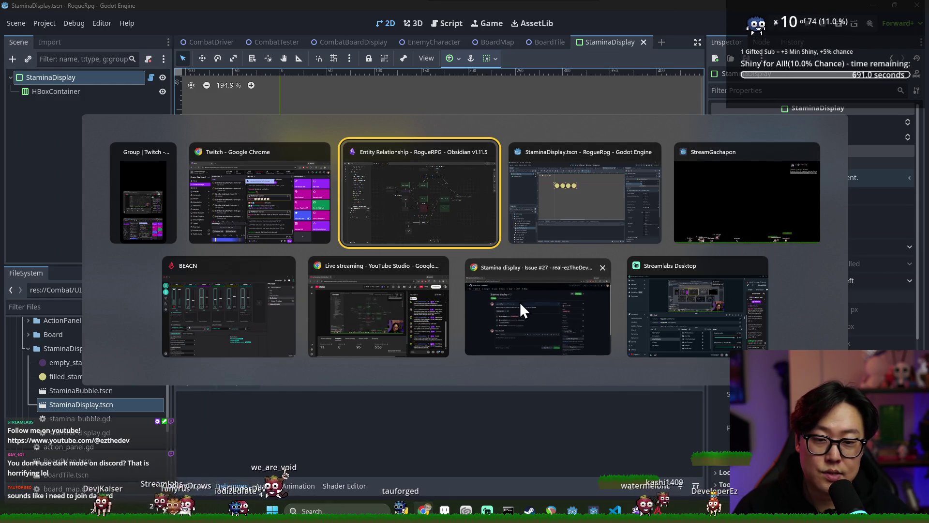
# Step: Read over GitHub Stamina display issue #27, then return to the Godot editor
pyautogui.click(543, 319)
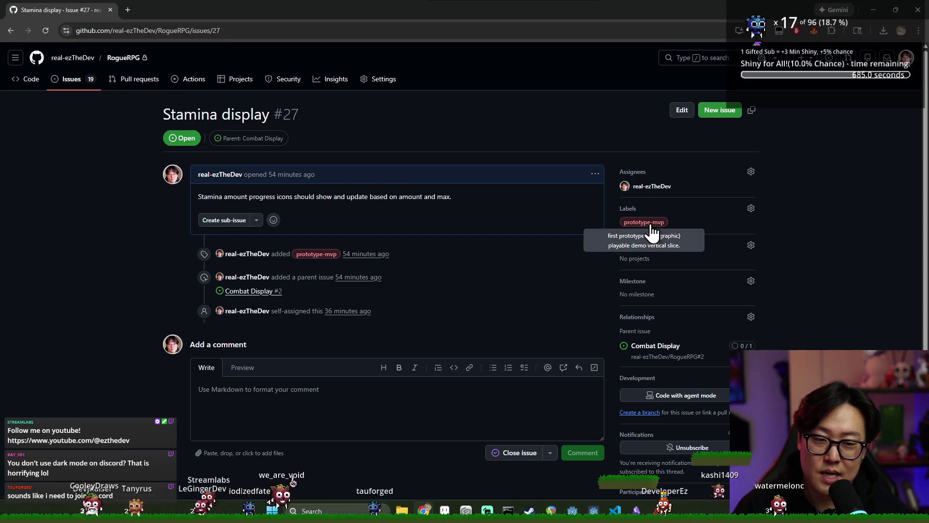
pyautogui.scroll(-1, 649, 228)
pyautogui.scroll(-1, 649, 228)
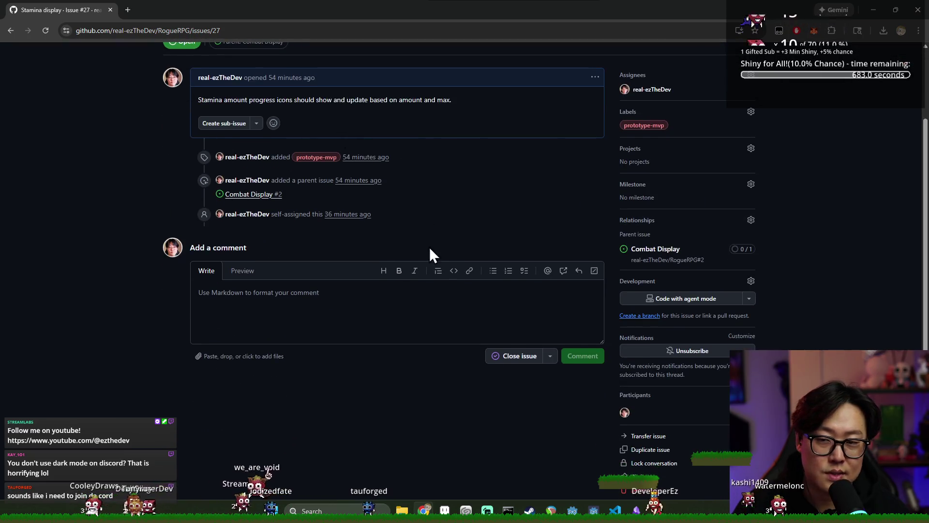
pyautogui.scroll(2, 432, 254)
pyautogui.hotkey('alt', 'Tab')
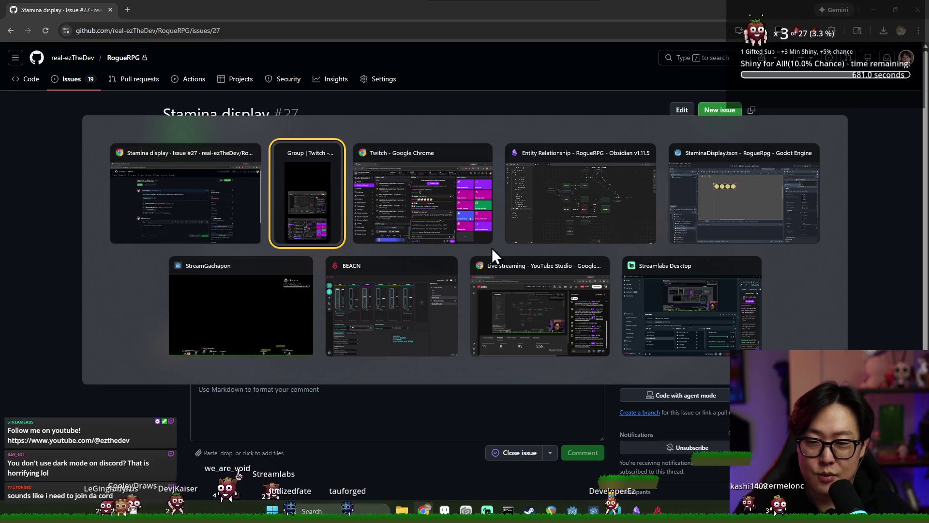
pyautogui.click(720, 218)
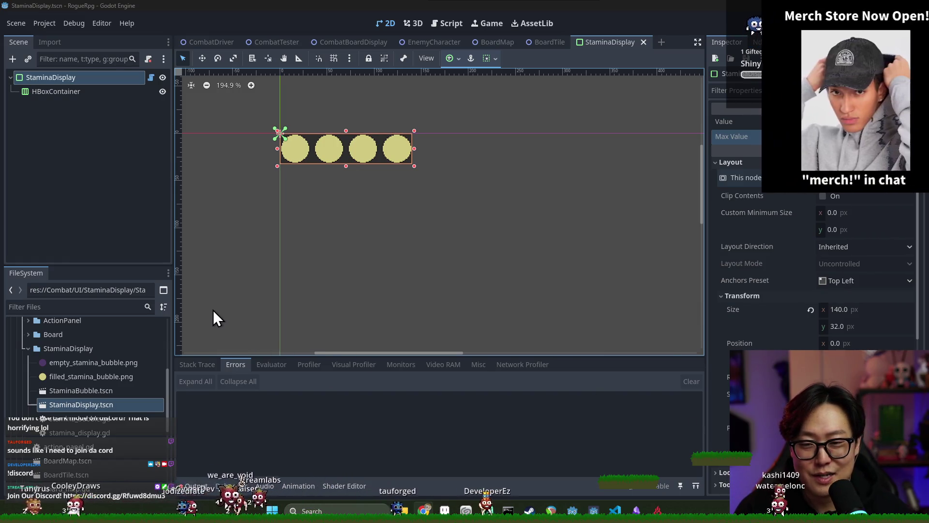
# Step: Stay in the StaminaDisplay editor, focus the Errors panel, then switch to Discord
pyautogui.hotkey('alt', 'Tab')
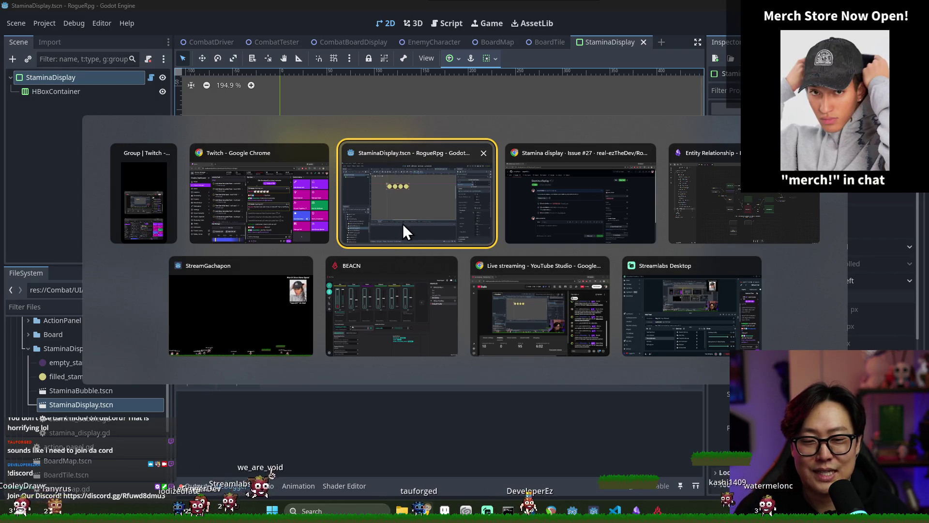
pyautogui.click(430, 216)
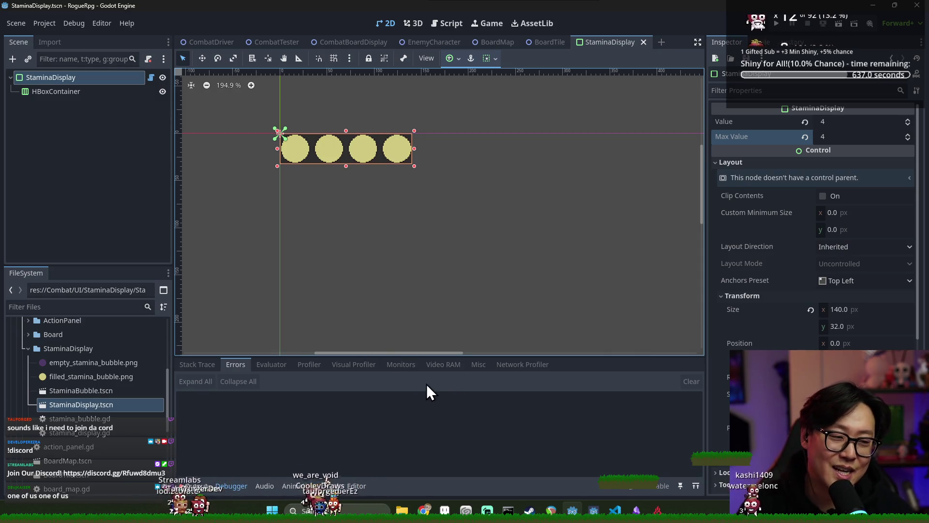
pyautogui.click(479, 437)
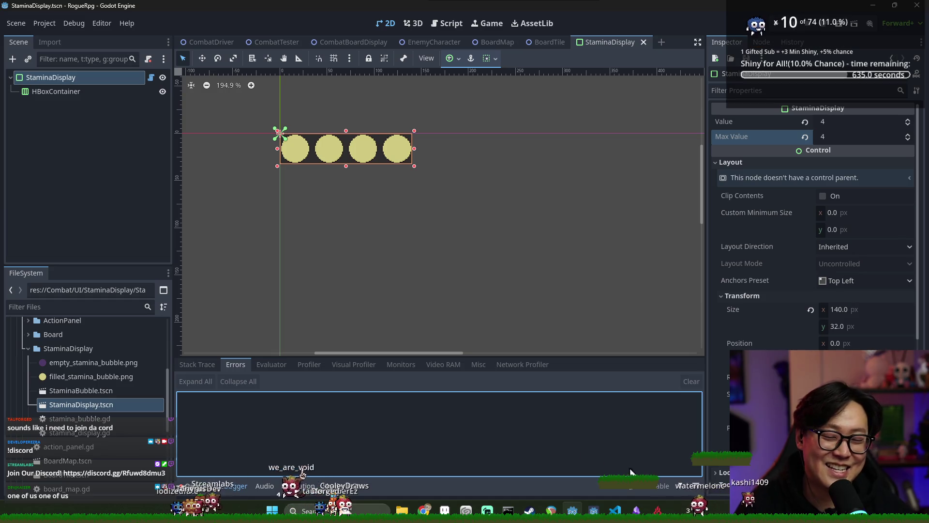
pyautogui.hotkey('alt', 'Tab')
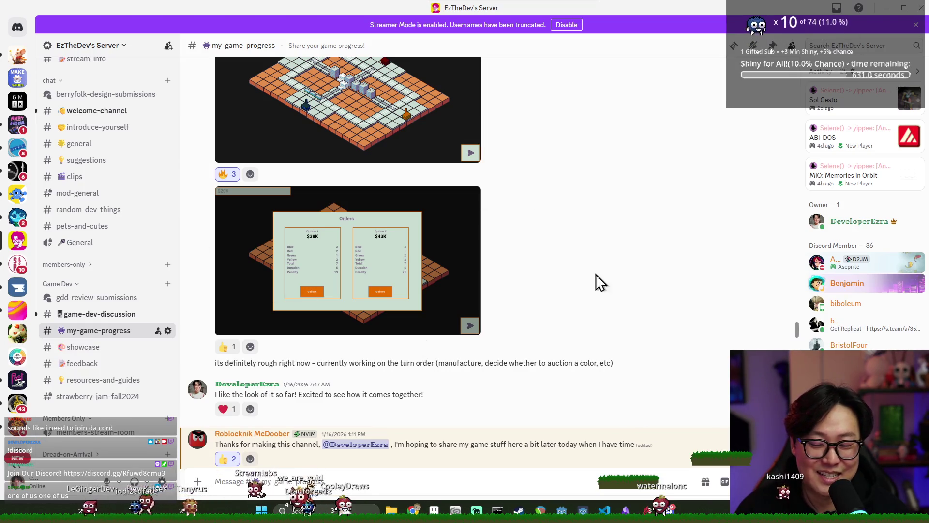
# Step: Scroll the #my-game-progress posts, select and clear some chat text, then close Discord
pyautogui.scroll(-3, 365, 417)
pyautogui.scroll(-20, 290, 344)
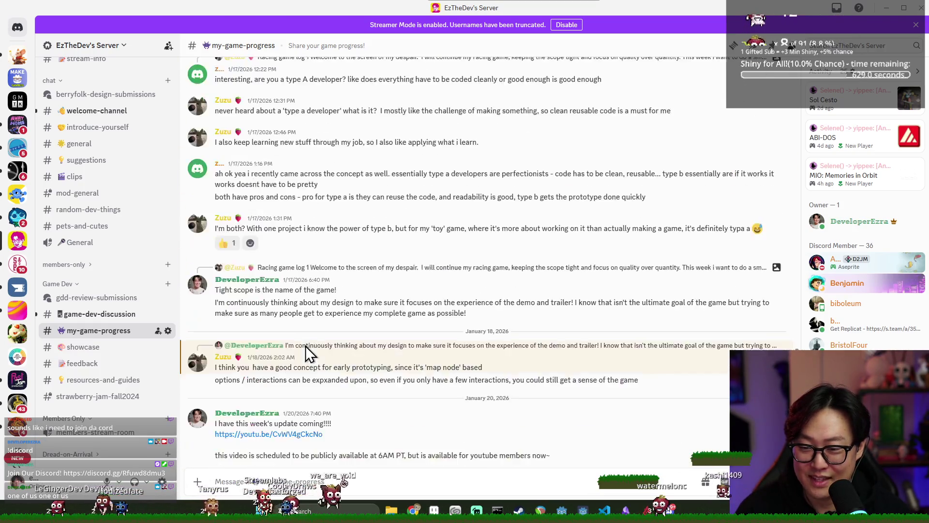
pyautogui.scroll(-15, 302, 334)
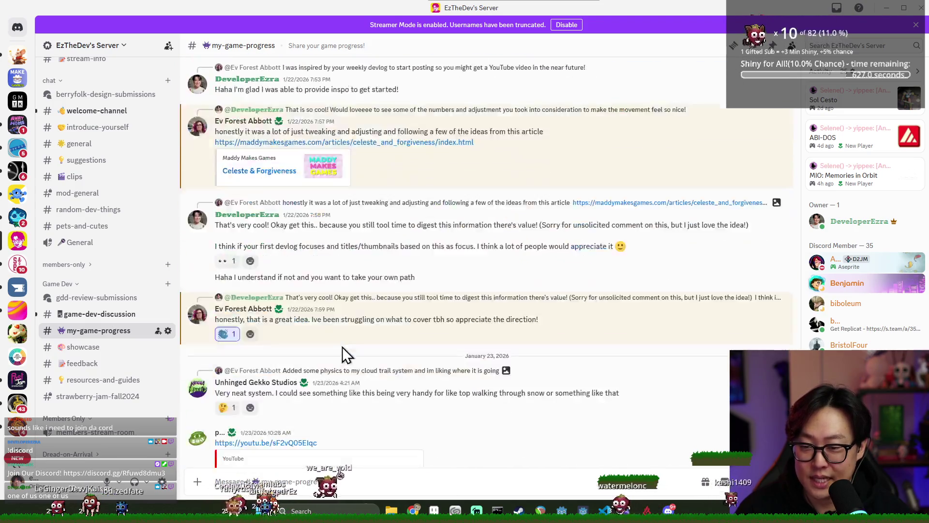
pyautogui.moveTo(227, 259); pyautogui.dragTo(355, 317)
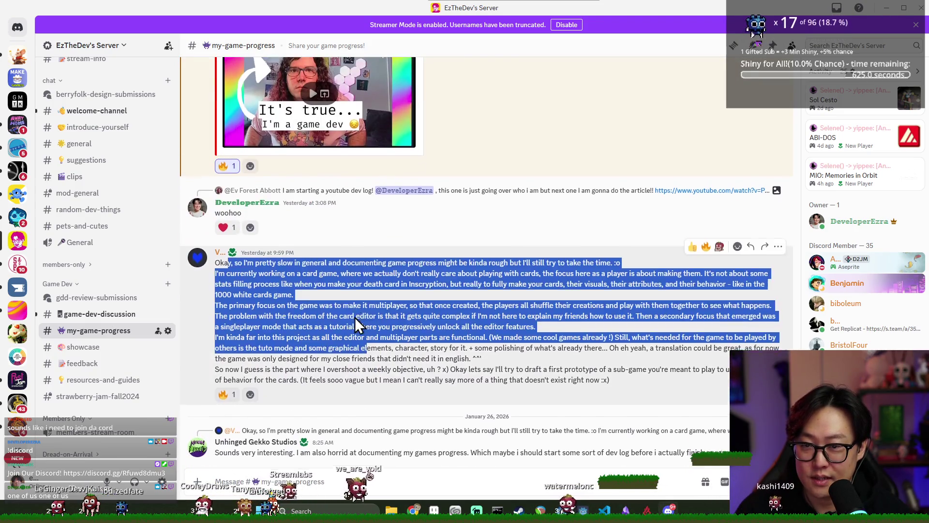
pyautogui.scroll(4, 355, 317)
pyautogui.moveTo(230, 151); pyautogui.dragTo(594, 312)
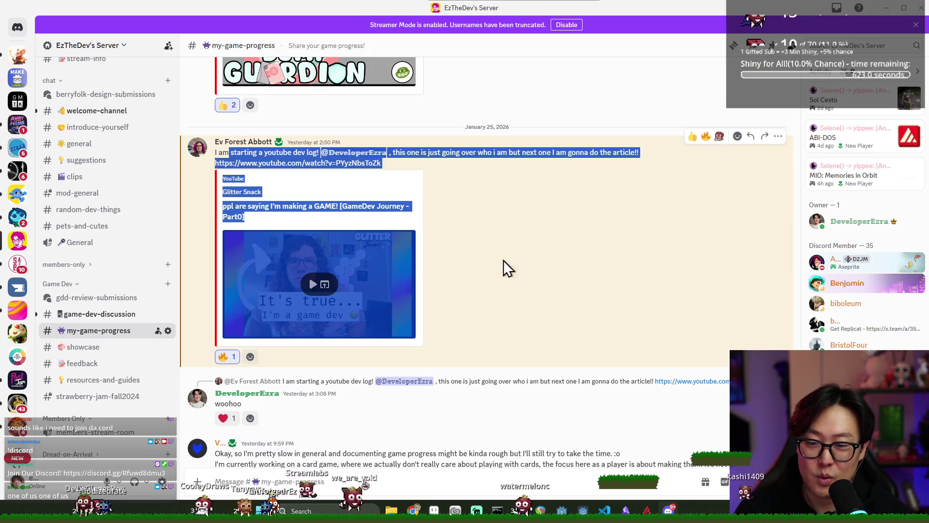
pyautogui.click(504, 176)
pyautogui.scroll(-4, 477, 290)
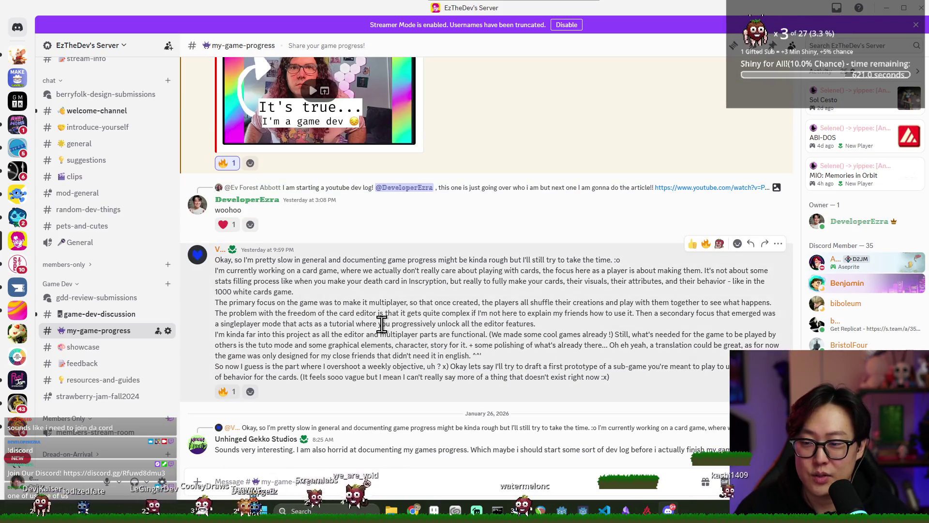
pyautogui.click(922, 9)
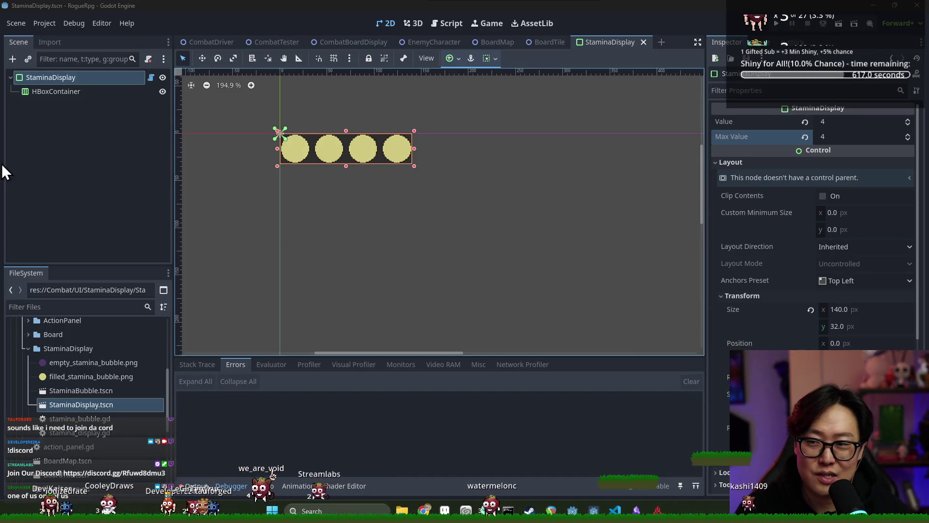
# Step: Deselect StaminaDisplay via empty Scene dock space and refocus the scene tree
pyautogui.click(71, 193)
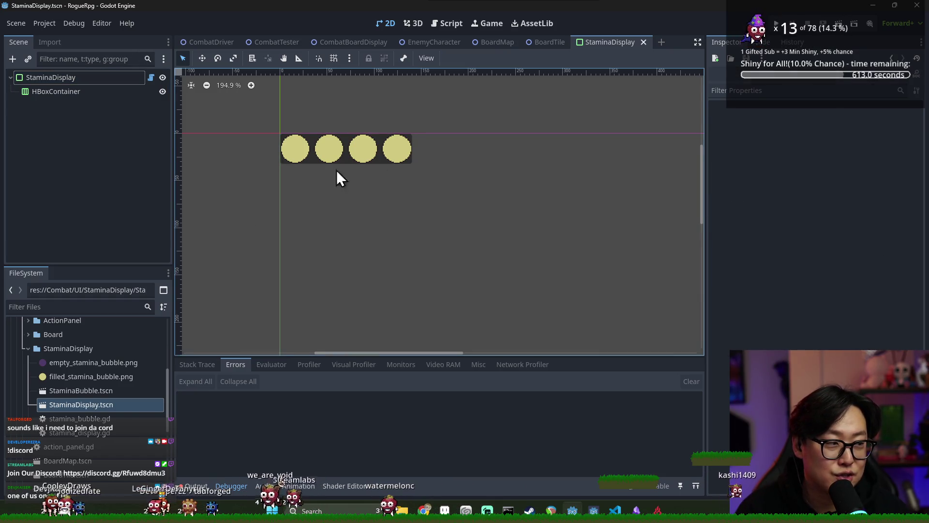
pyautogui.click(101, 198)
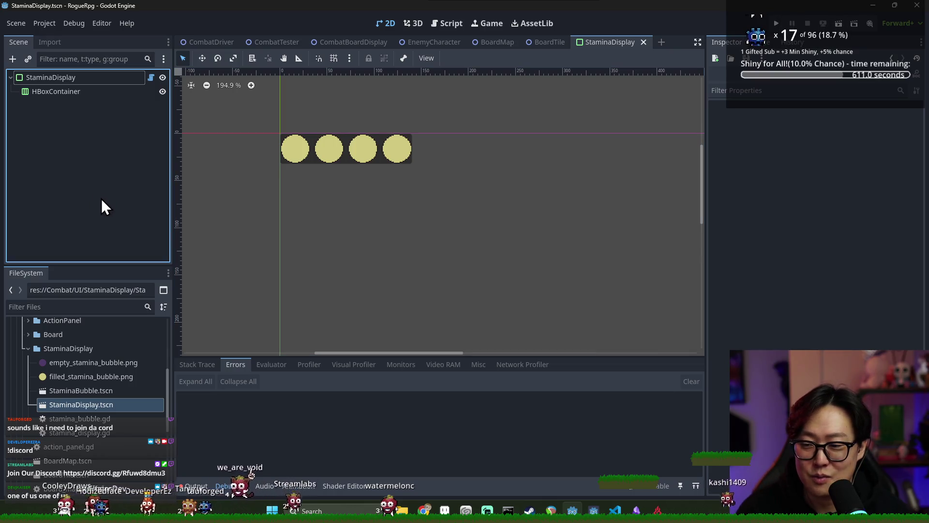
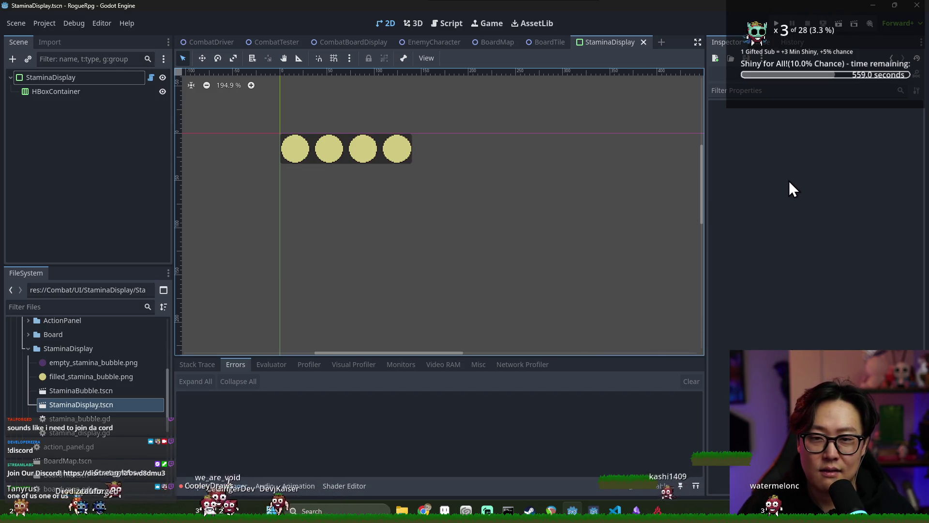
# Step: Frame the stamina bubbles and inspect the StaminaDisplay root's properties
pyautogui.scroll(-2, 599, 216)
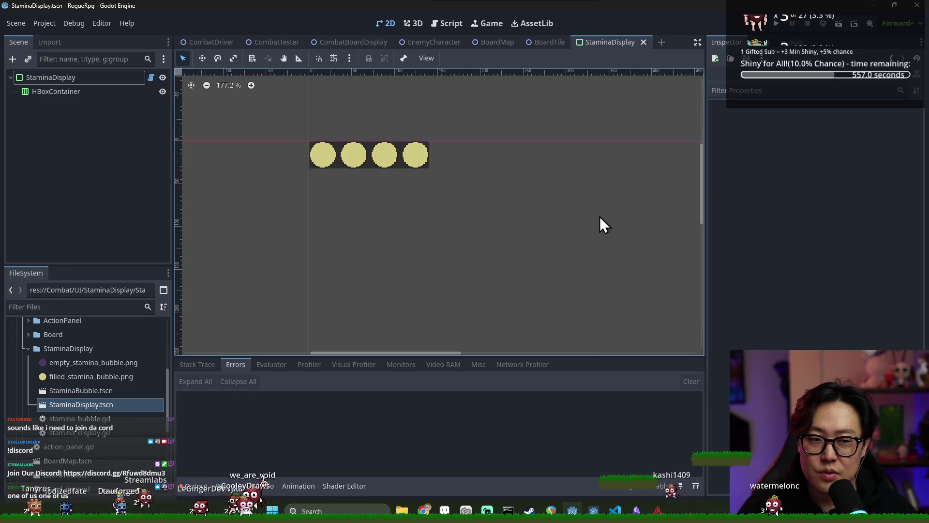
pyautogui.scroll(2, 605, 221)
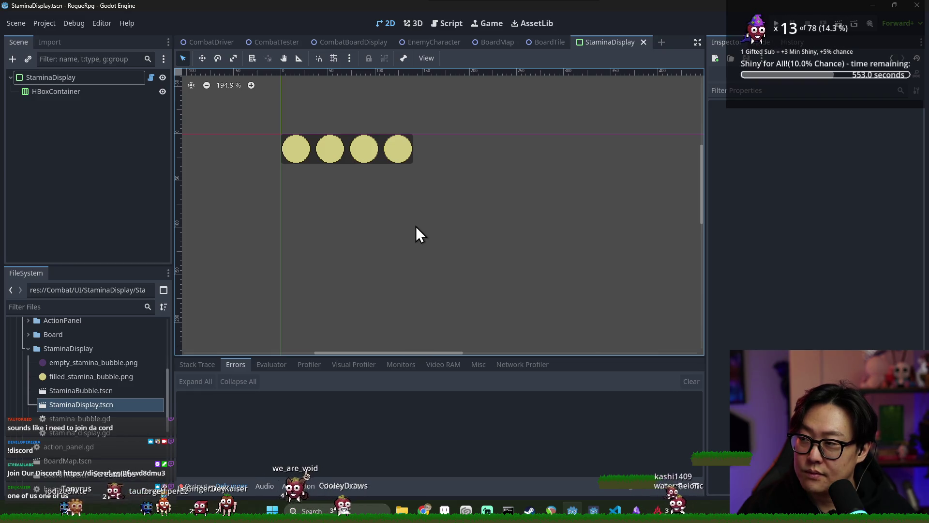
pyautogui.moveTo(541, 198); pyautogui.dragTo(528, 259)
pyautogui.scroll(3, 359, 191)
pyautogui.scroll(2, 358, 190)
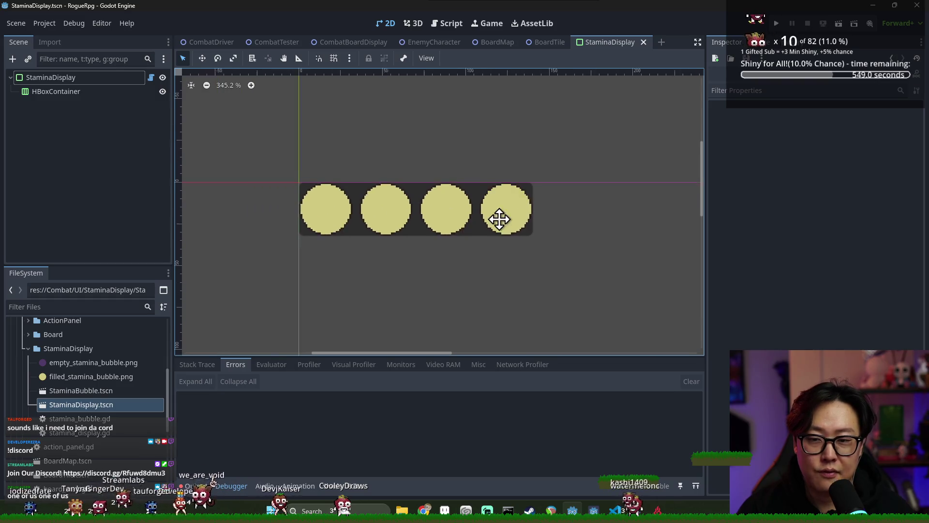
pyautogui.scroll(3, 387, 232)
pyautogui.scroll(-1, 418, 231)
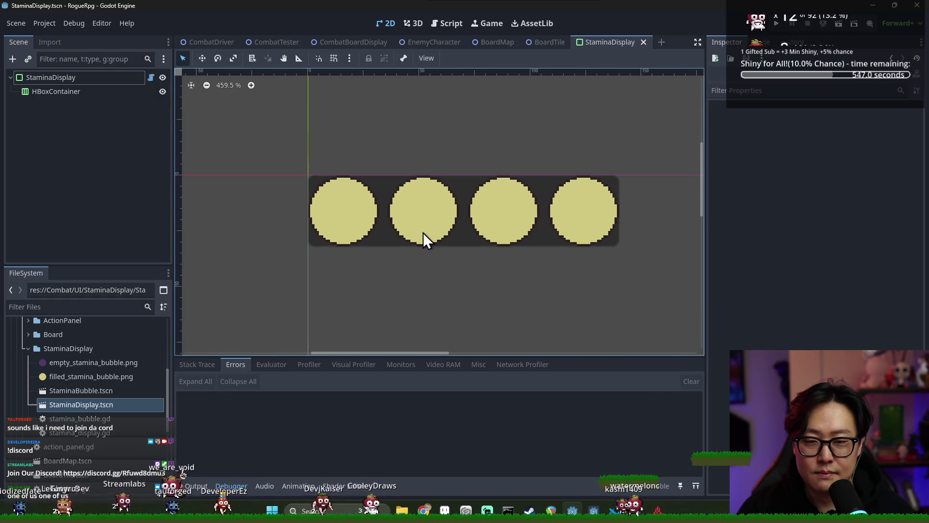
pyautogui.click(61, 90)
pyautogui.click(57, 79)
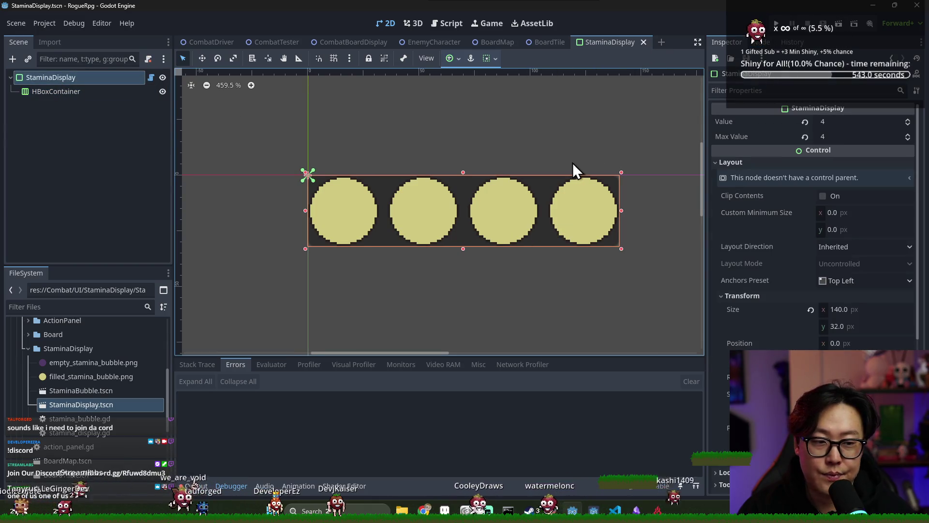
pyautogui.scroll(-2, 572, 174)
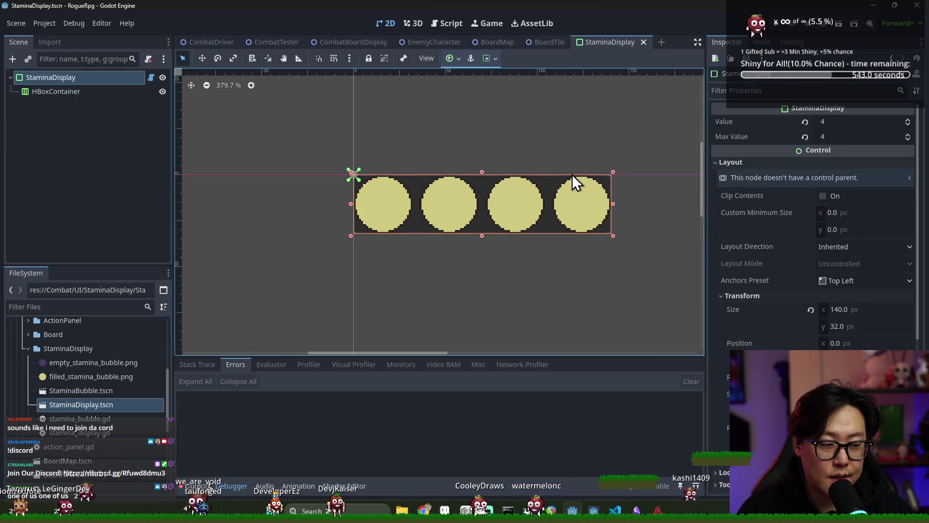
# Step: Close the StaminaDisplay, BoardTile, BoardMap and EnemyCharacter scenes
pyautogui.click(644, 42)
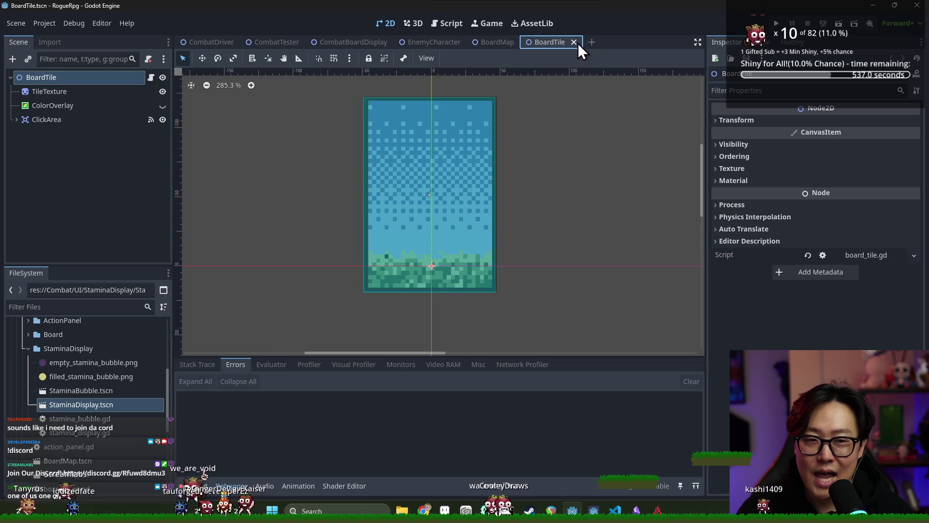
pyautogui.click(575, 42)
pyautogui.click(524, 42)
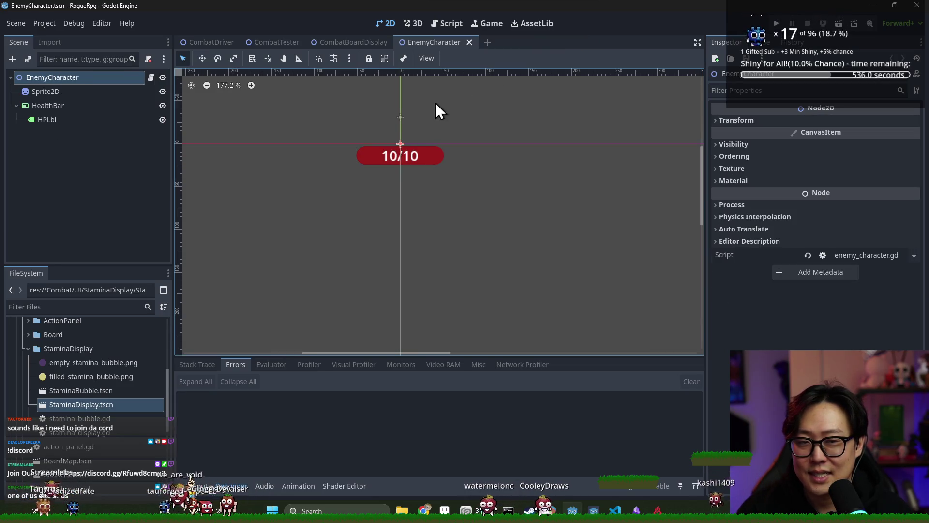
pyautogui.click(470, 42)
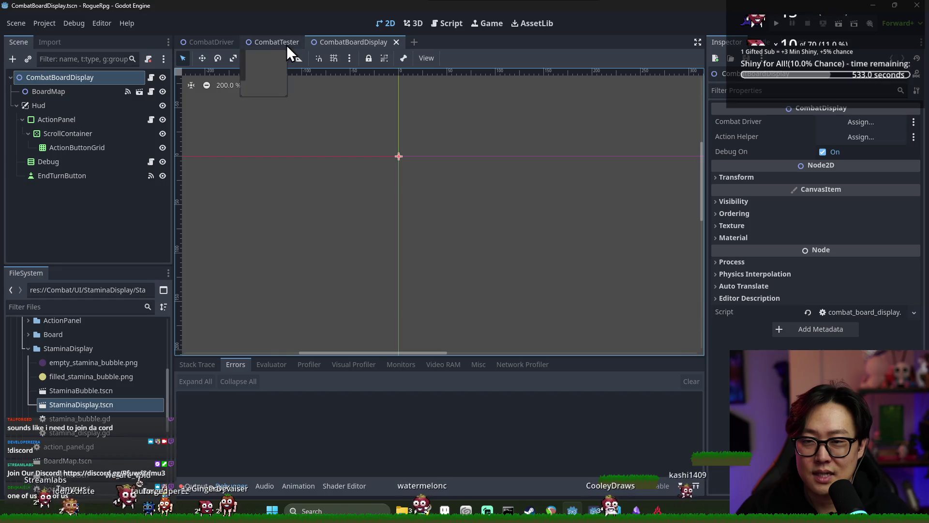
# Step: In CombatDriver, inspect CombatStateManager and ActionHelper, then bring up CombatBoardDisplay
pyautogui.click(288, 43)
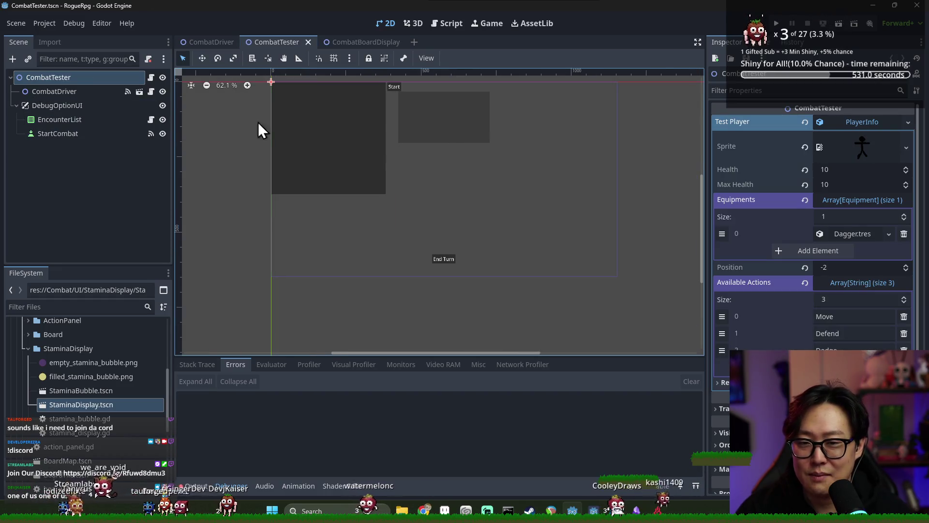
pyautogui.click(217, 42)
pyautogui.click(62, 93)
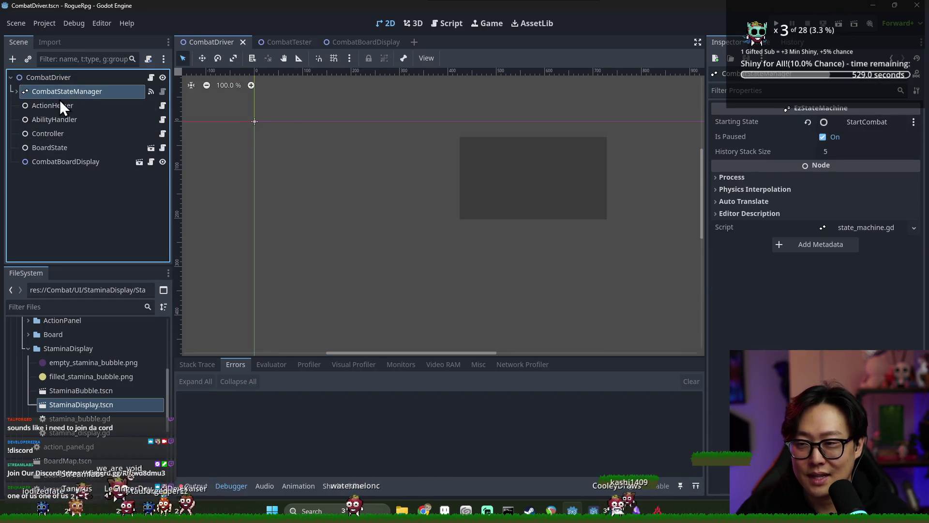
pyautogui.scroll(-2, 518, 162)
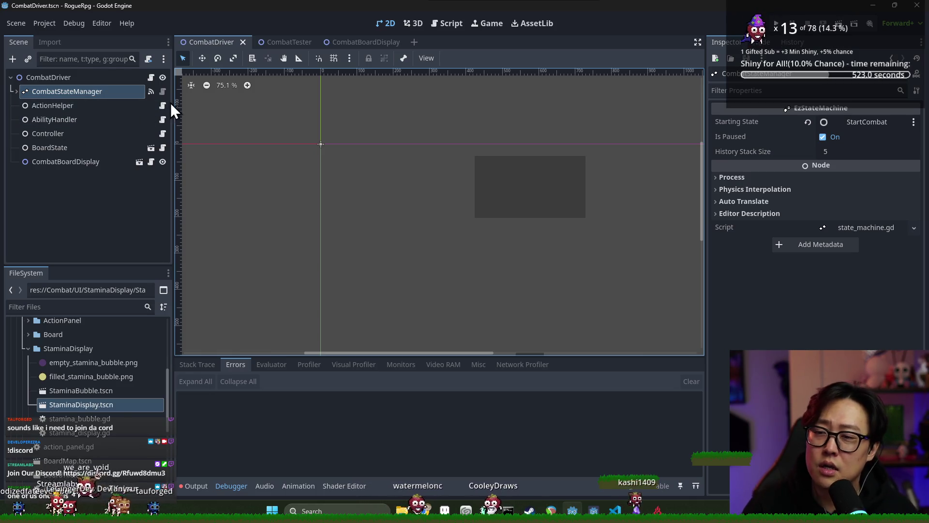
pyautogui.hscroll(3, 554, 257)
pyautogui.click(51, 79)
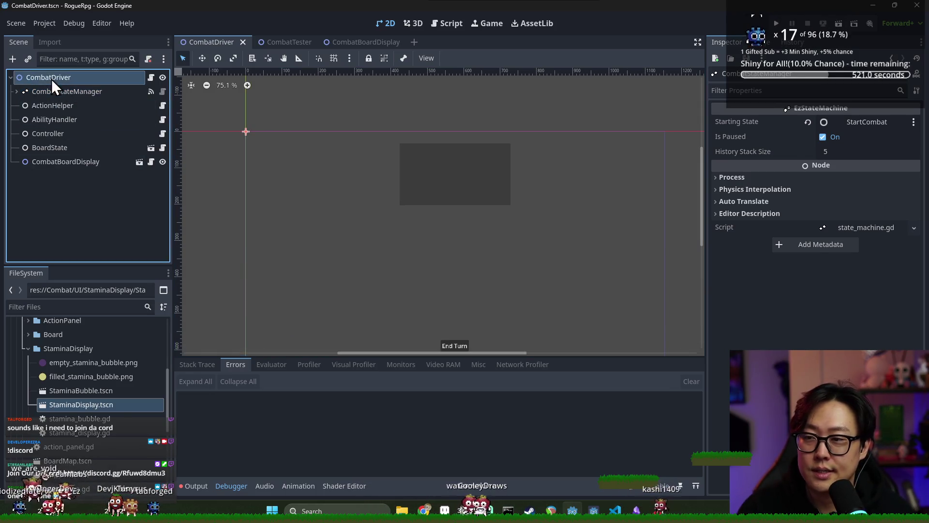
pyautogui.click(14, 91)
pyautogui.click(15, 91)
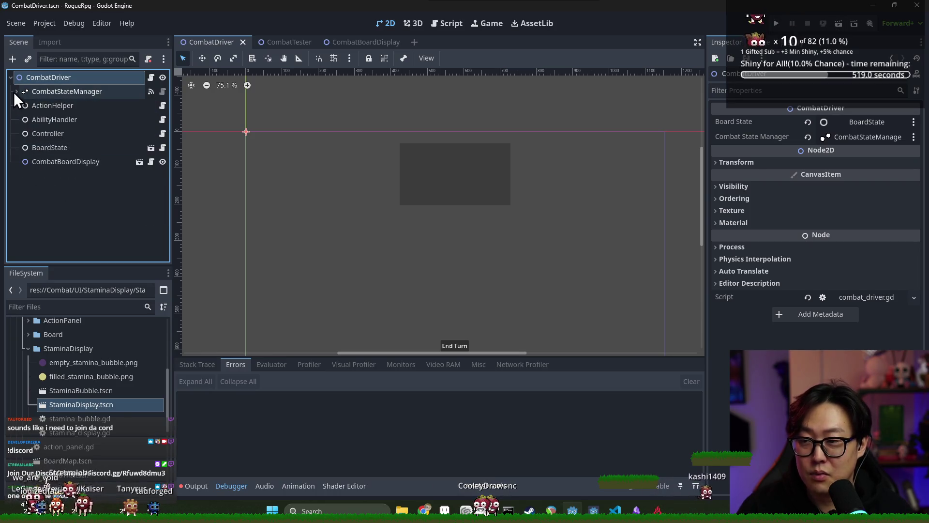
pyautogui.click(29, 92)
pyautogui.click(42, 106)
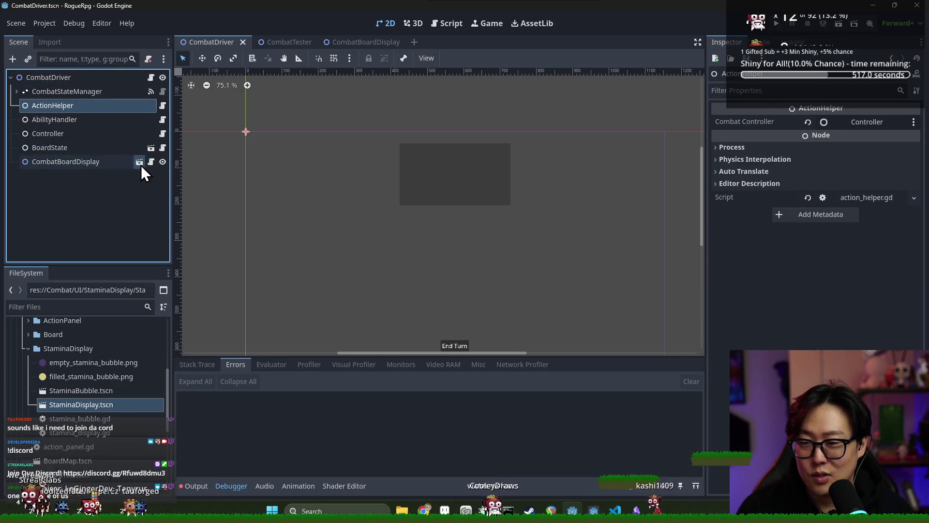
pyautogui.click(139, 161)
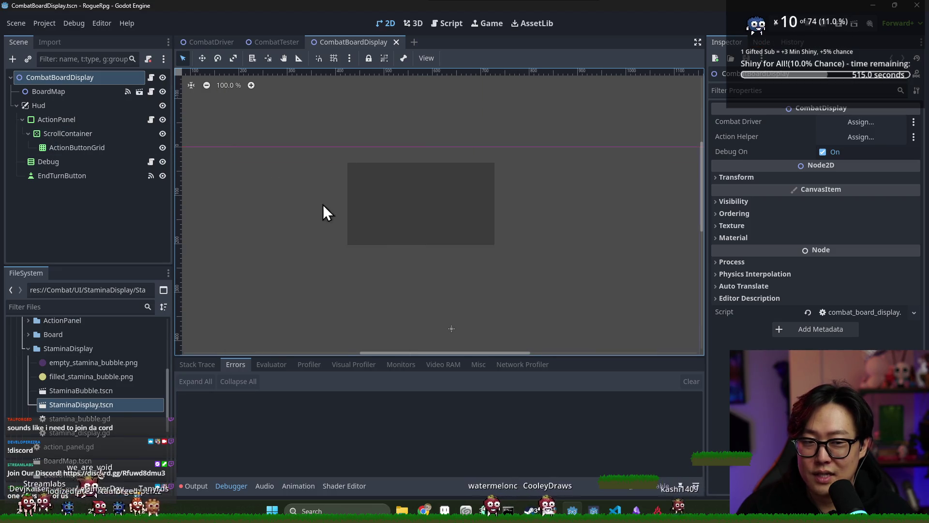
# Step: Instance StaminaDisplay.tscn as a child of the Hud node
pyautogui.scroll(5, 323, 205)
pyautogui.click(28, 105)
pyautogui.rightClick(28, 105)
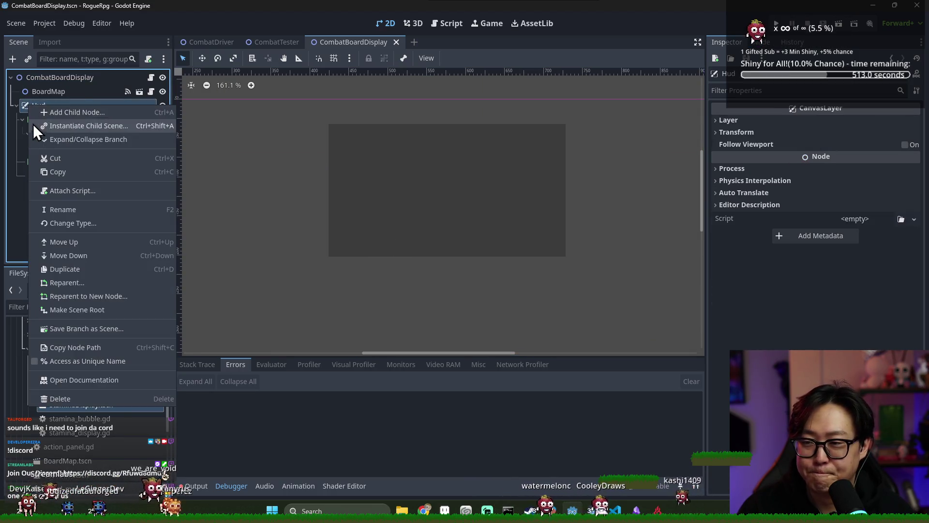
pyautogui.click(30, 348)
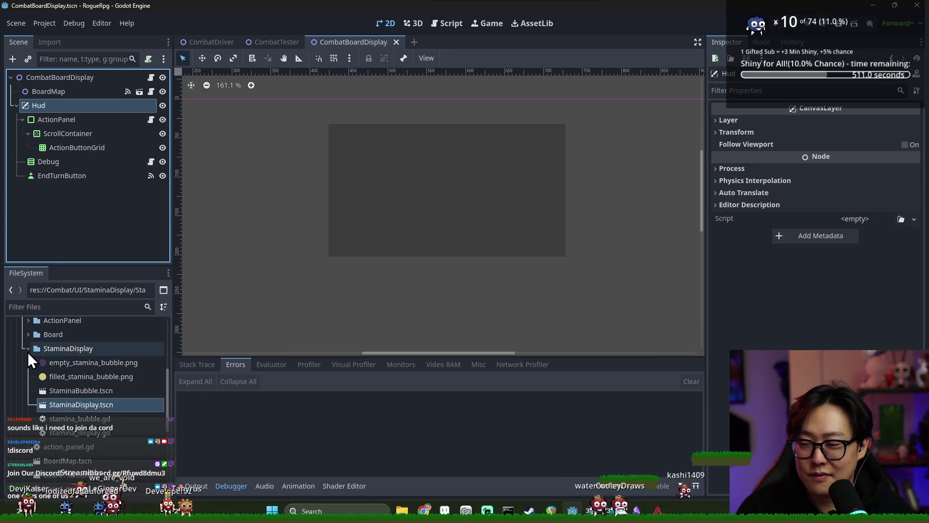
pyautogui.moveTo(79, 406)
pyautogui.mouseDown()
pyautogui.moveTo(67, 107)
pyautogui.moveTo(68, 115)
pyautogui.mouseUp()
pyautogui.scroll(6, 499, 180)
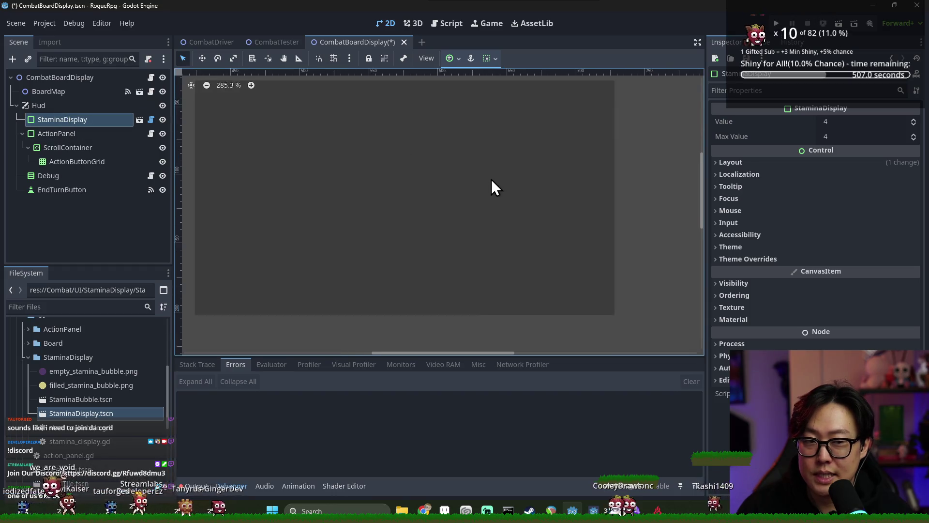
pyautogui.scroll(-5, 492, 188)
# Step: Anchor the stamina display Center Top, move it below the dark panel, and save
pyautogui.click(202, 59)
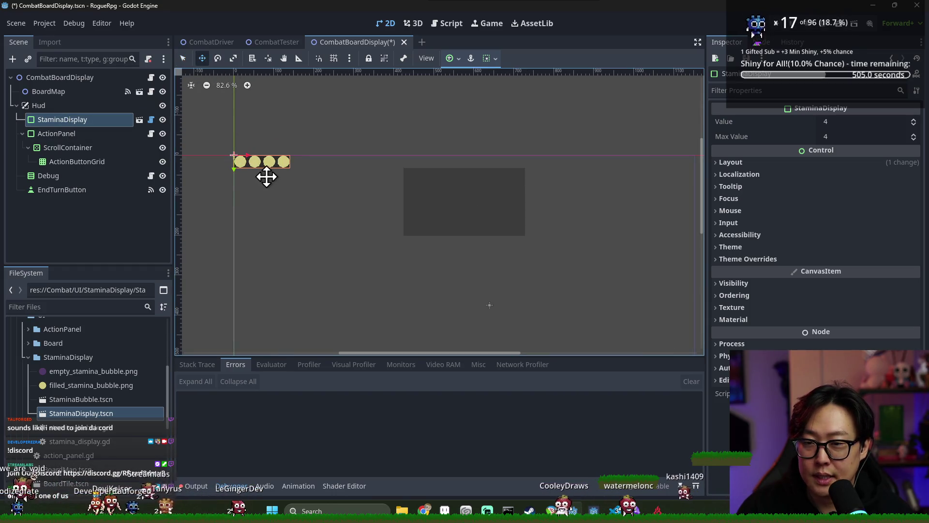
pyautogui.click(745, 162)
pyautogui.click(851, 280)
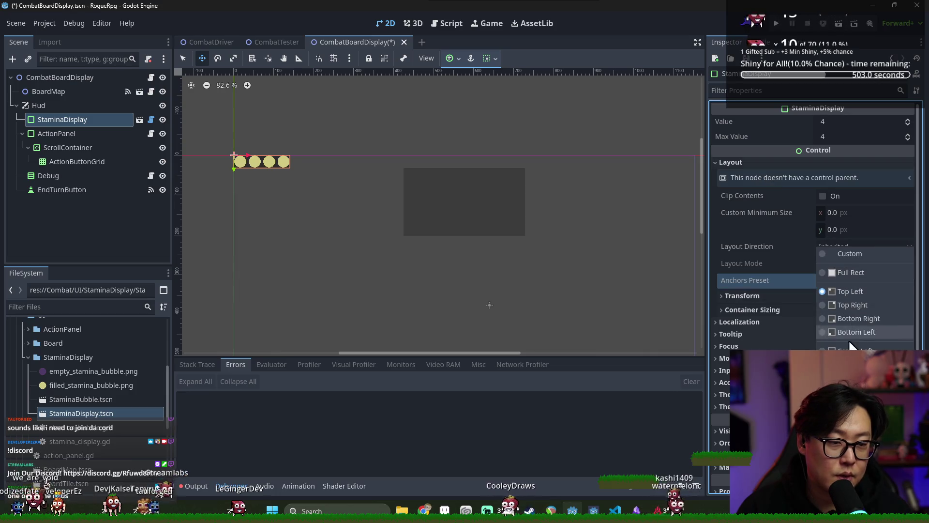
pyautogui.click(852, 359)
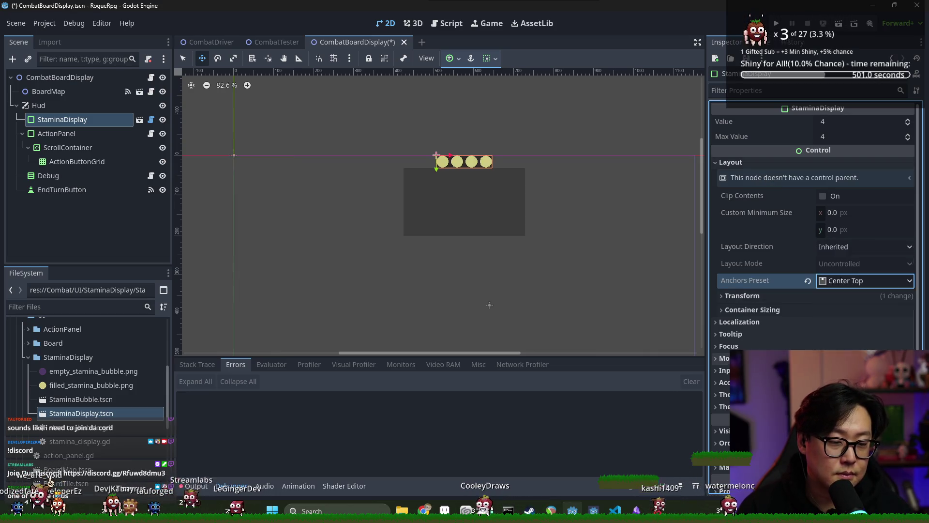
pyautogui.scroll(4, 518, 245)
pyautogui.moveTo(421, 160); pyautogui.dragTo(422, 282)
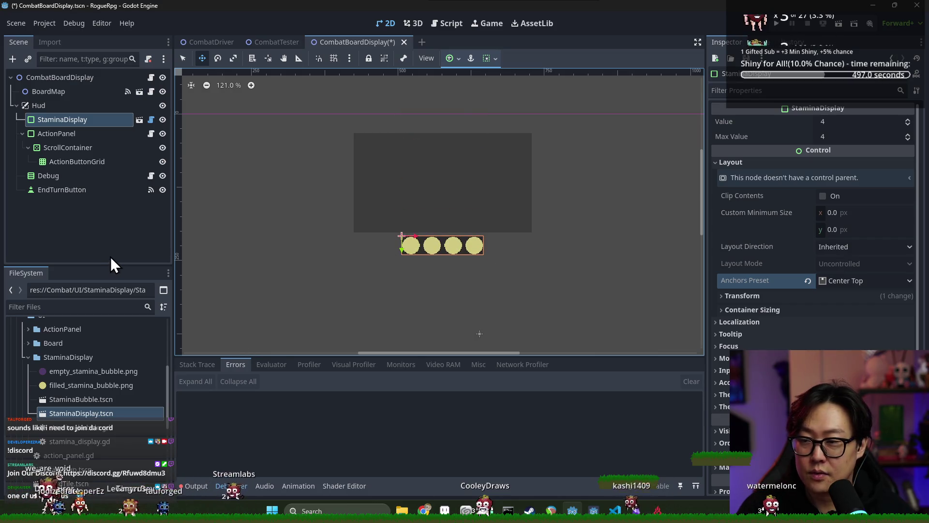
pyautogui.click(100, 227)
pyautogui.hotkey('ctrl', 's')
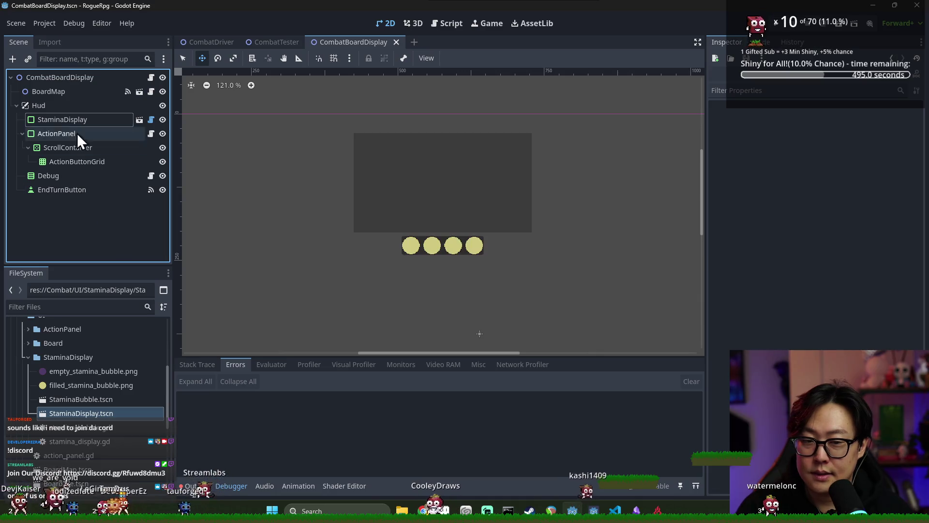
# Step: Preview Max Value 7, restore it to 4, save, and open combat_board_display.gd
pyautogui.click(73, 118)
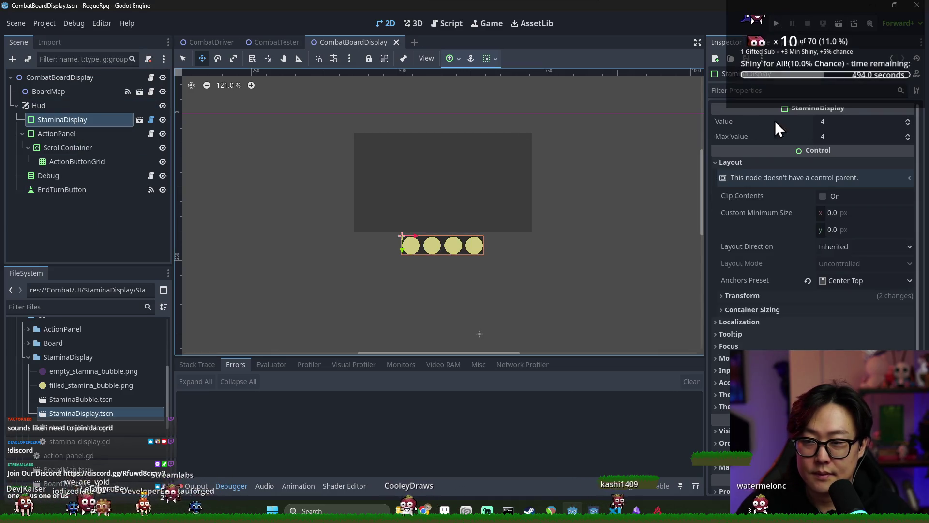
pyautogui.click(907, 135)
pyautogui.click(907, 135)
pyautogui.click(908, 135)
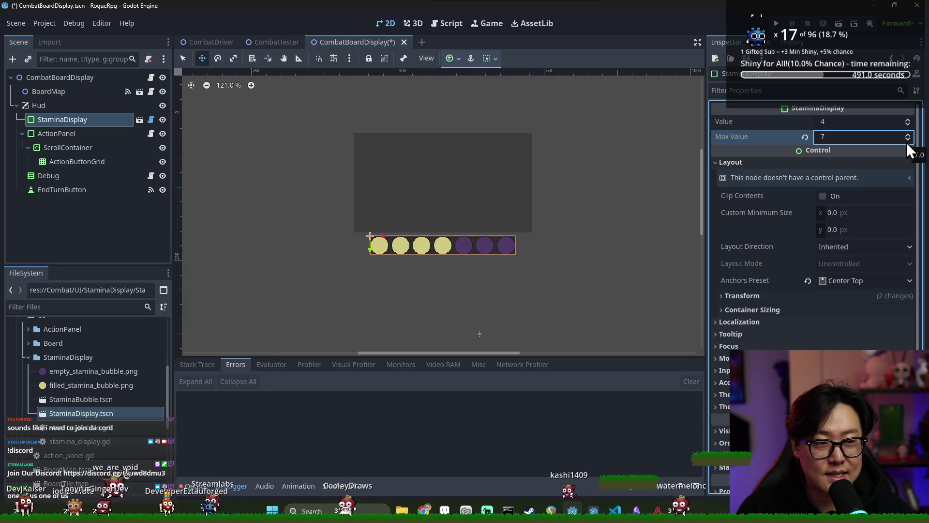
pyautogui.click(907, 141)
pyautogui.click(907, 141)
pyautogui.click(907, 141)
pyautogui.hotkey('ctrl', 's')
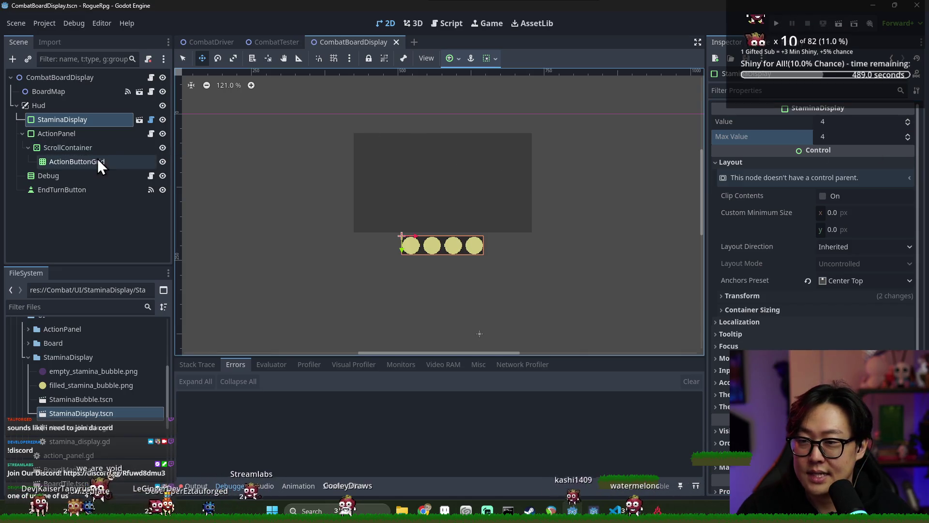
pyautogui.click(22, 134)
pyautogui.hotkey('ctrl', 's')
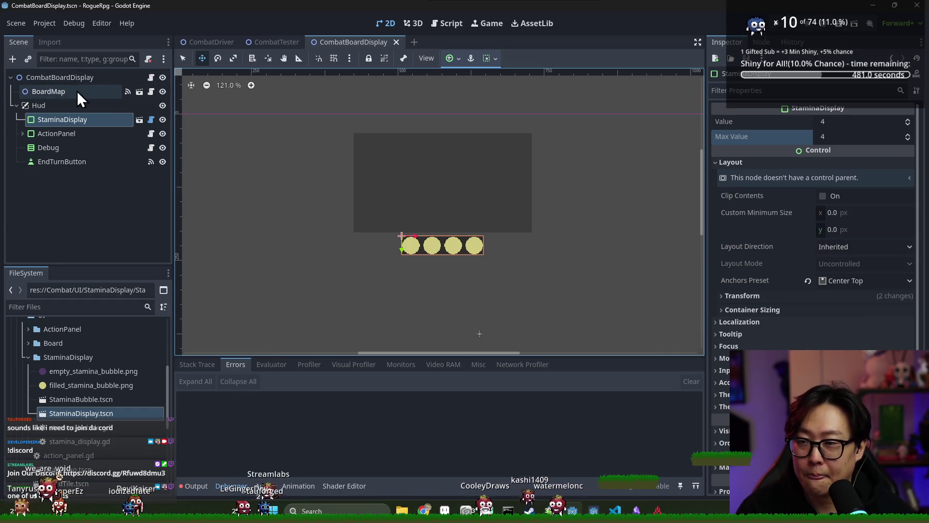
pyautogui.click(149, 78)
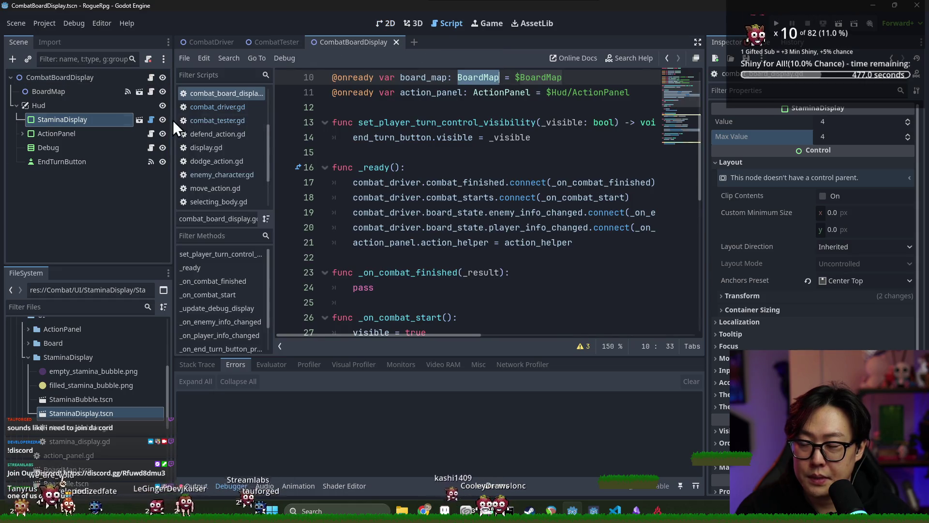
pyautogui.hotkey('alt', 'Tab')
# Step: Review the GameBoardDisplay and Combat Board State n Data cards in Obsidian, then return to Godot
pyautogui.click(762, 229)
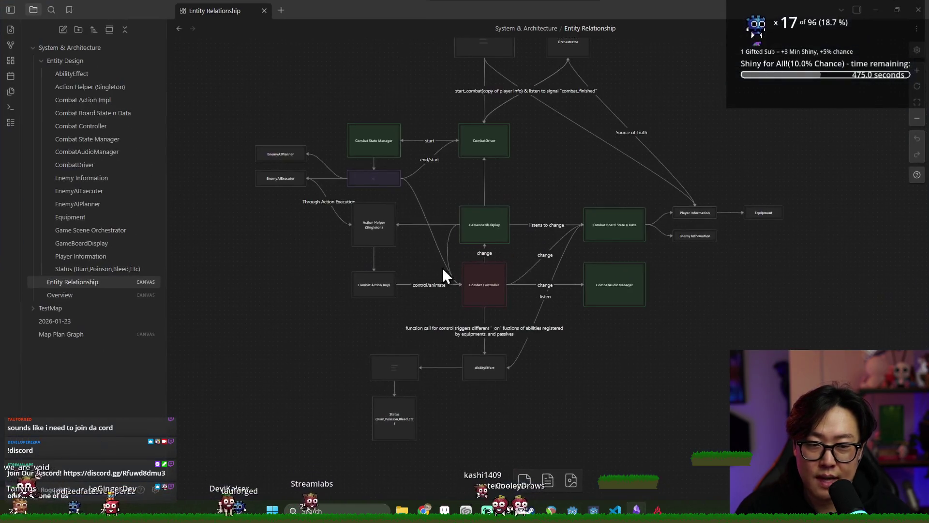
pyautogui.scroll(5, 492, 301)
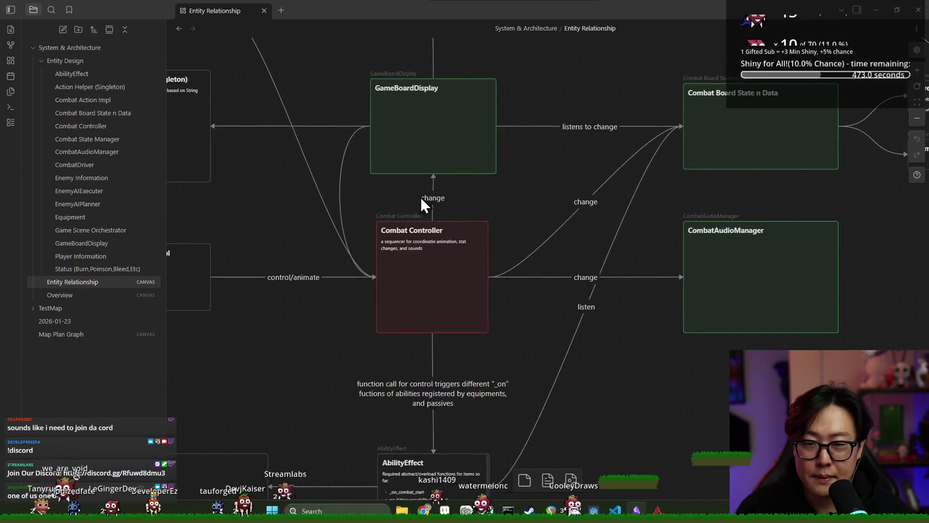
pyautogui.scroll(-2, 420, 196)
pyautogui.click(466, 195)
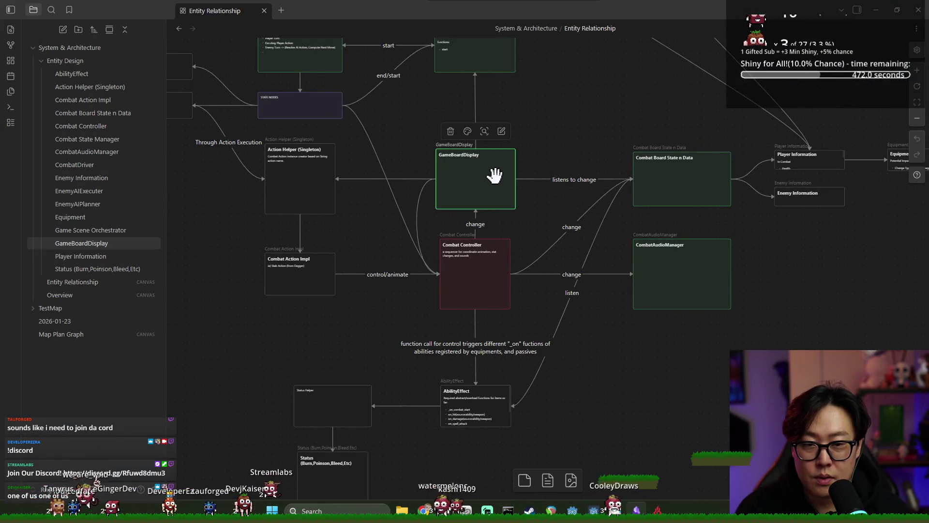
pyautogui.click(697, 176)
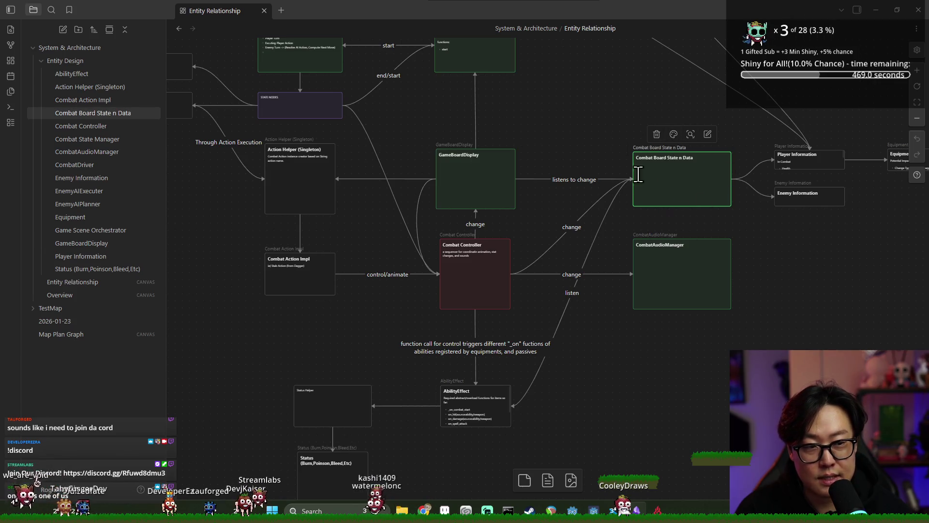
pyautogui.hotkey('alt', 'Tab')
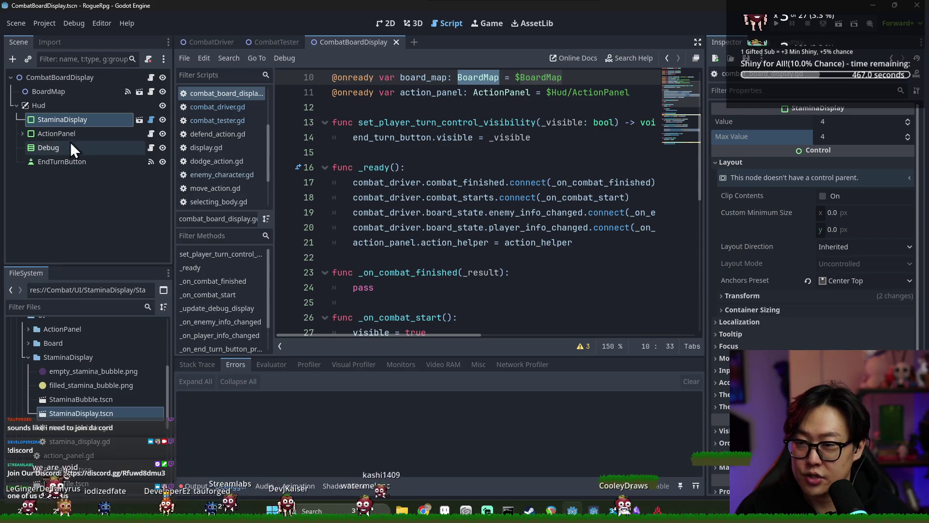
# Step: Insert a blank line after the action calls in _on_player_info_changed
pyautogui.scroll(-5, 486, 242)
pyautogui.click(407, 157)
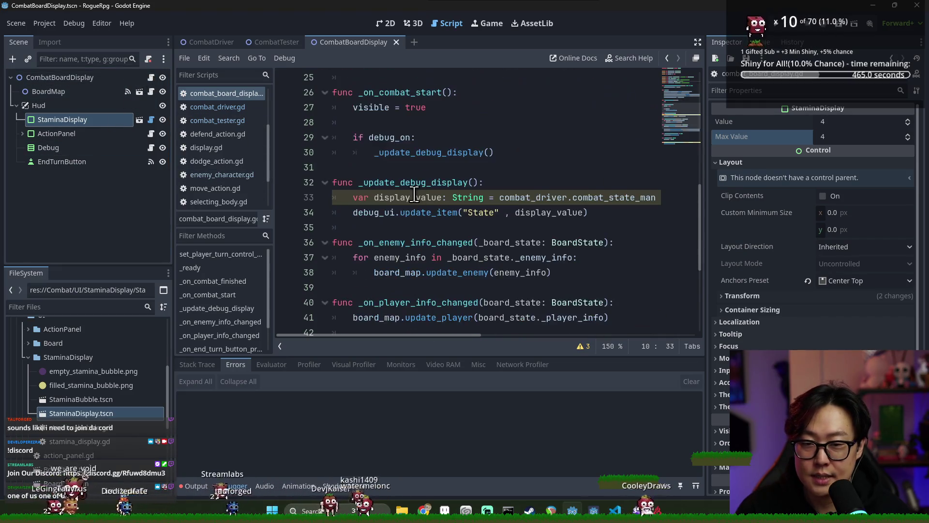
pyautogui.scroll(-5, 420, 211)
pyautogui.doubleClick(387, 122)
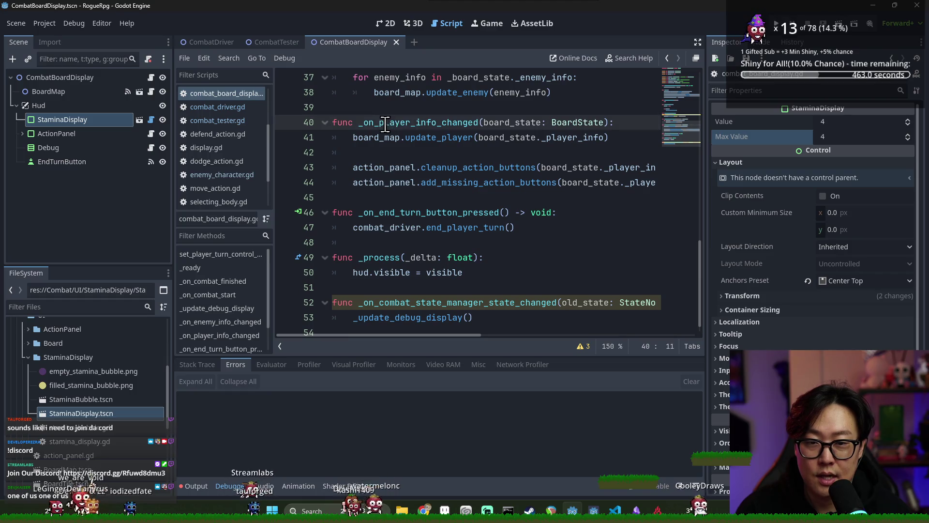
pyautogui.scroll(1, 435, 189)
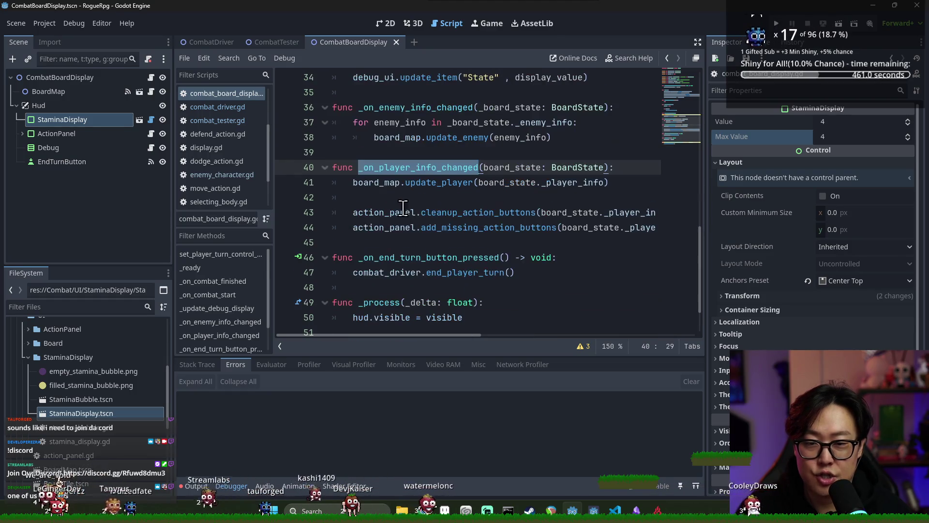
pyautogui.click(373, 183)
pyautogui.click(396, 218)
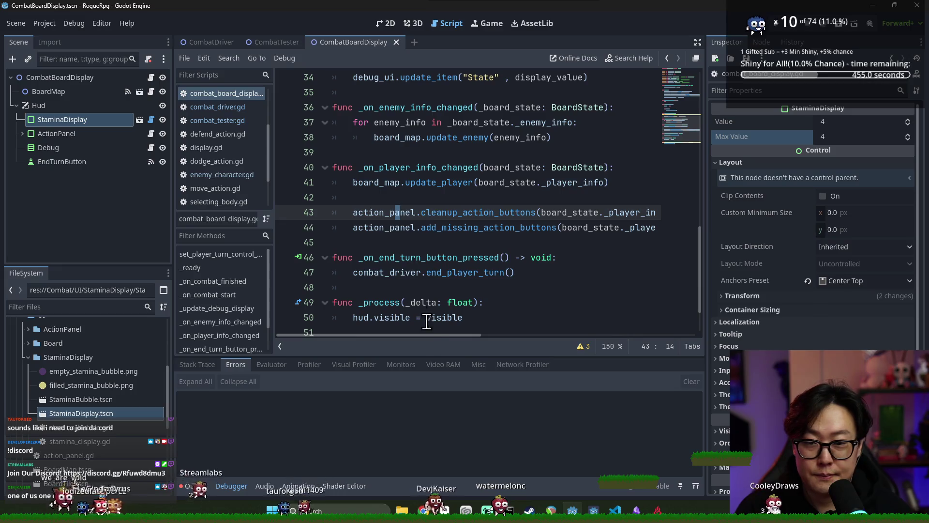
pyautogui.moveTo(439, 336)
pyautogui.mouseDown()
pyautogui.moveTo(507, 335)
pyautogui.moveTo(442, 337)
pyautogui.mouseUp()
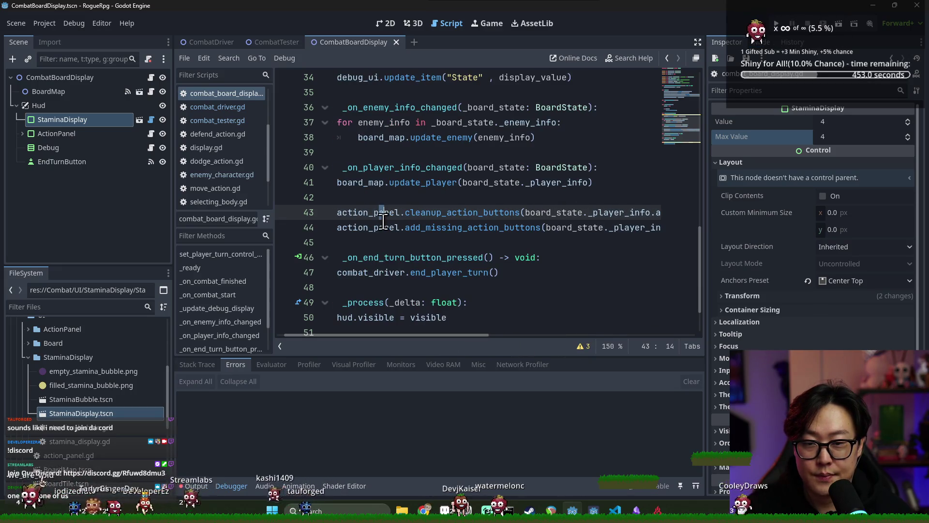
pyautogui.scroll(-1, 369, 217)
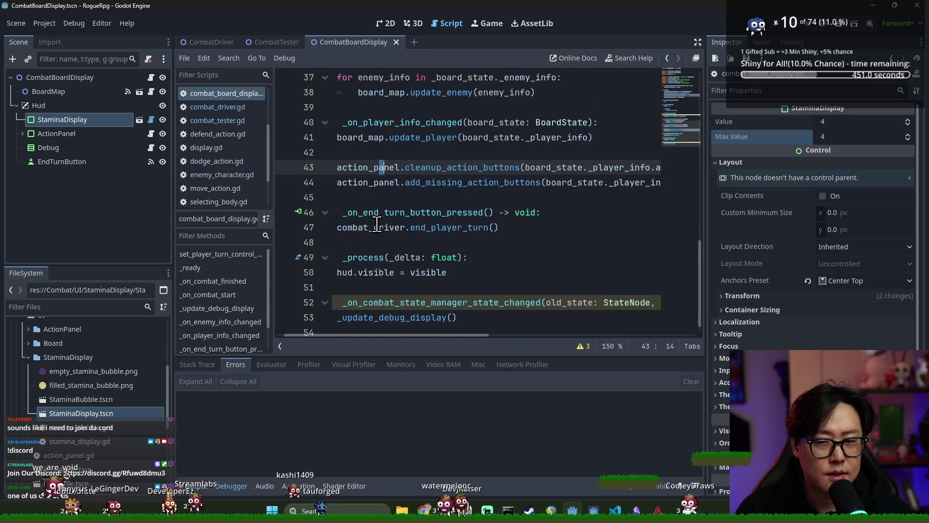
pyautogui.click(382, 197)
pyautogui.doubleClick(405, 167)
pyautogui.click(392, 197)
pyautogui.press('Return')
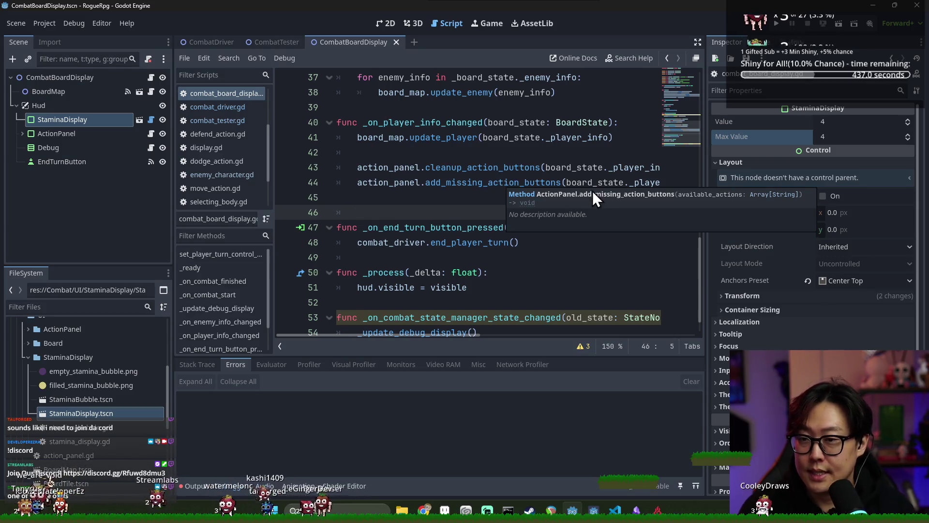
pyautogui.scroll(12, 479, 168)
pyautogui.moveTo(92, 121); pyautogui.dragTo(386, 242)
pyautogui.doubleClick(440, 244)
pyautogui.scroll(-13, 439, 244)
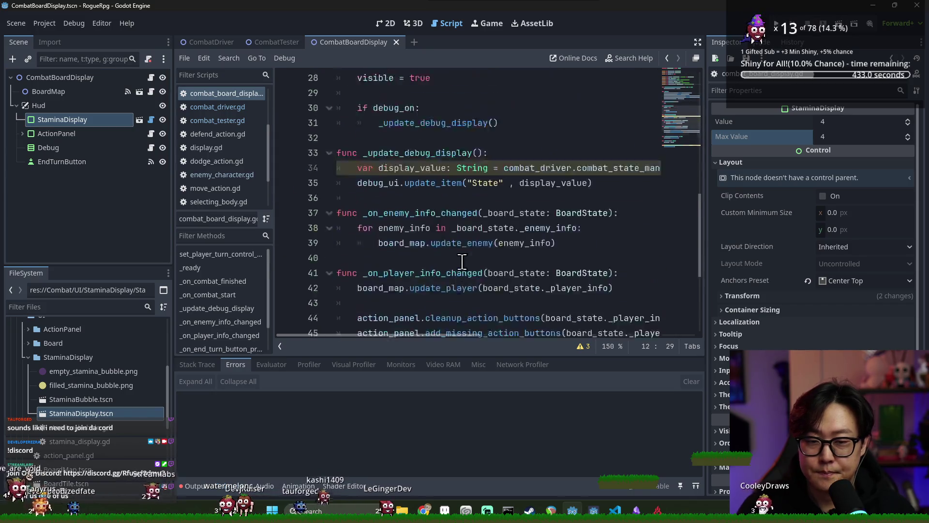
pyautogui.click(420, 167)
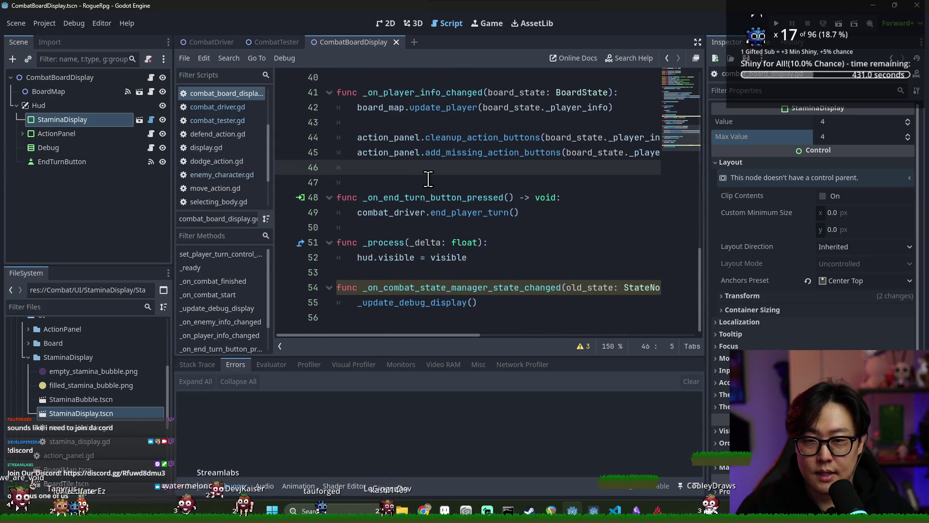
pyautogui.press('Return')
pyautogui.write('stamina_display.max_value = ')
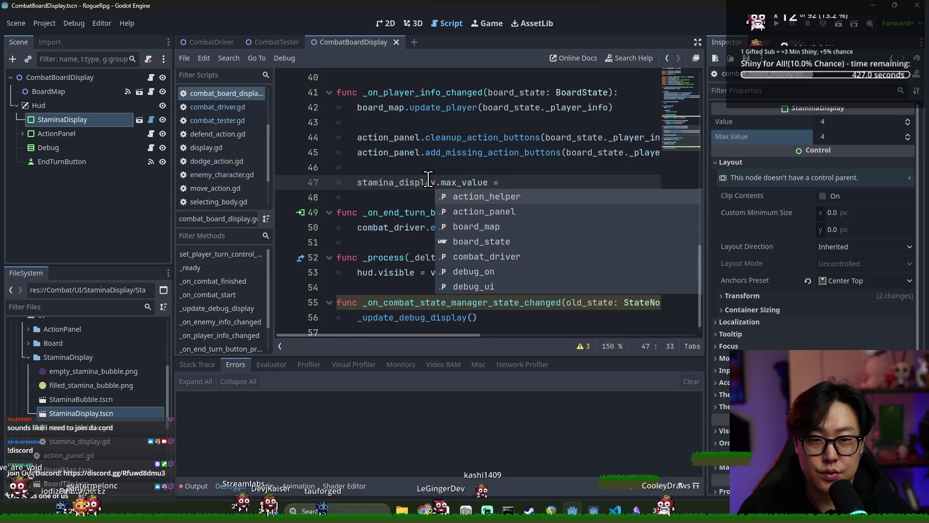
pyautogui.write('board_map.')
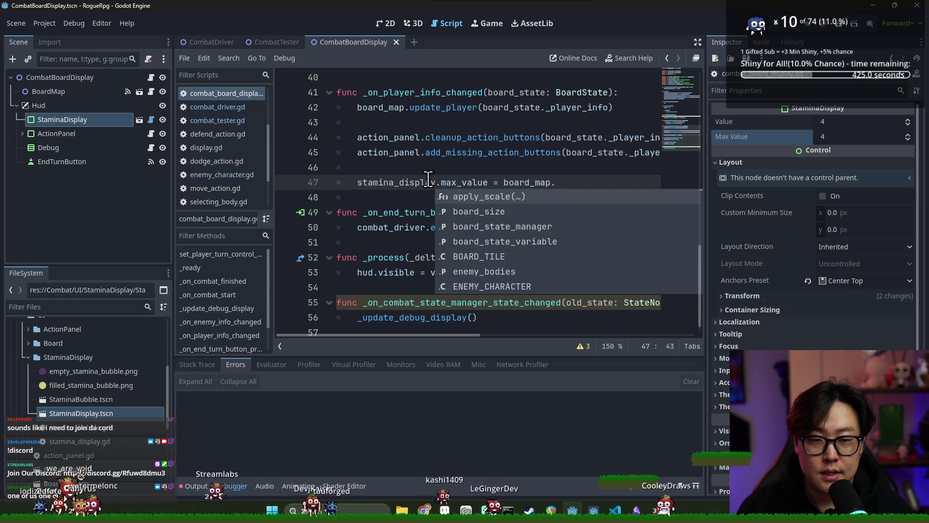
pyautogui.press('BackSpace')
pyautogui.press('BackSpace')
pyautogui.press('BackSpace')
pyautogui.write('state._player_info.')
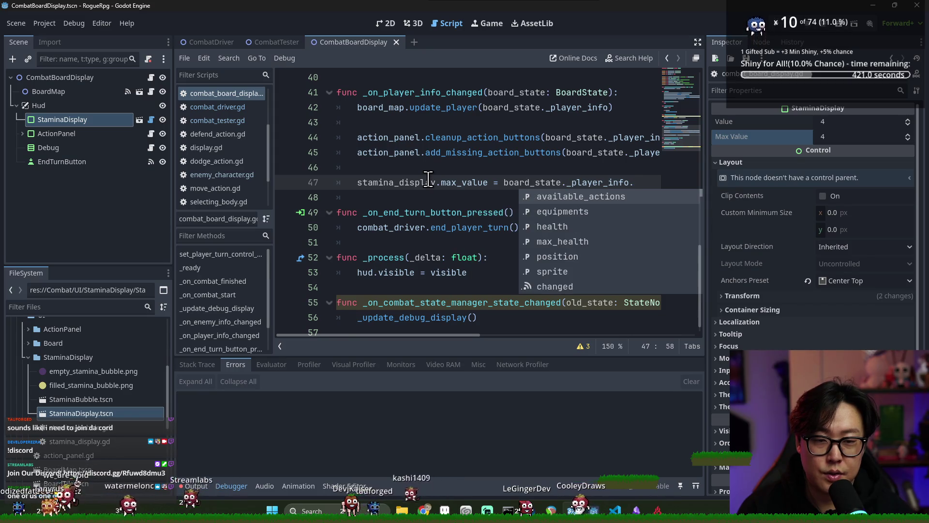
pyautogui.write('s')
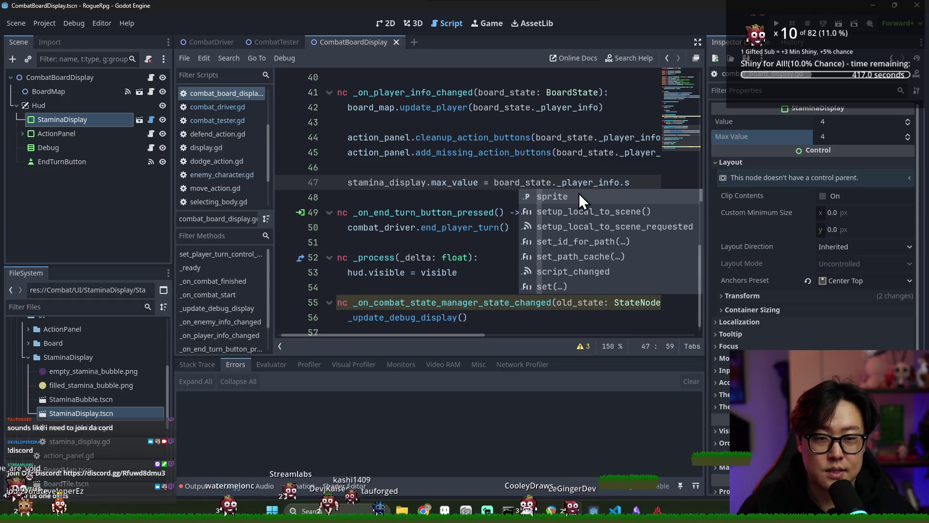
pyautogui.keyDown('ctrl'); pyautogui.click(590, 183); pyautogui.keyUp('ctrl')
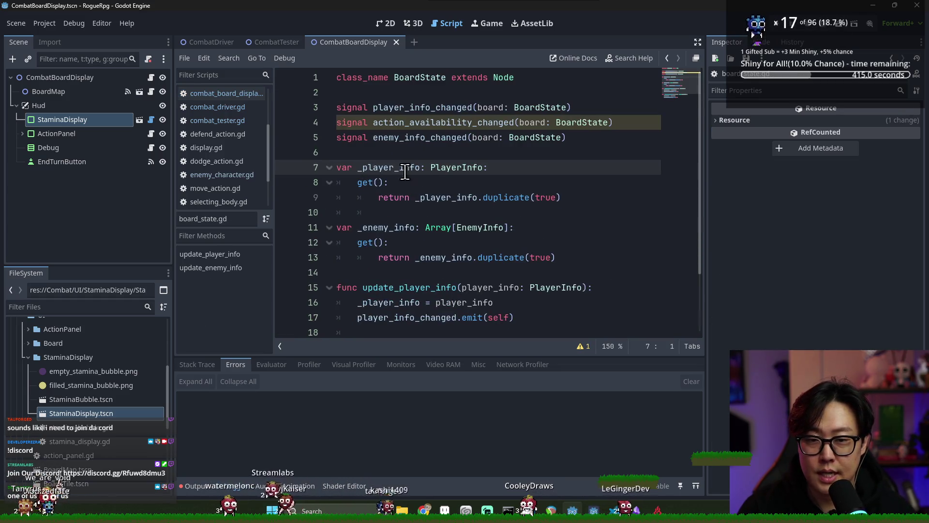
pyautogui.keyDown('ctrl'); pyautogui.click(451, 168); pyautogui.keyUp('ctrl')
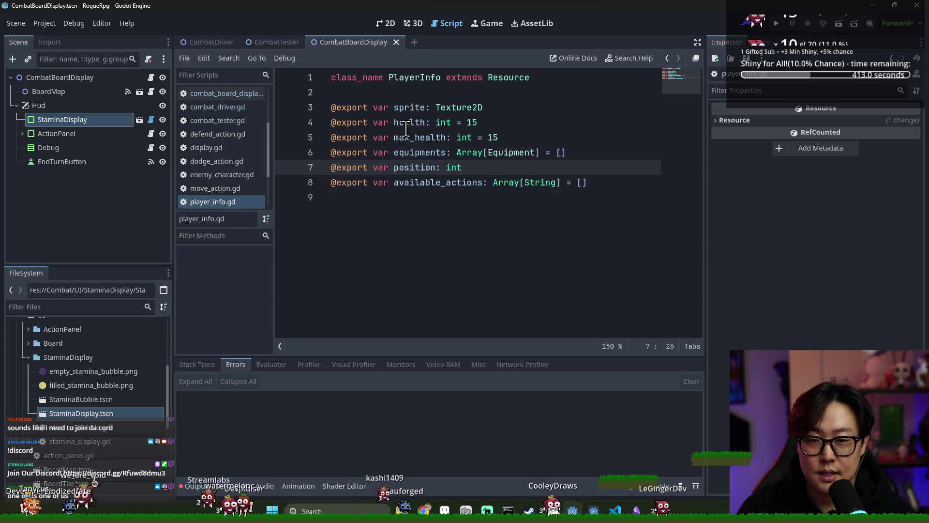
pyautogui.click(497, 125)
pyautogui.click(616, 192)
pyautogui.click(613, 190)
pyautogui.press('Return')
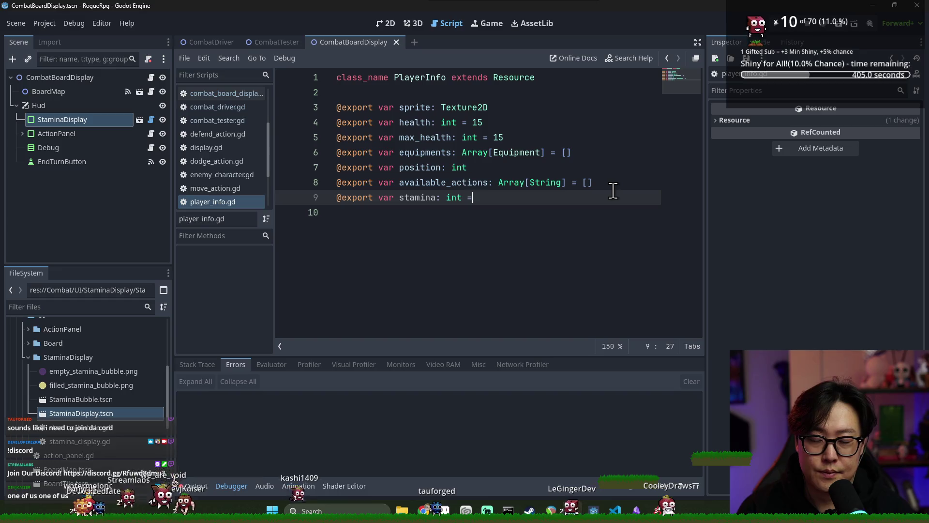
pyautogui.write('4')
pyautogui.press('Return')
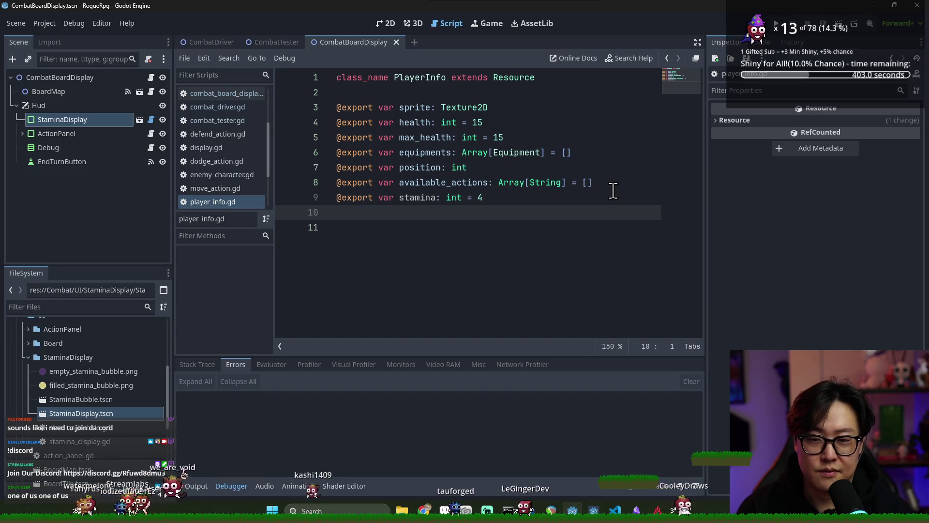
pyautogui.write('@export var max_stamina: int = 4')
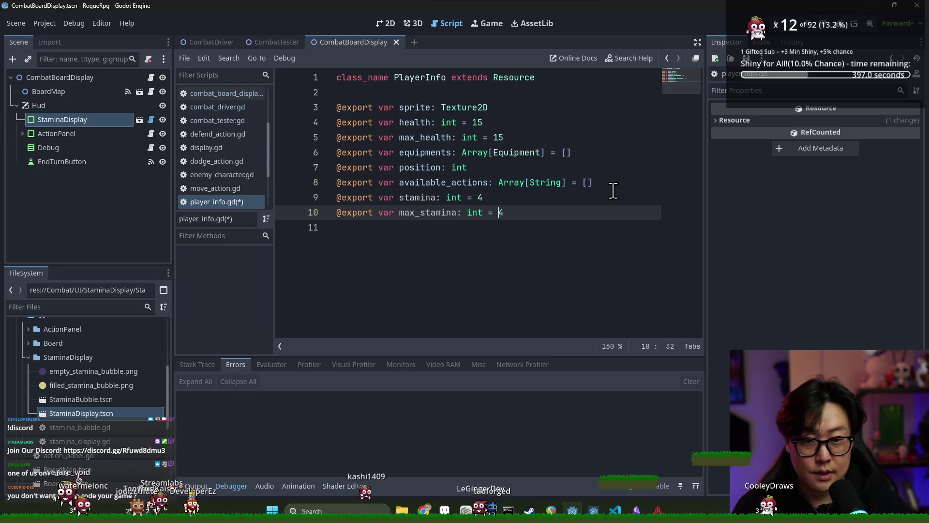
pyautogui.hotkey('ctrl', 's')
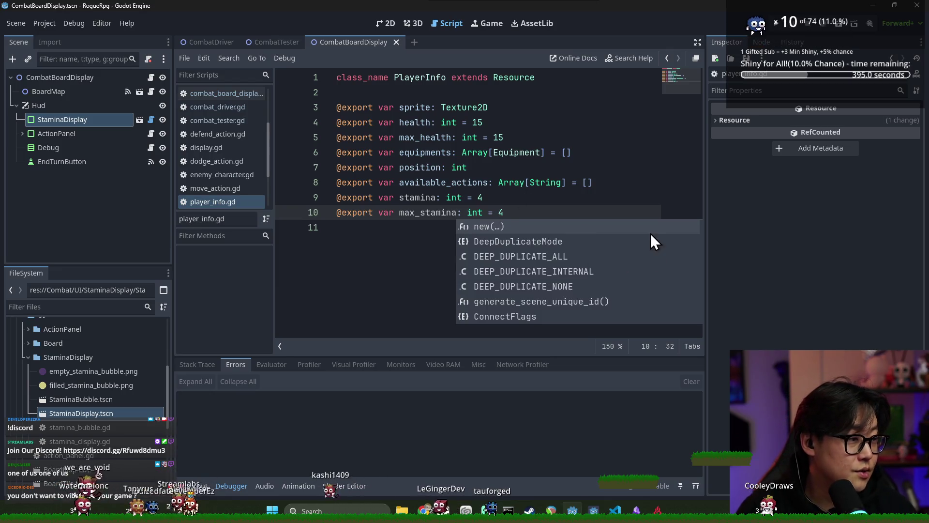
# Step: Go back to board_state.gd and save it
pyautogui.click(532, 168)
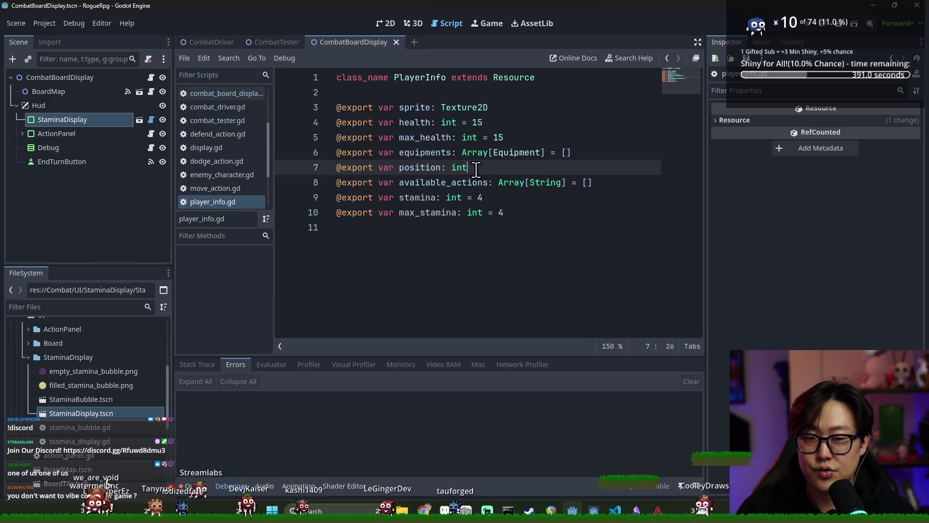
pyautogui.hotkey('alt', 'Left')
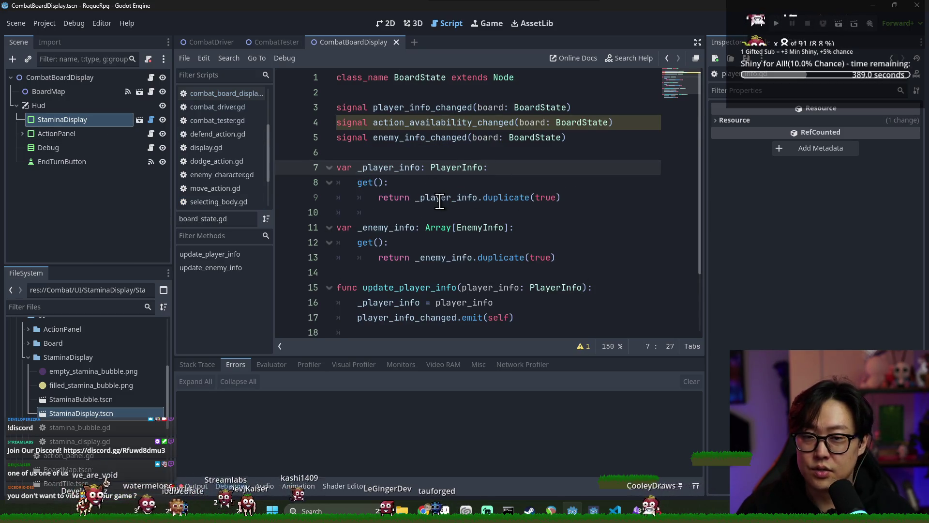
pyautogui.click(470, 186)
pyautogui.hotkey('ctrl', 's')
pyautogui.scroll(-2, 449, 221)
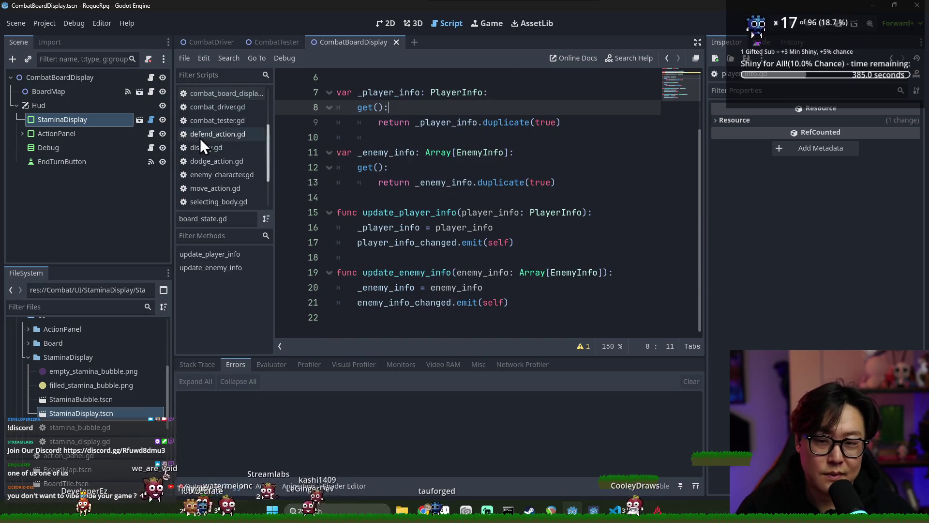
# Step: Open the StaminaDisplay node's script and scroll through its code
pyautogui.click(152, 118)
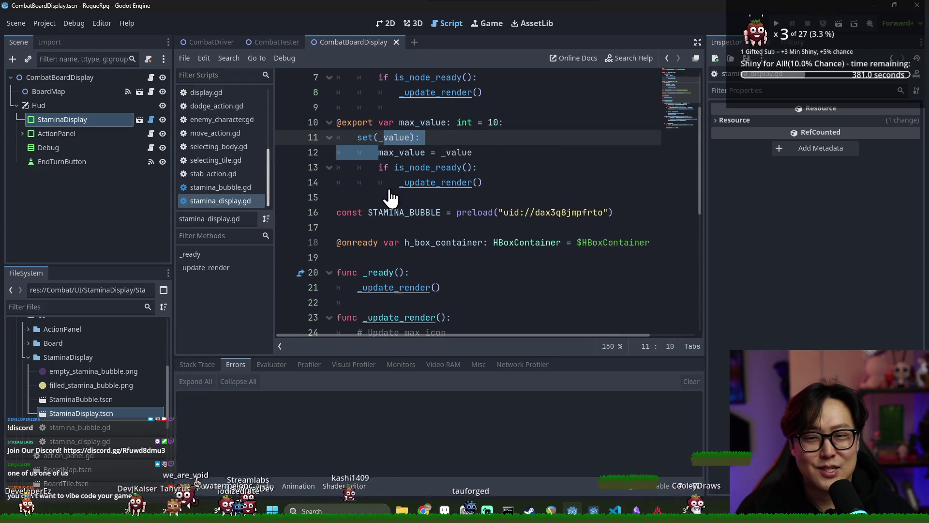
pyautogui.moveTo(450, 162)
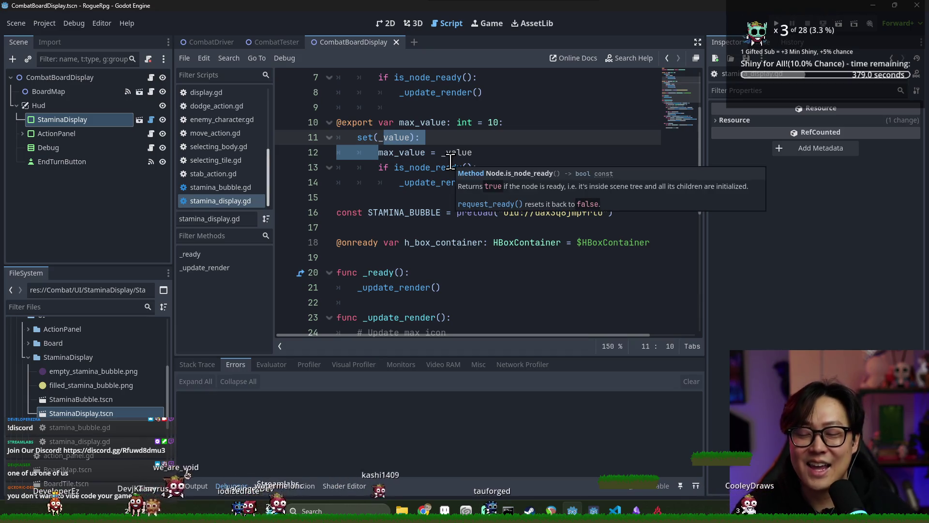
pyautogui.scroll(-5, 434, 292)
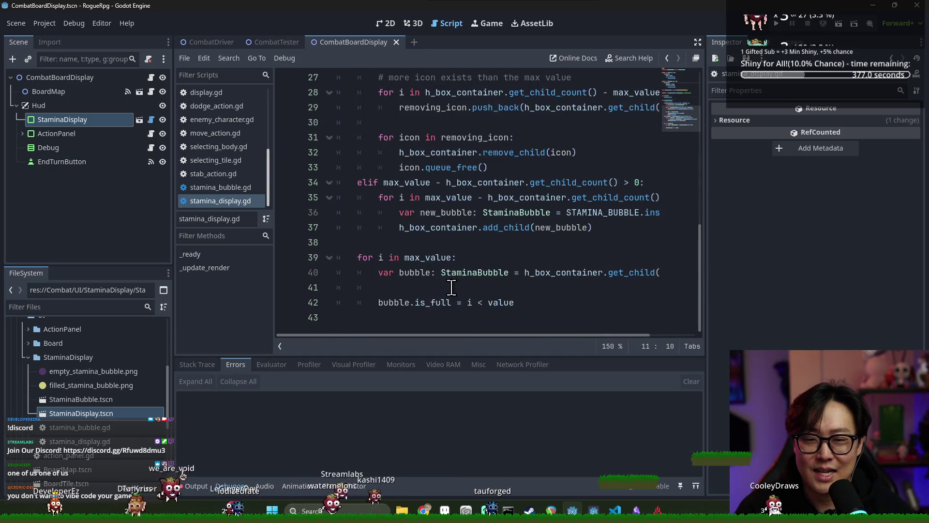
pyautogui.scroll(5, 451, 287)
pyautogui.scroll(-4, 344, 184)
pyautogui.scroll(-1, 344, 184)
pyautogui.scroll(3, 344, 193)
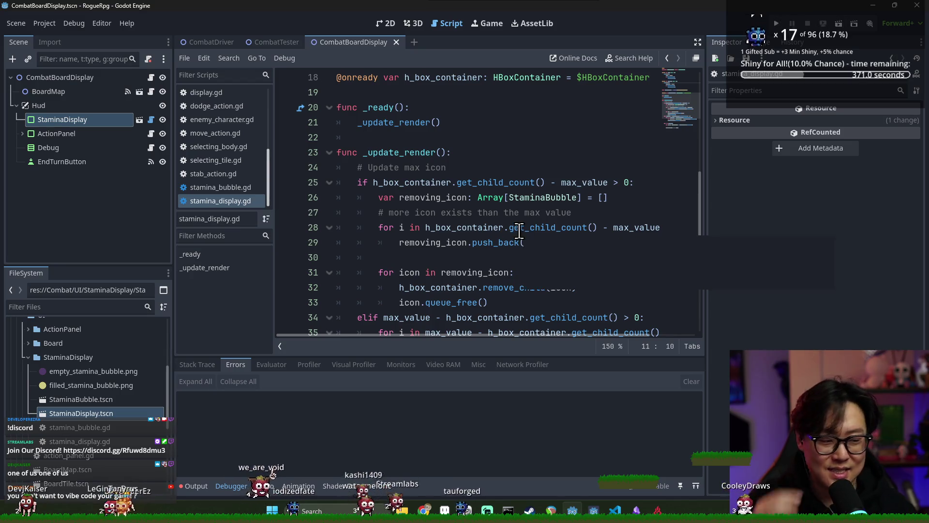
pyautogui.moveTo(518, 232)
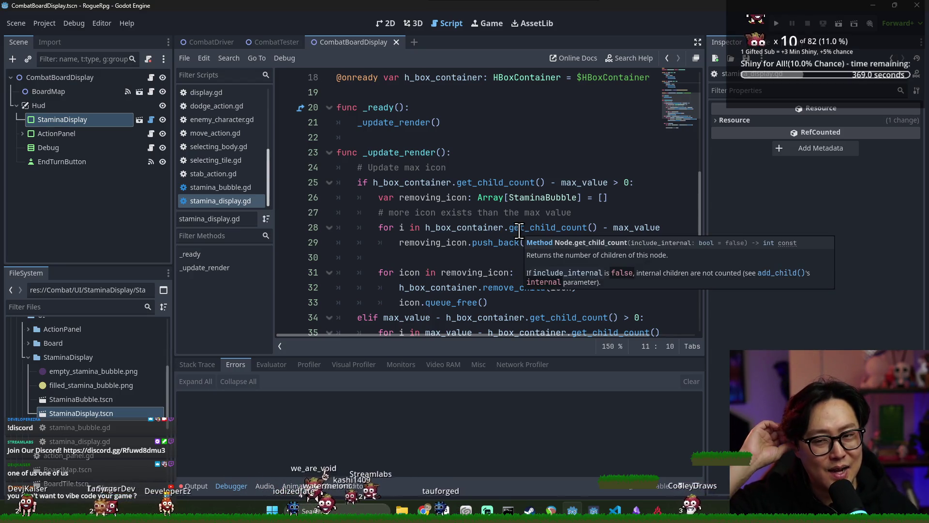
pyautogui.scroll(-3, 460, 228)
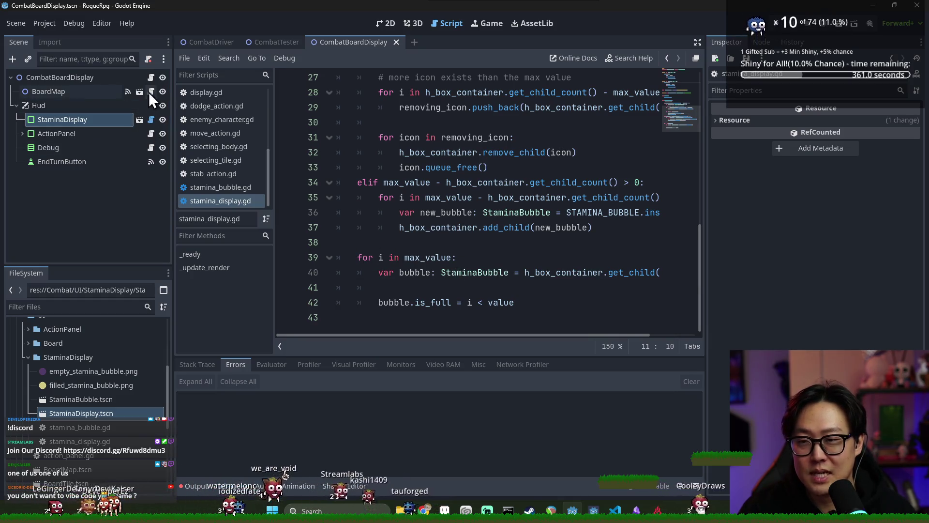
# Step: Open combat_board_display.gd, glance at the Obsidian diagram, and return to Godot
pyautogui.click(151, 78)
pyautogui.hotkey('alt', 'Tab')
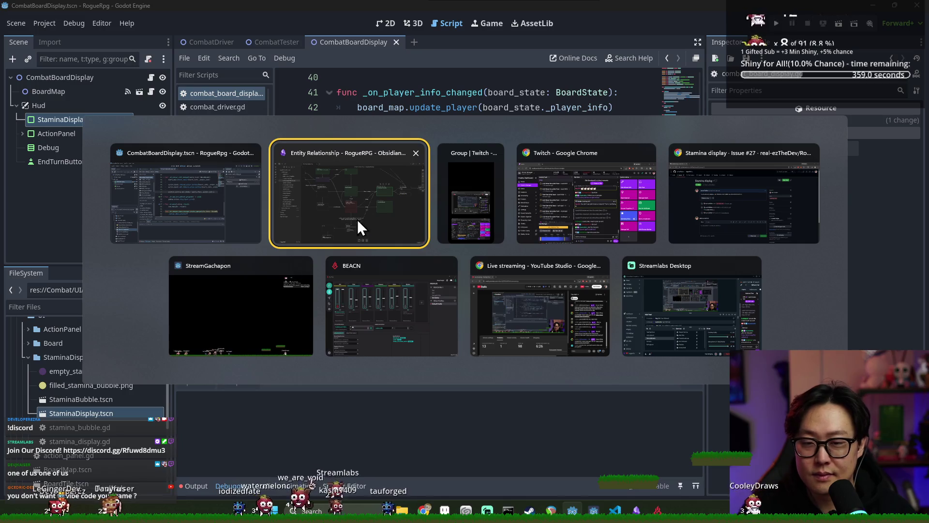
pyautogui.click(278, 227)
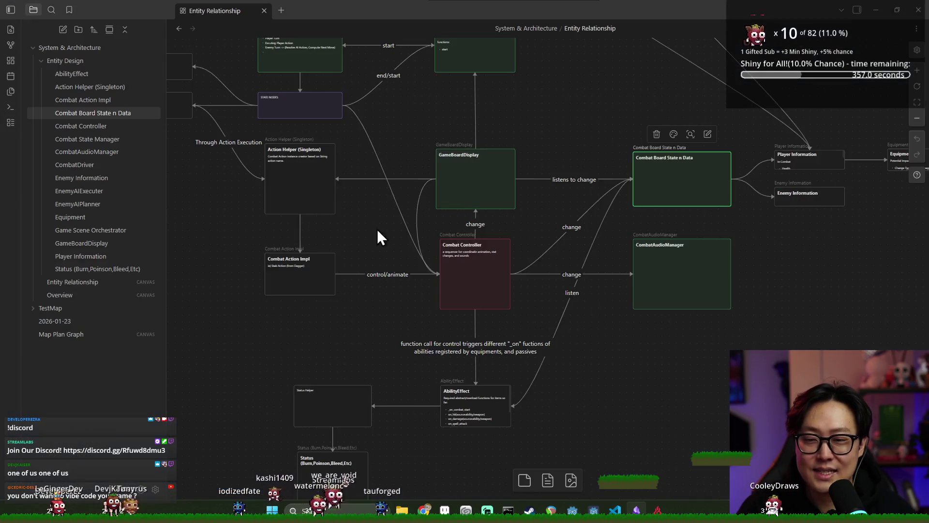
pyautogui.scroll(-3, 495, 224)
pyautogui.keyDown('ctrl'); pyautogui.scroll(-5, 492, 220); pyautogui.keyUp('ctrl')
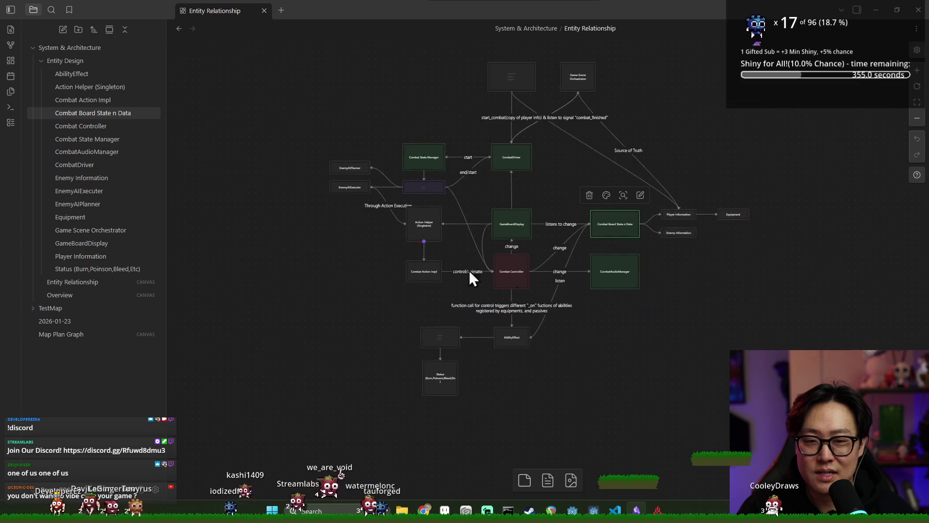
pyautogui.hotkey('alt', 'Tab')
pyautogui.hotkey('alt', 'Tab')
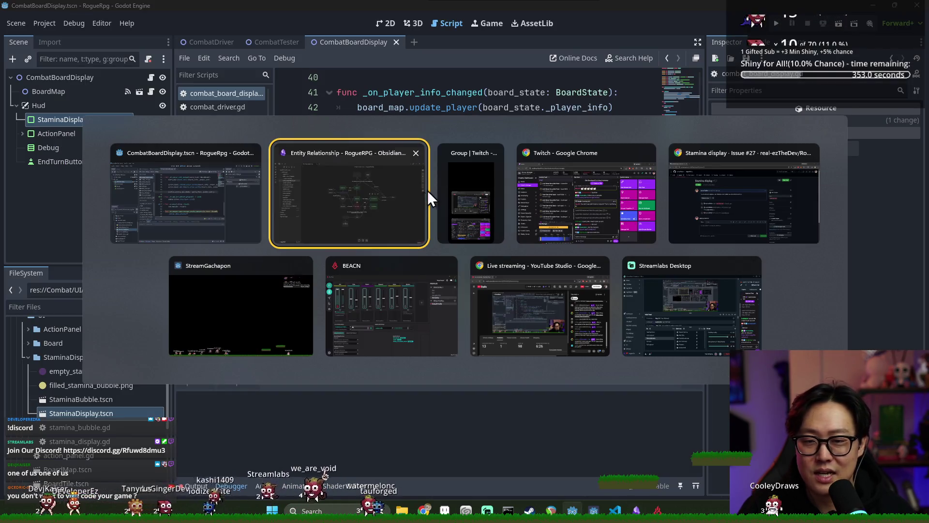
pyautogui.click(250, 215)
# Step: Look over the combat board display script, from the state-changed handler to the end_player_turn call
pyautogui.click(472, 316)
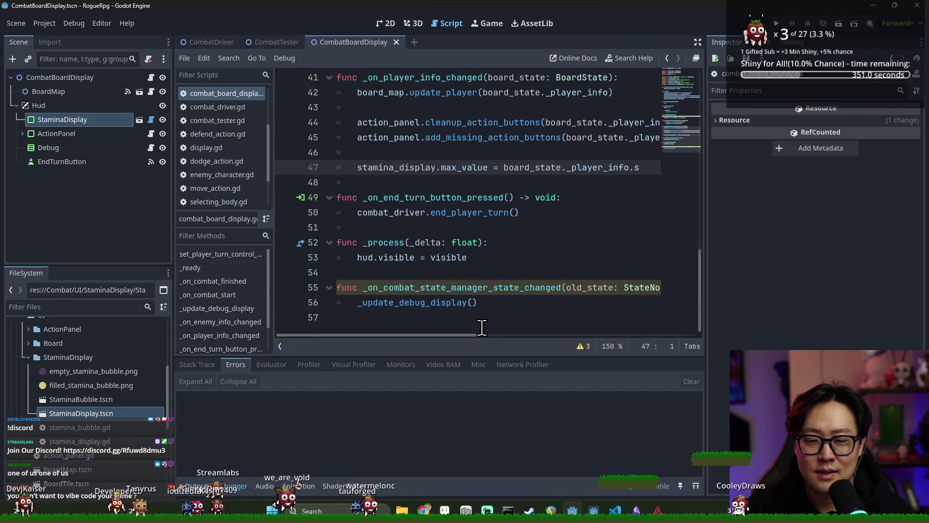
pyautogui.doubleClick(422, 294)
pyautogui.scroll(6, 469, 244)
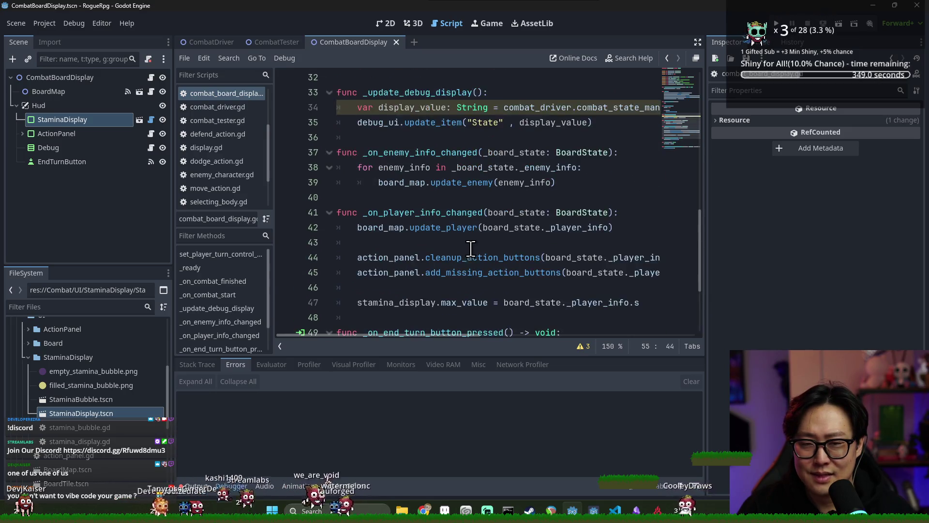
pyautogui.scroll(-6, 468, 242)
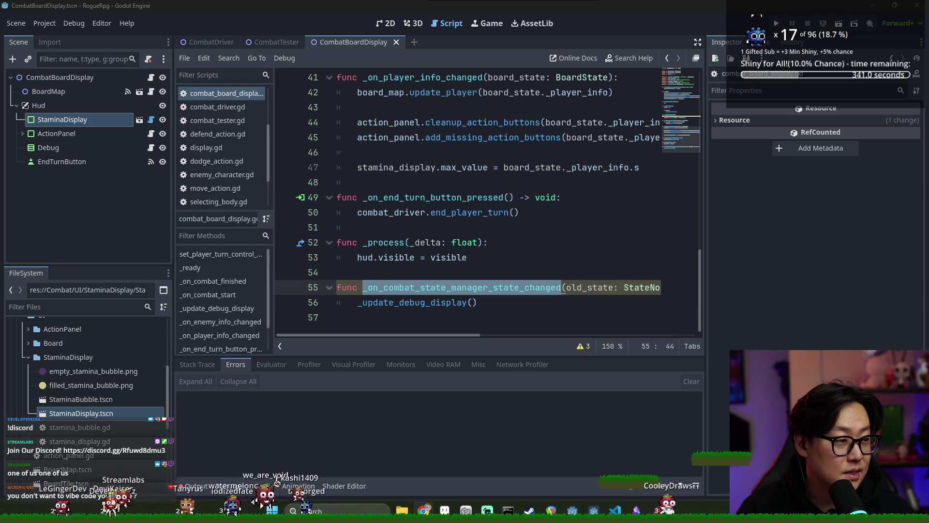
pyautogui.click(374, 213)
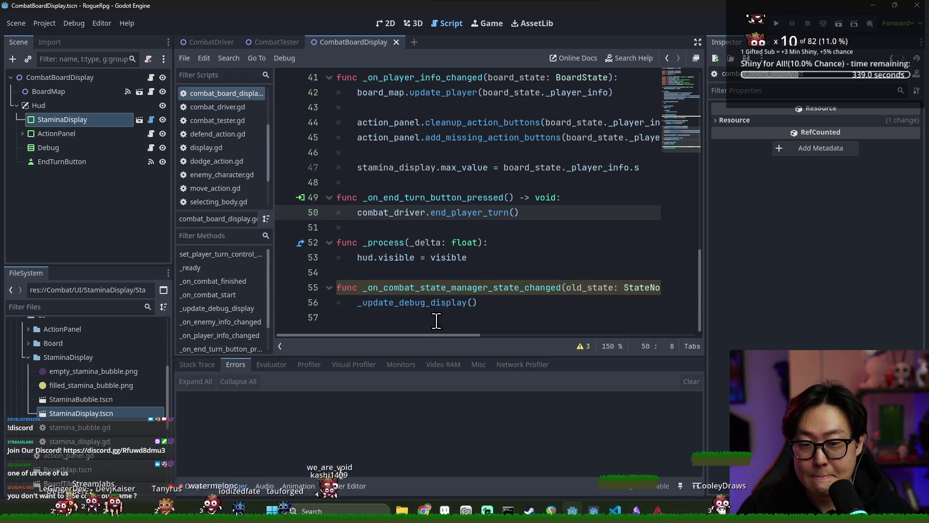
pyautogui.click(364, 287)
pyautogui.moveTo(473, 334)
pyautogui.mouseDown()
pyautogui.moveTo(536, 335)
pyautogui.moveTo(413, 335)
pyautogui.mouseUp()
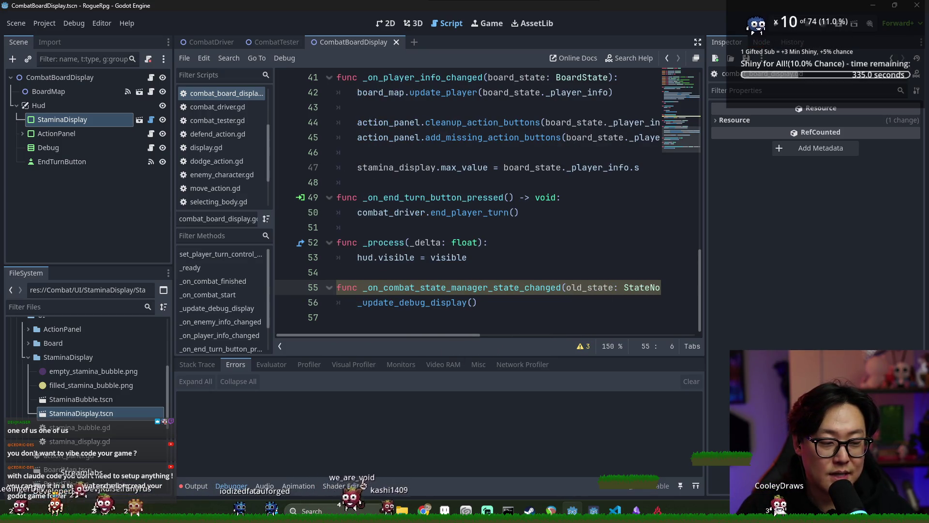
pyautogui.click(429, 218)
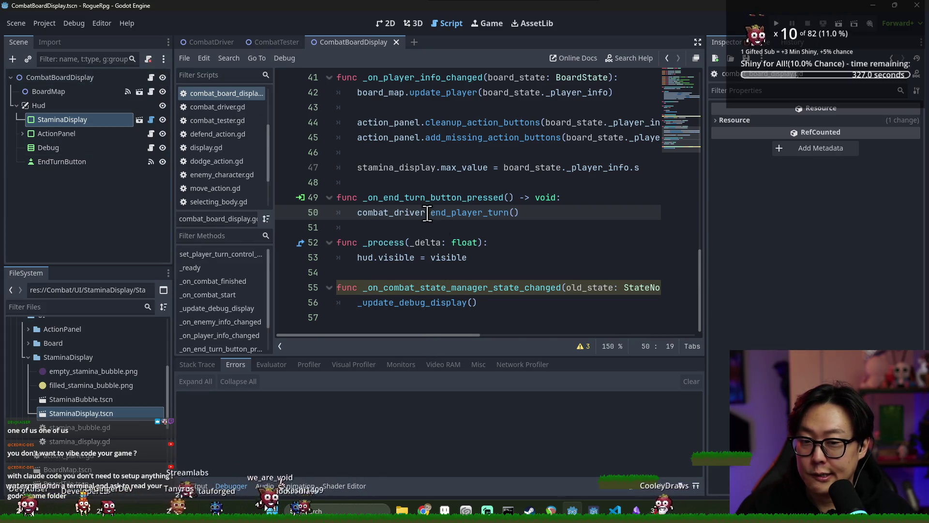
pyautogui.scroll(1, 445, 226)
pyautogui.scroll(-1, 453, 231)
pyautogui.scroll(1, 457, 242)
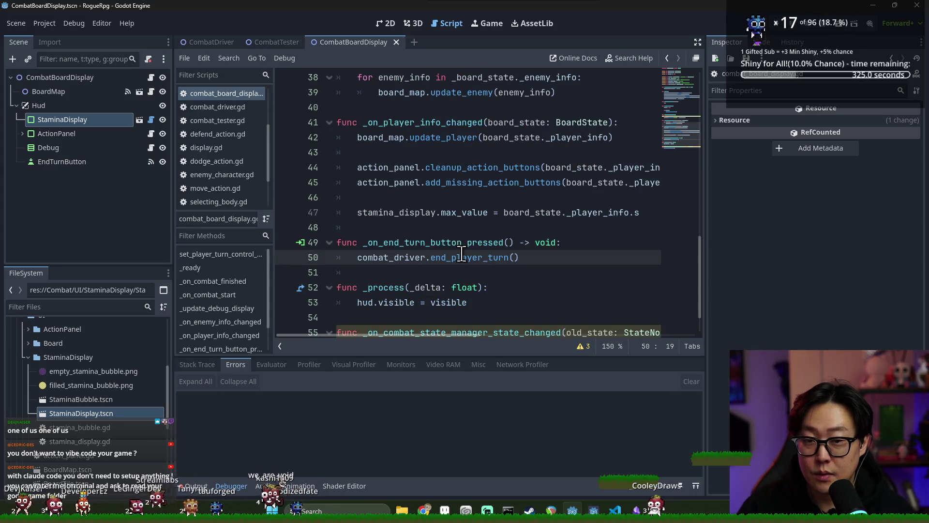
pyautogui.click(474, 216)
# Step: Finish line 47 so stamina_display's max_value reads board_state._player_info.max_stamina
pyautogui.doubleClick(600, 213)
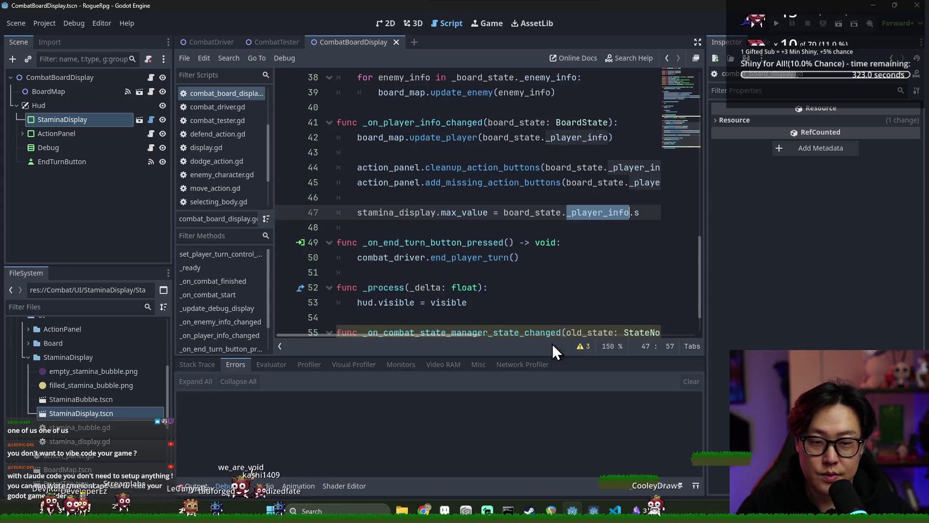
pyautogui.hscroll(5, 478, 333)
pyautogui.click(529, 214)
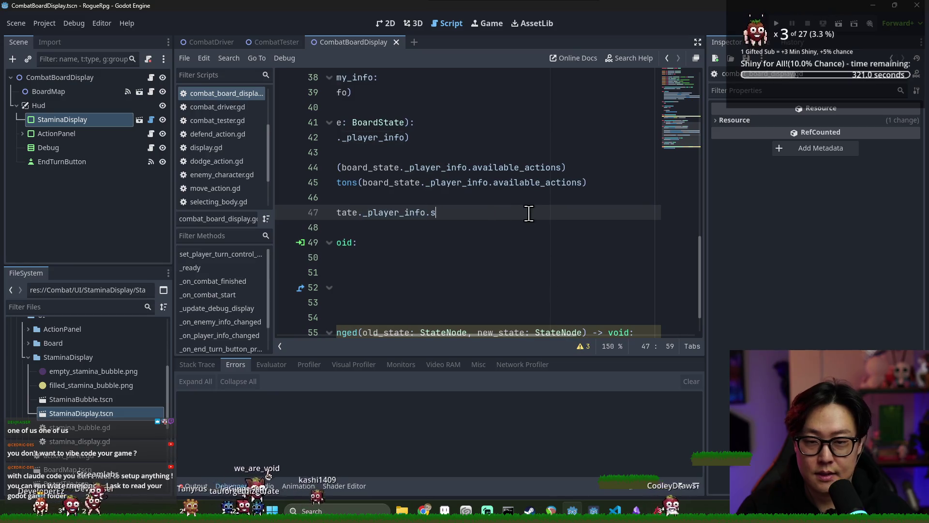
pyautogui.press('BackSpace')
pyautogui.write('stamina')
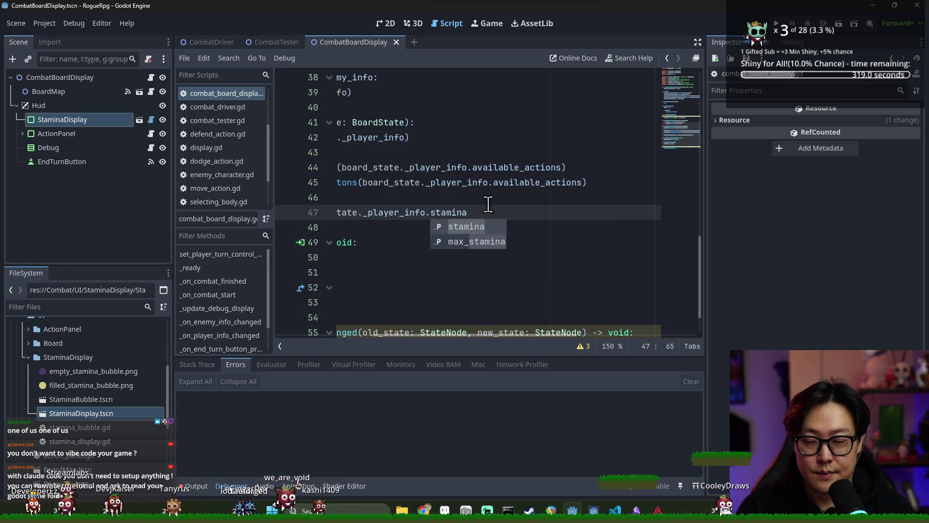
pyautogui.press('BackSpace')
pyautogui.press('Down')
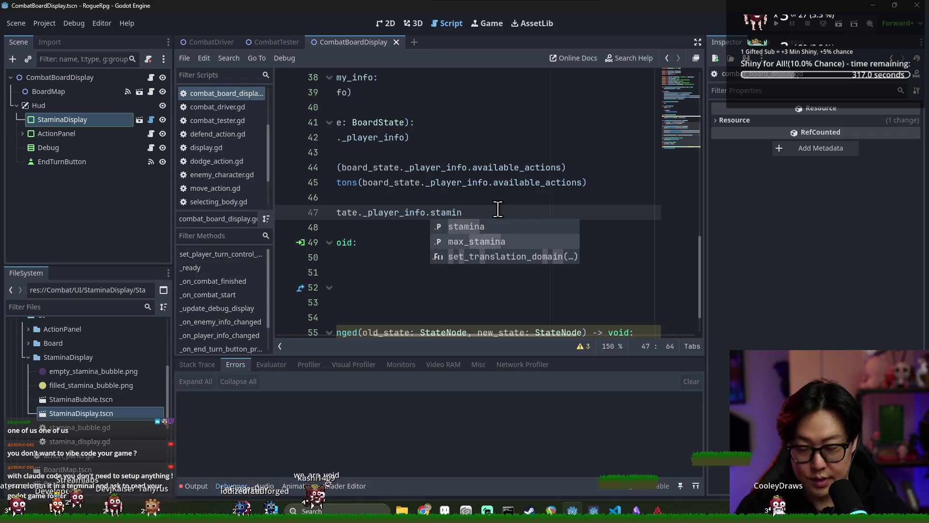
# Step: Add line 48 'stamina_display.value = board_state._player_info.stamina'
pyautogui.press('Return')
pyautogui.press('Return')
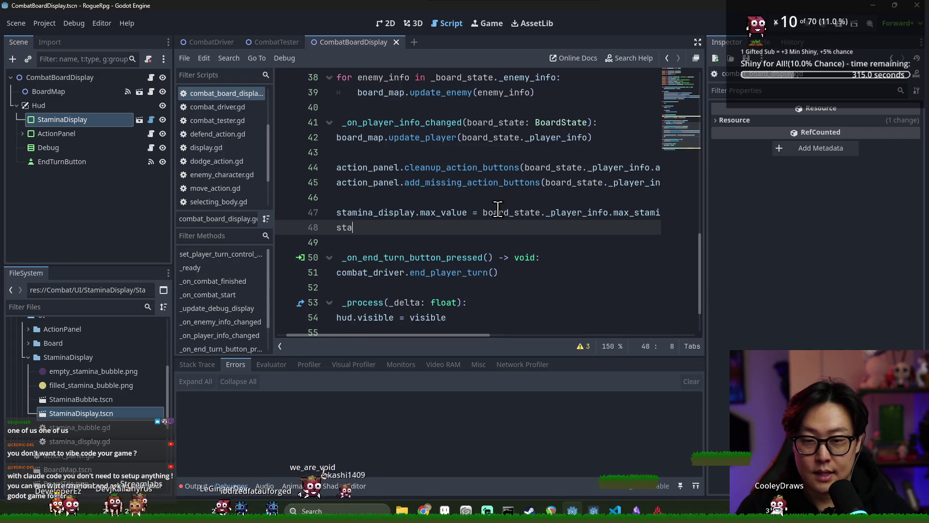
pyautogui.press('Return')
pyautogui.write('.va')
pyautogui.press('Return')
pyautogui.write('board_state.')
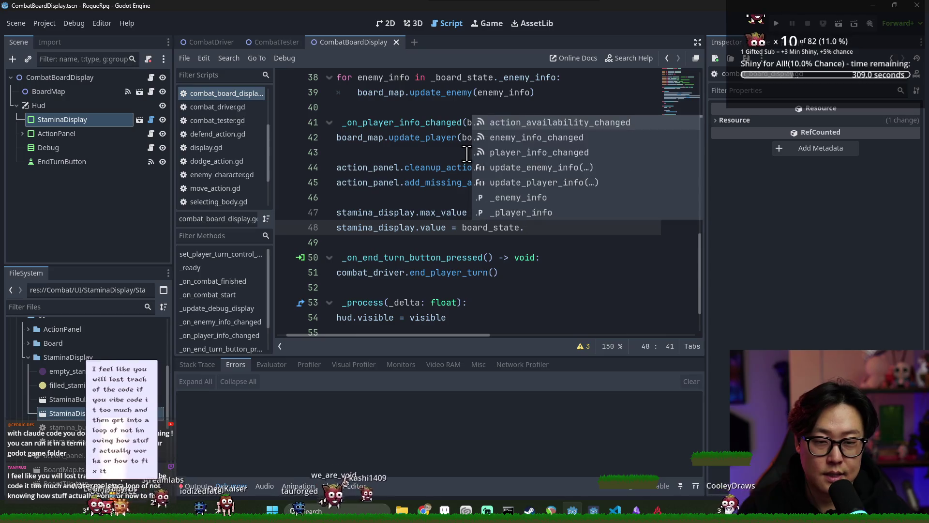
pyautogui.write('_p')
pyautogui.press('Return')
pyautogui.write('.sta')
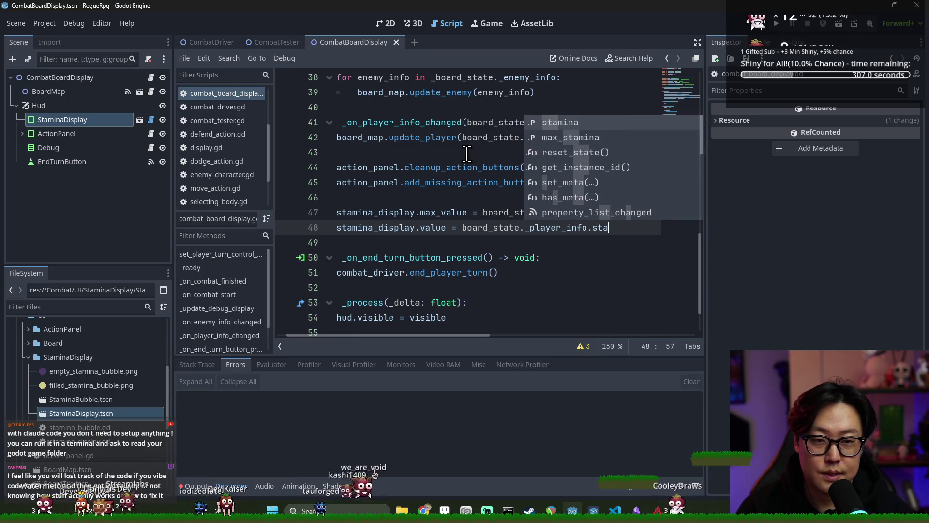
pyautogui.press('Return')
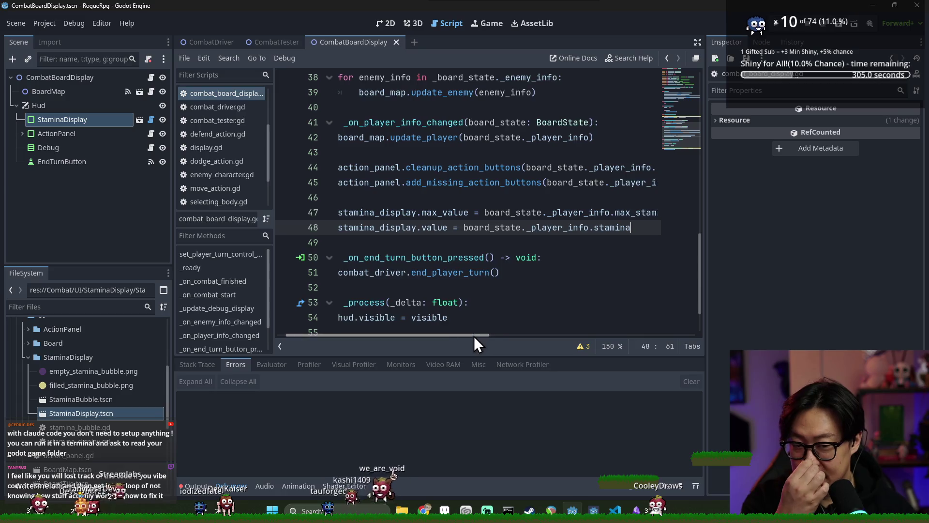
# Step: Check the new stamina lines, then switch from CombatDriver to the CombatTester scene
pyautogui.hscroll(-2, 474, 336)
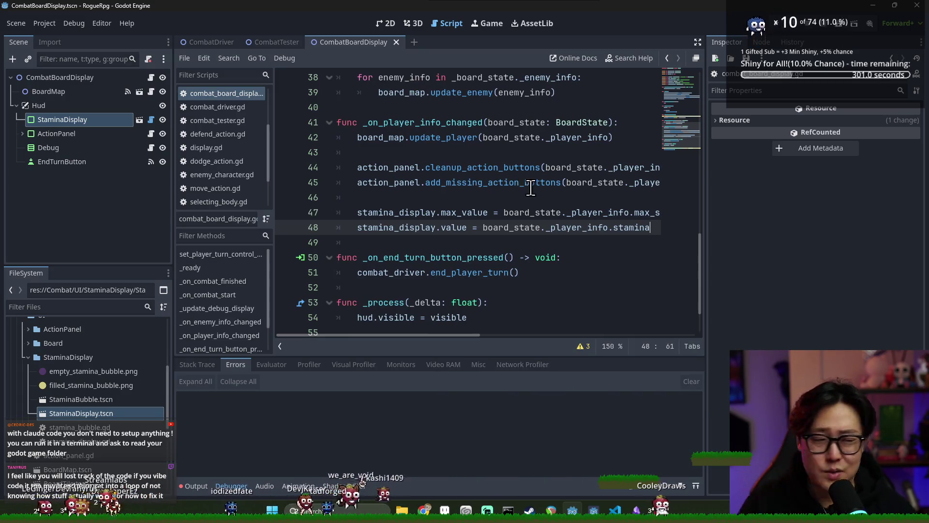
pyautogui.click(478, 213)
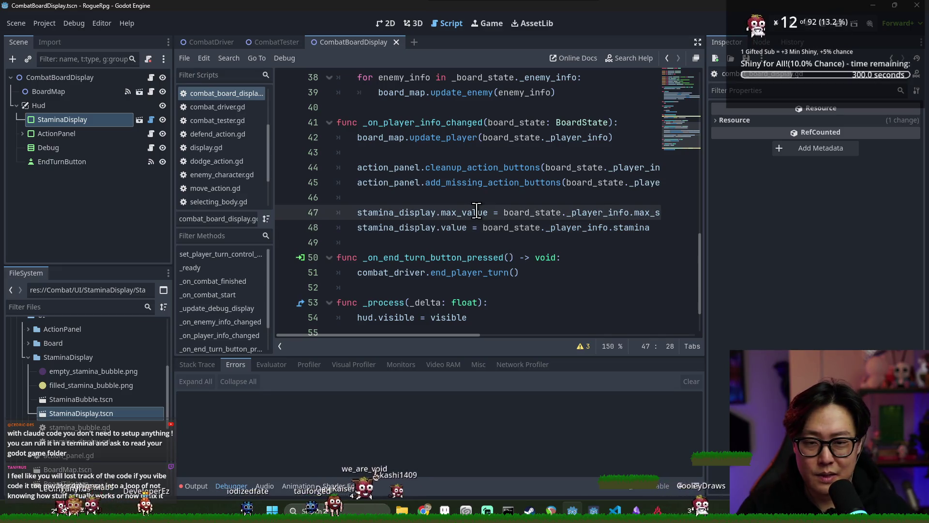
pyautogui.click(455, 232)
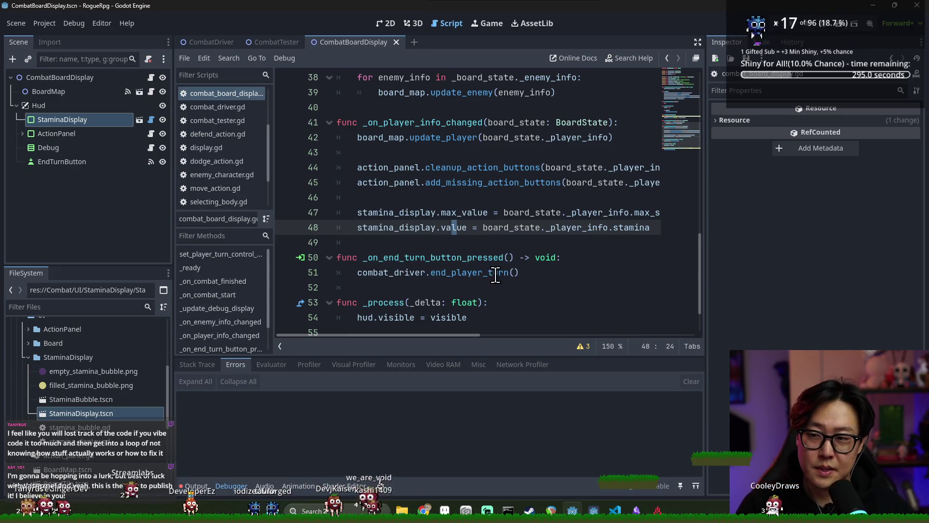
pyautogui.click(417, 182)
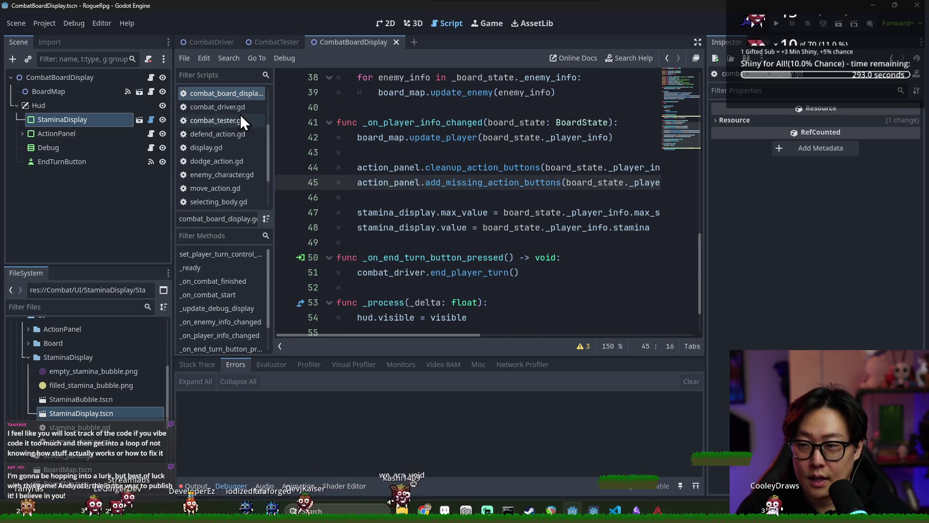
pyautogui.click(448, 167)
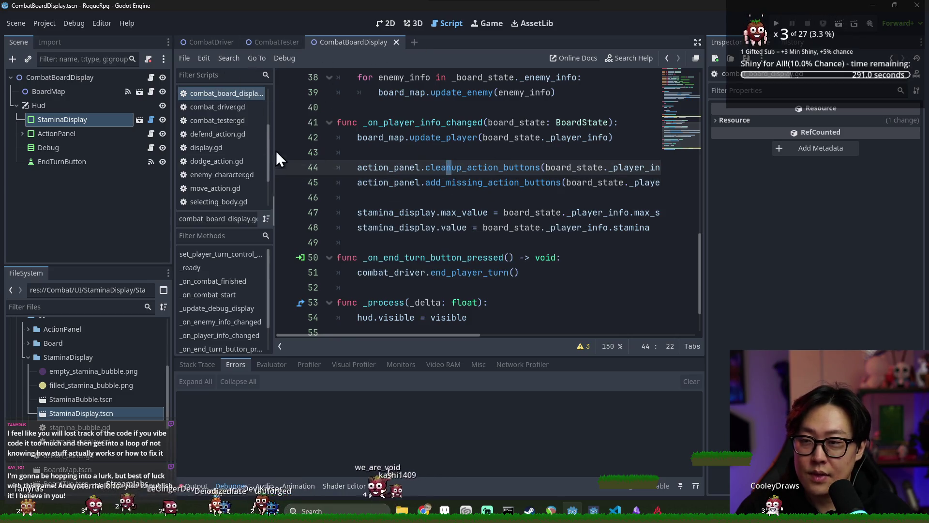
pyautogui.click(204, 42)
pyautogui.click(283, 41)
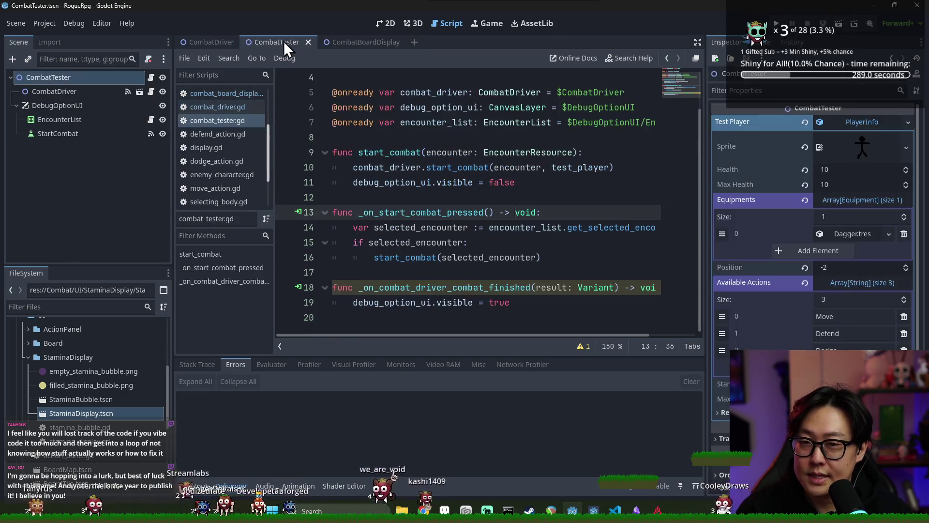
# Step: Show CombatTester in 2D, collapse the Equipments and Available Actions arrays, and run the scene
pyautogui.click(385, 27)
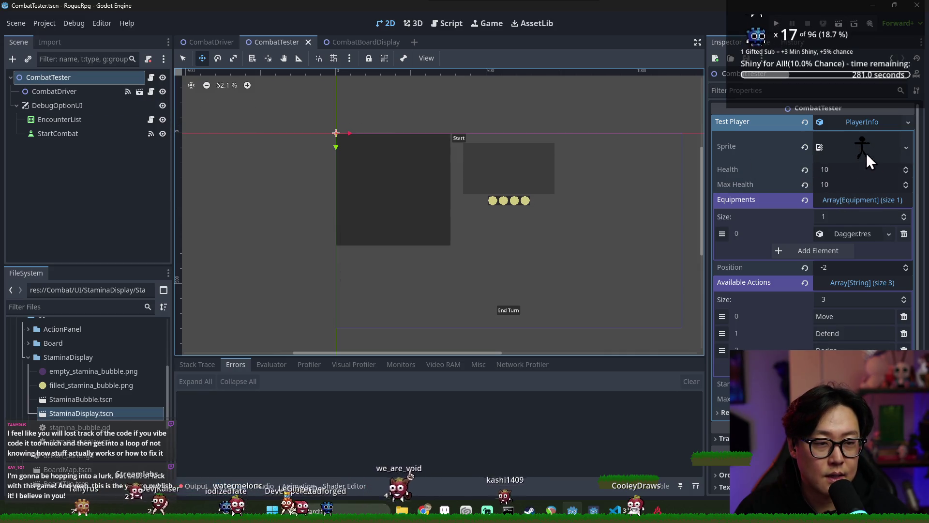
pyautogui.click(847, 201)
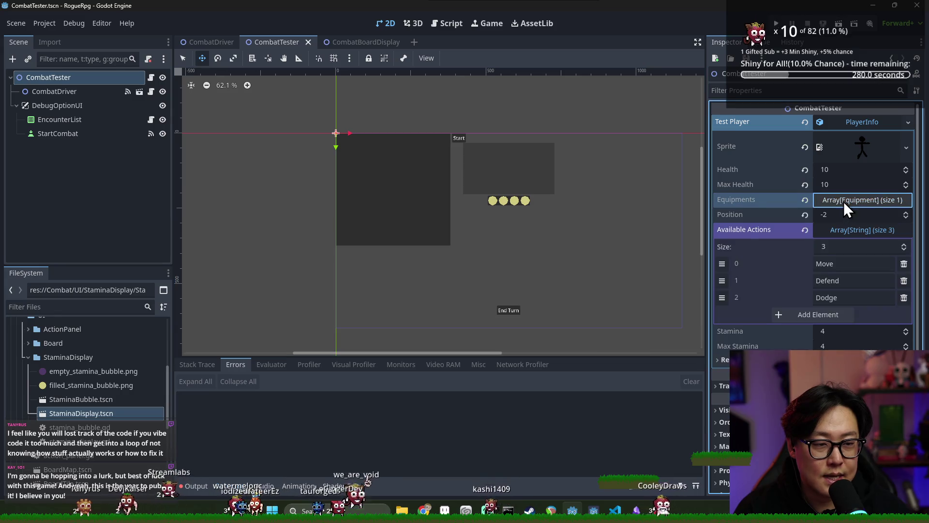
pyautogui.click(832, 228)
pyautogui.press('F6')
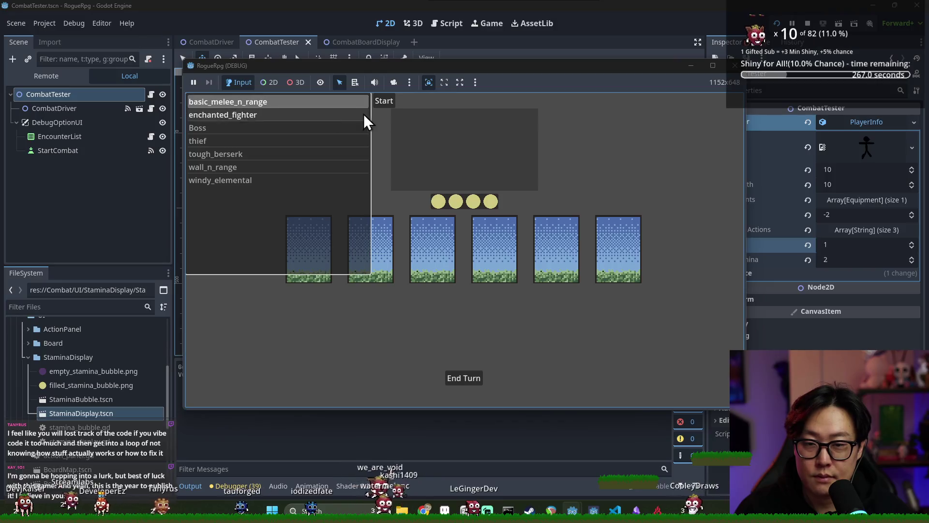
# Step: Start a combat encounter to check the stamina bubbles, then stop the game with F8
pyautogui.click(382, 102)
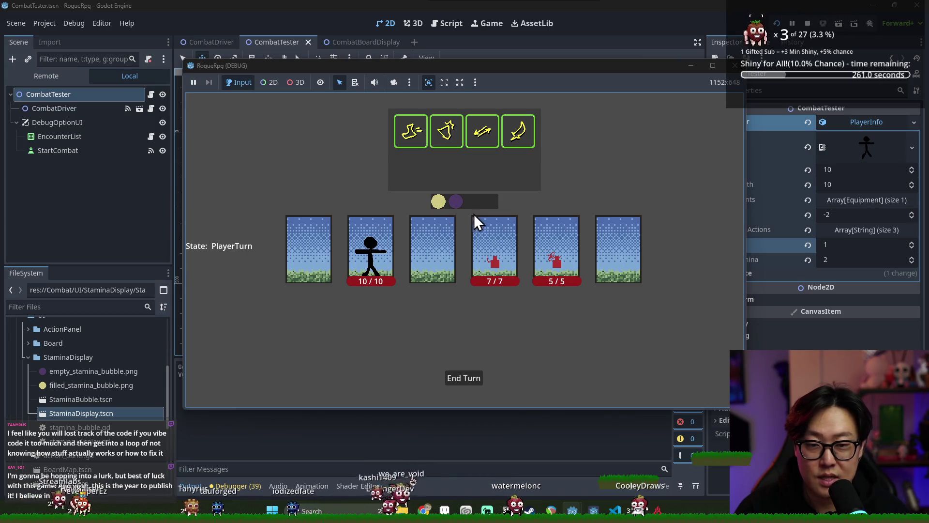
pyautogui.press('F8')
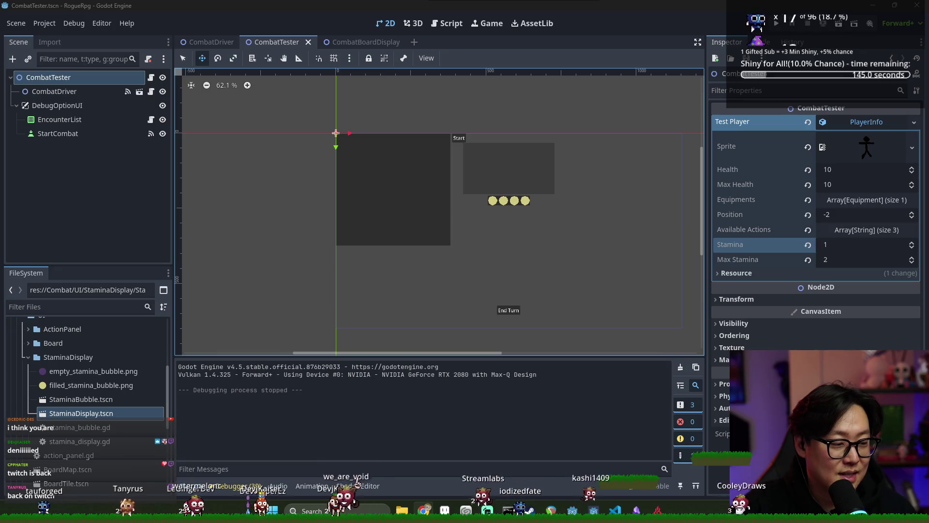
# Step: Hide the stream dashboard, zoom the canvas onto the four stamina bubbles, and open Task View
pyautogui.hotkey('alt', 'Tab')
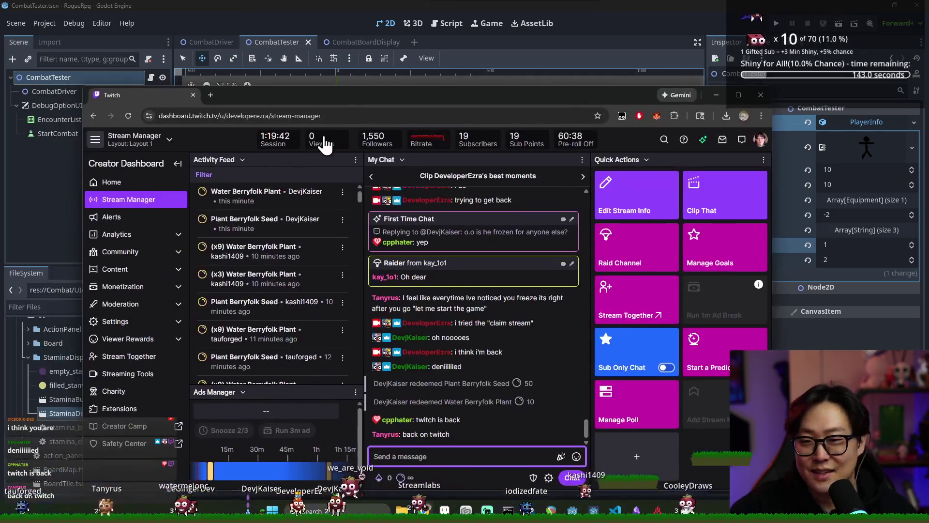
pyautogui.press('super+Down')
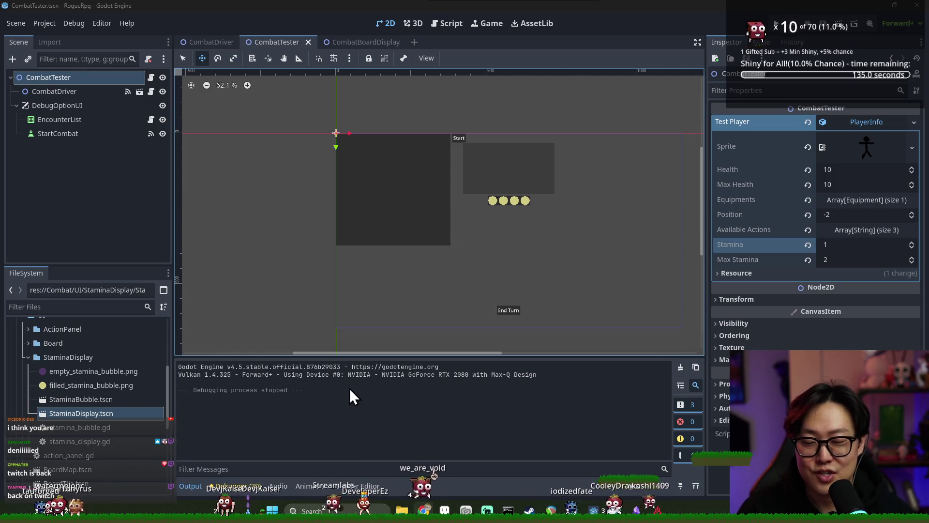
pyautogui.scroll(4, 580, 205)
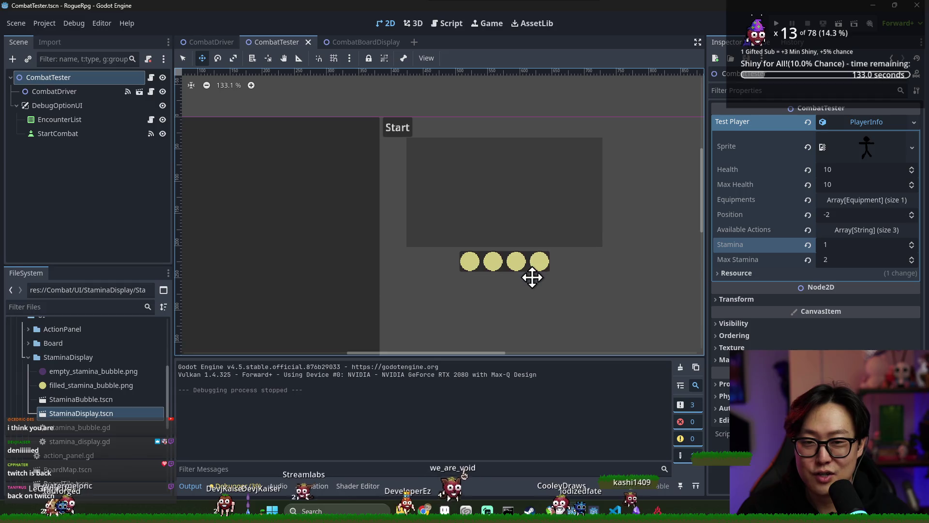
pyautogui.scroll(-2, 479, 242)
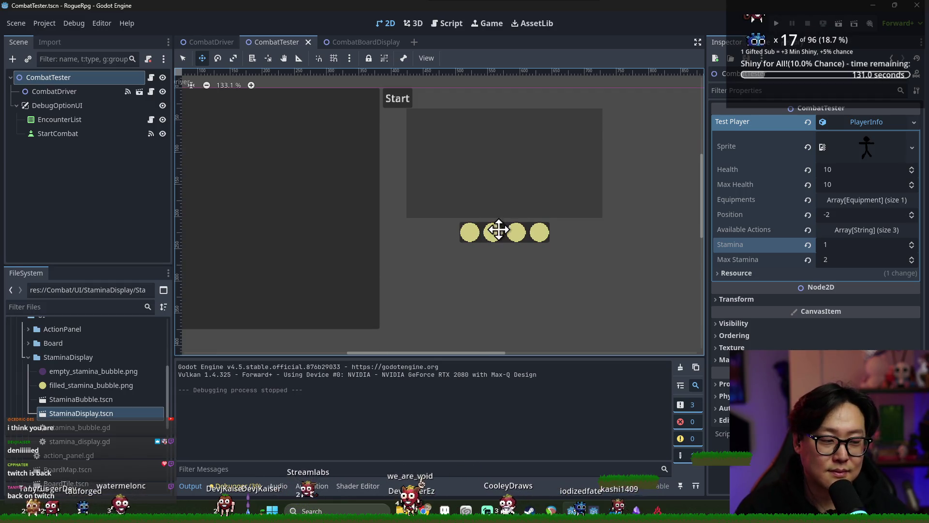
pyautogui.scroll(-4, 507, 223)
pyautogui.scroll(6, 591, 241)
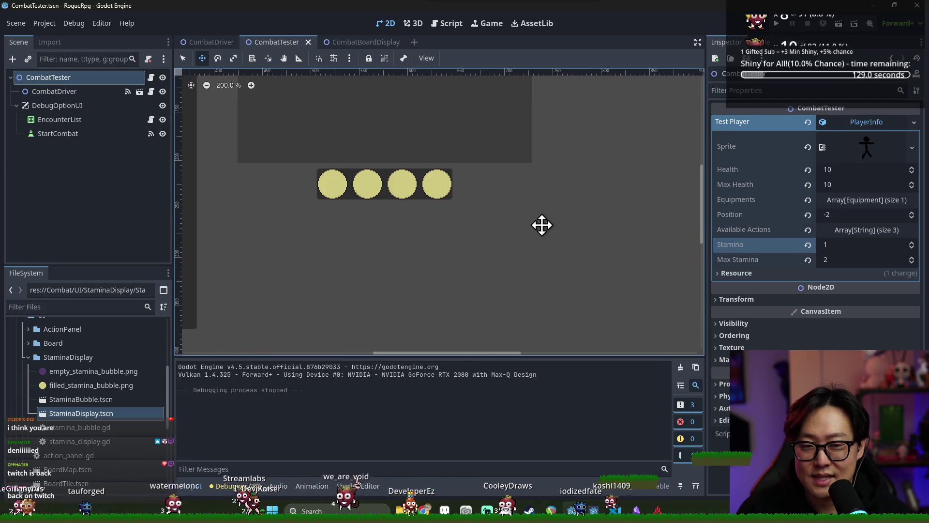
pyautogui.scroll(3, 435, 145)
pyautogui.hscroll(-3, 434, 145)
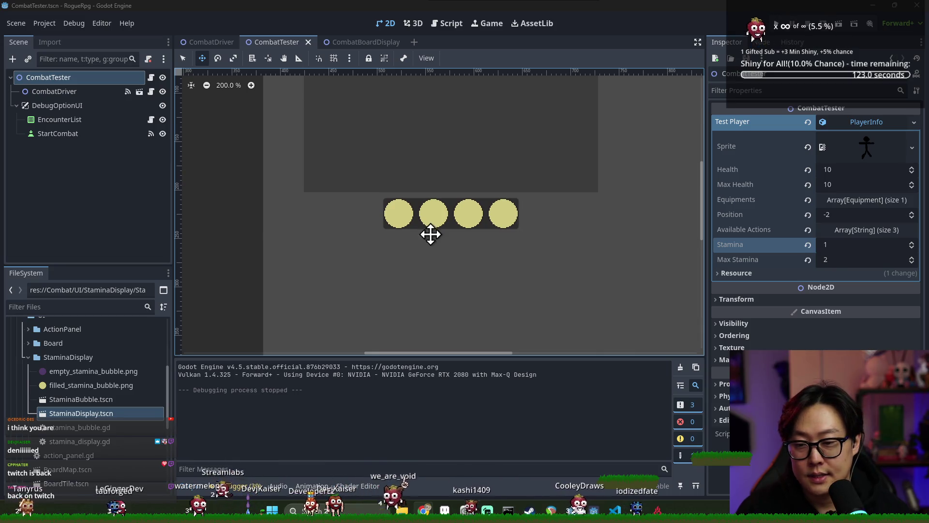
pyautogui.press('super+Tab')
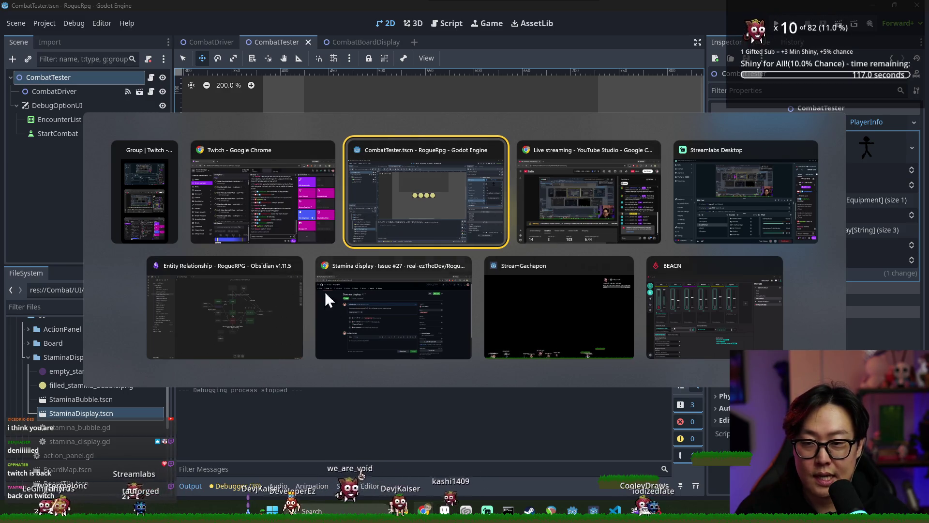
# Step: Launch Windows PowerShell from the Start search and move its window to the lower right
pyautogui.click(352, 321)
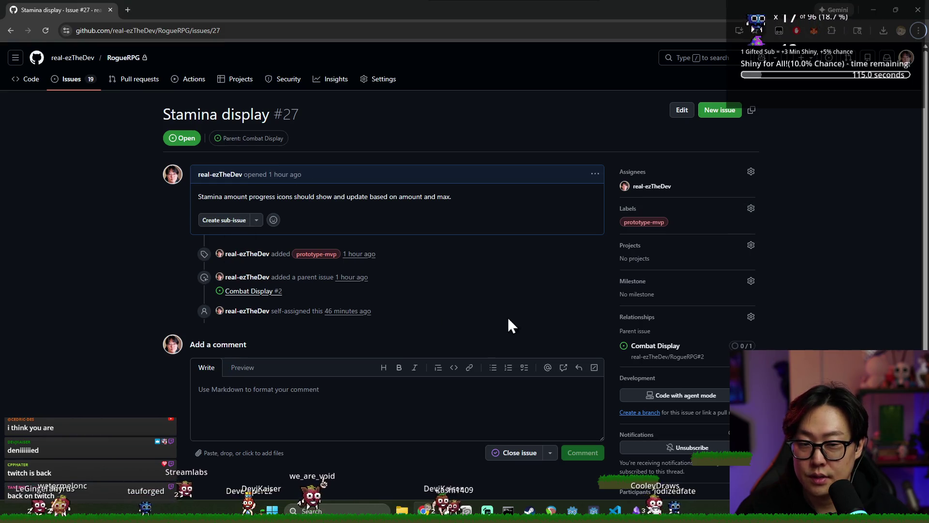
pyautogui.hotkey('alt', 'Tab')
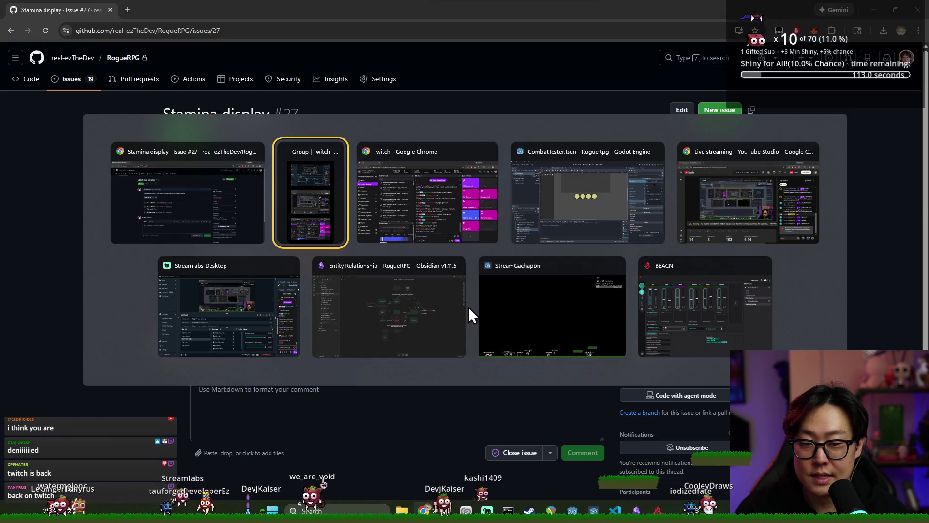
pyautogui.press('Escape')
pyautogui.press('super')
pyautogui.write('power')
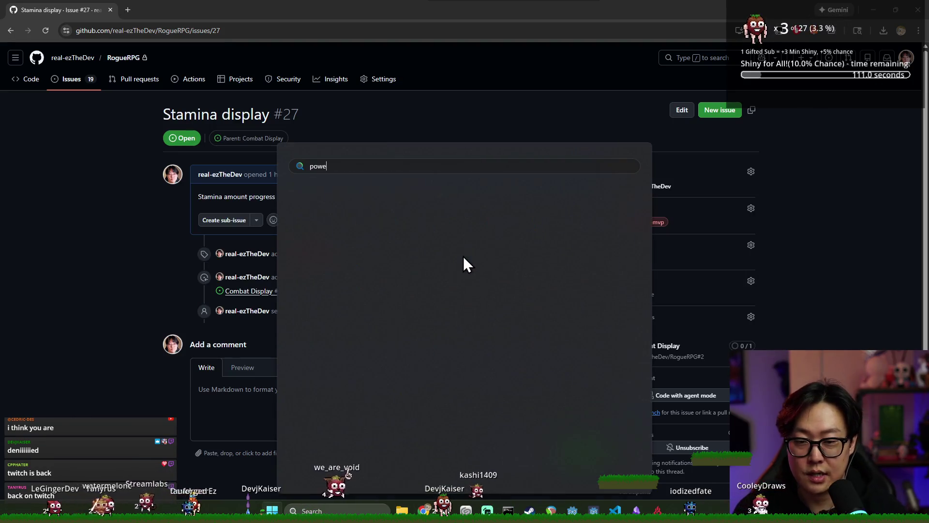
pyautogui.press('Return')
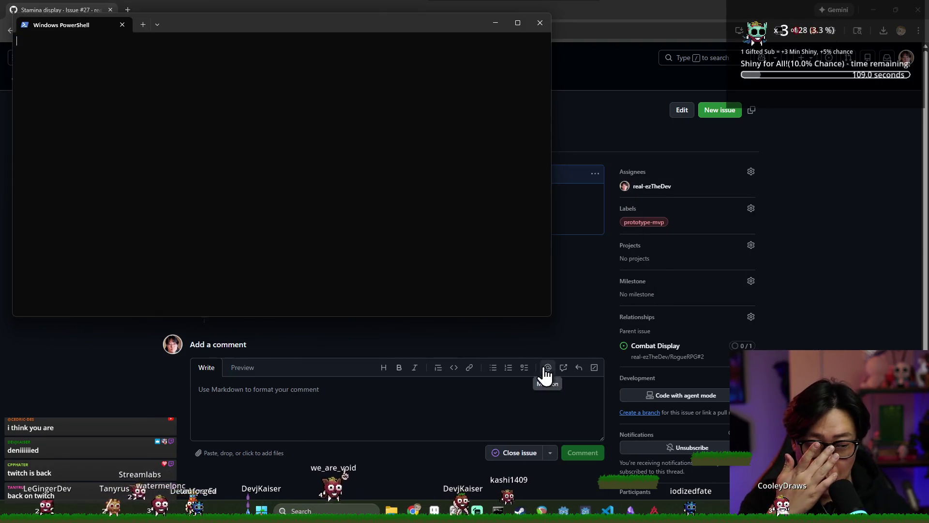
pyautogui.moveTo(279, 22); pyautogui.dragTo(548, 180)
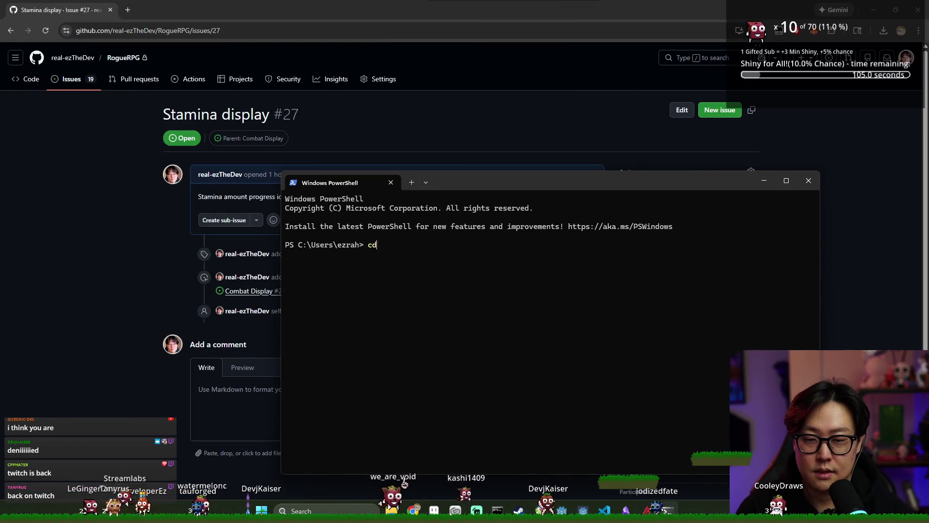
# Step: Change into the GodotProject/rogue-rpg folder and run git status
pyautogui.press('Tab')
pyautogui.write('/')
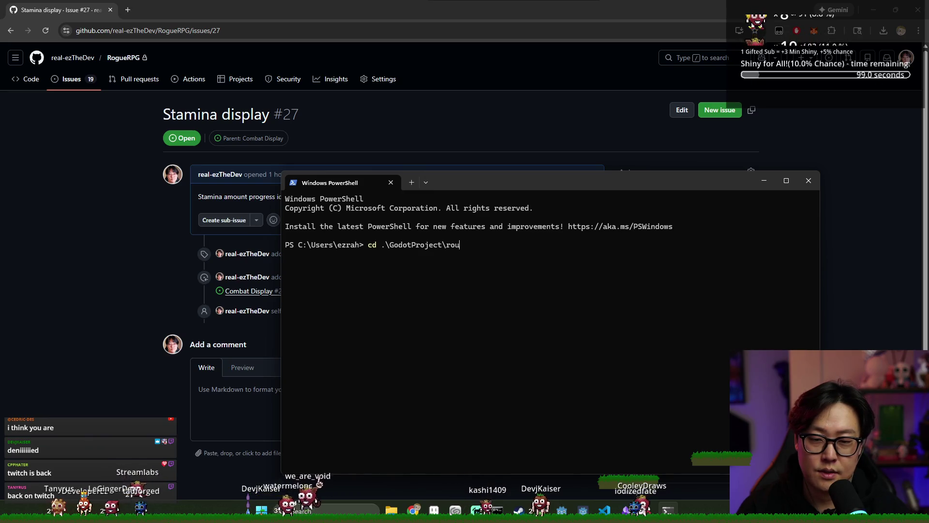
pyautogui.press('Return')
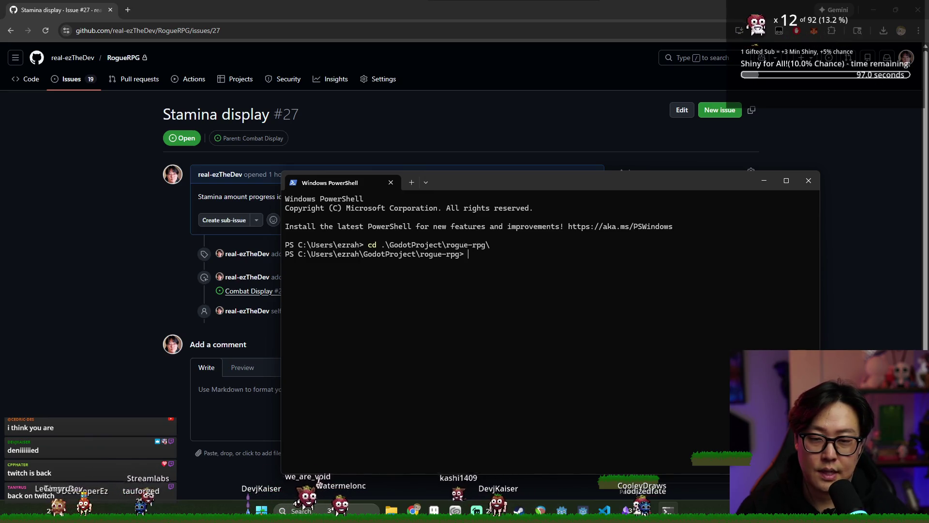
pyautogui.write('atus')
pyautogui.press('Return')
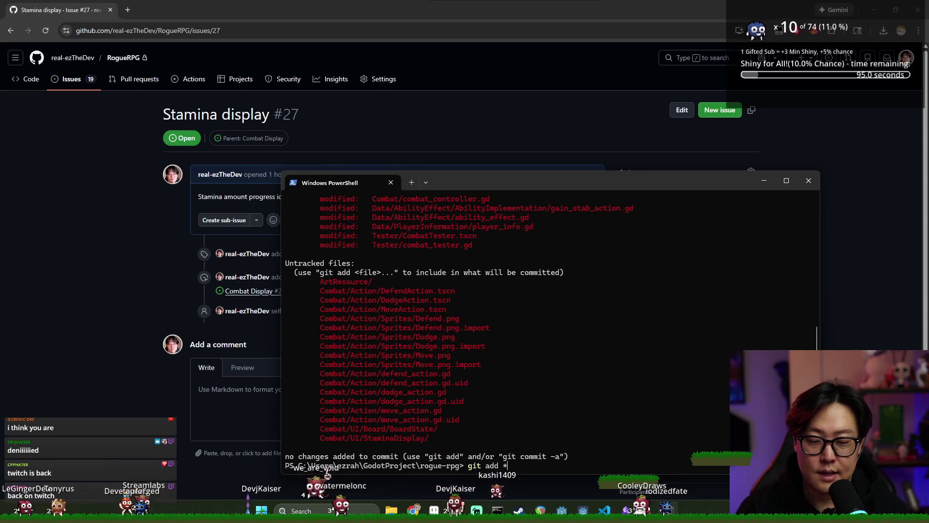
# Step: Stage everything, commit with 'resolves #27 stamina display icon and update based on player data', and push
pyautogui.press('Return')
pyautogui.write('git commit')
pyautogui.press('Return')
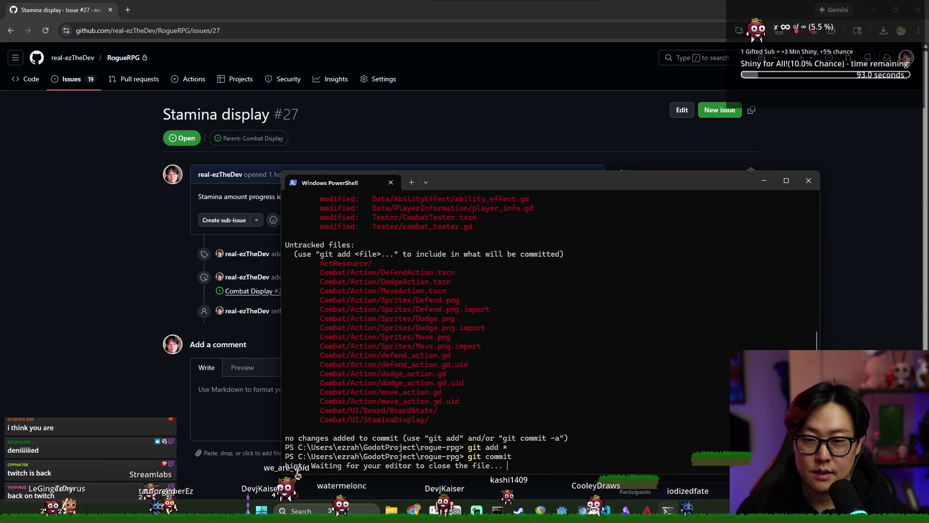
pyautogui.write('iresolves ')
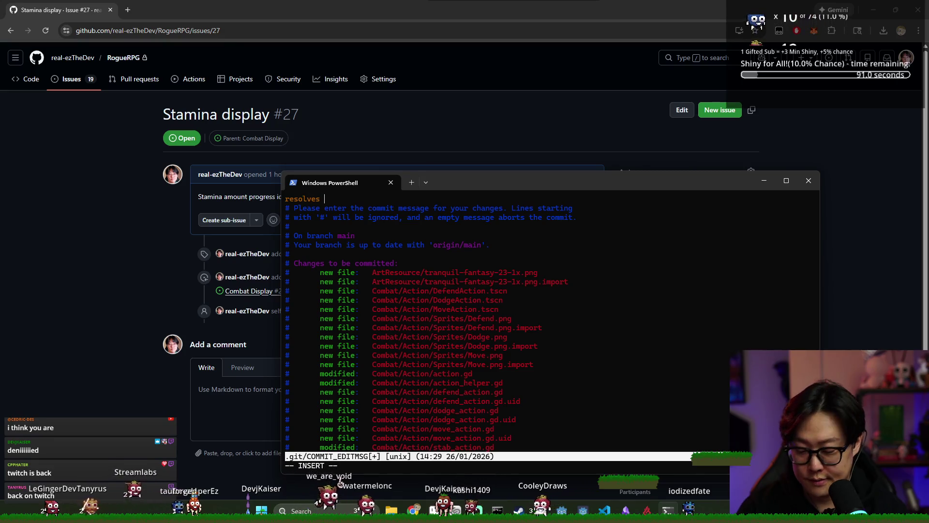
pyautogui.write('#27 ')
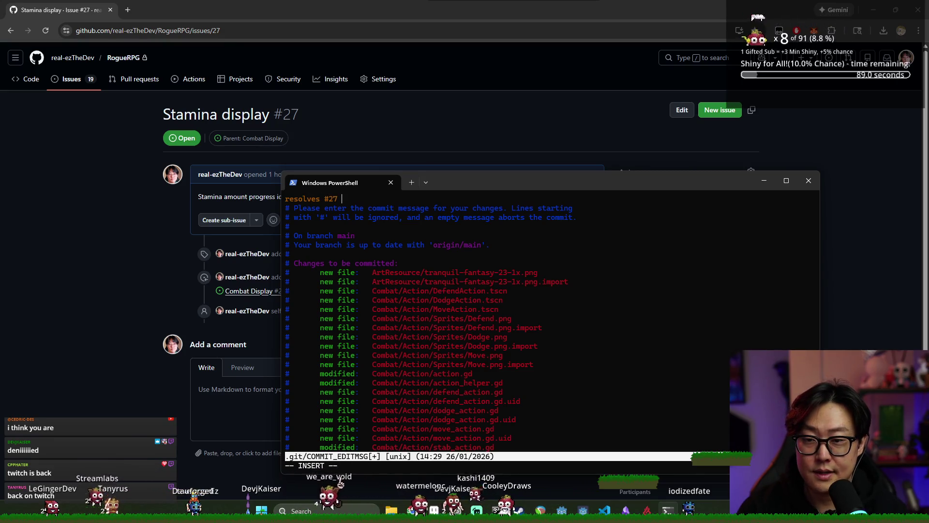
pyautogui.write('stamina disp')
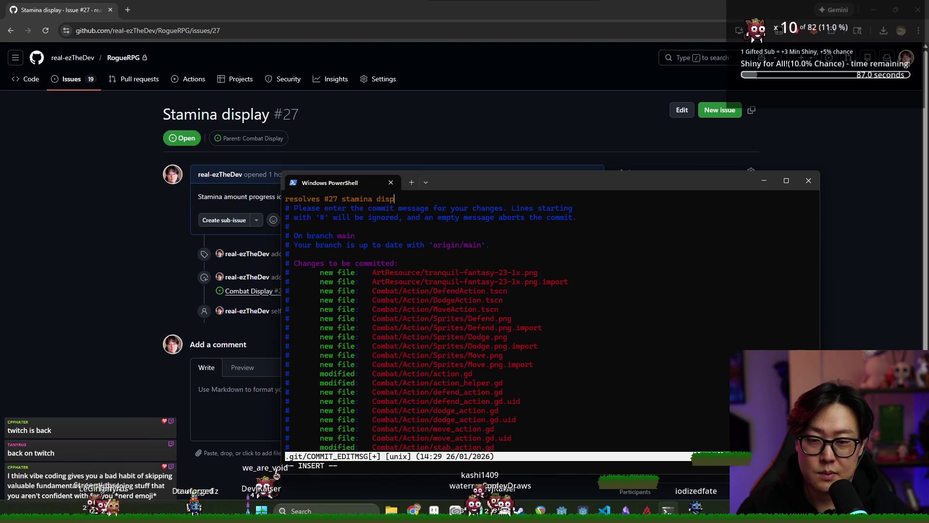
pyautogui.write('lay icon and ')
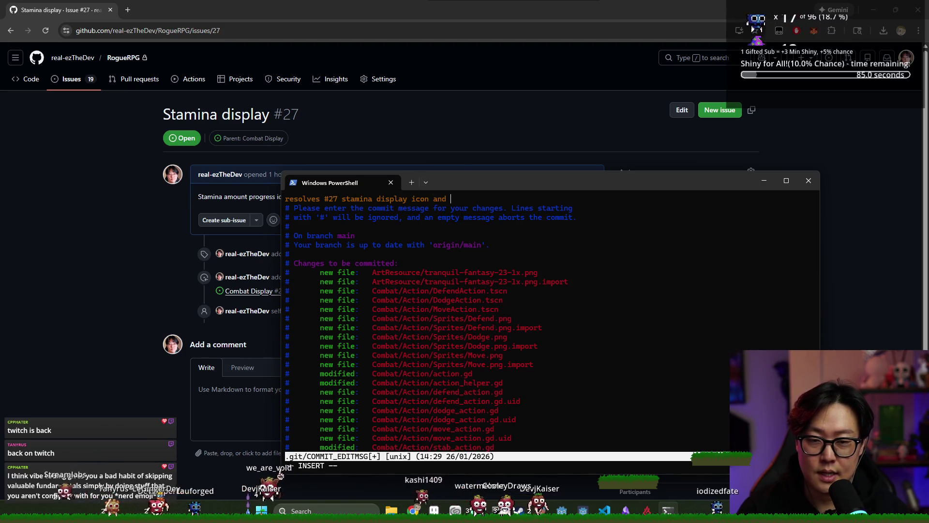
pyautogui.write('update ba')
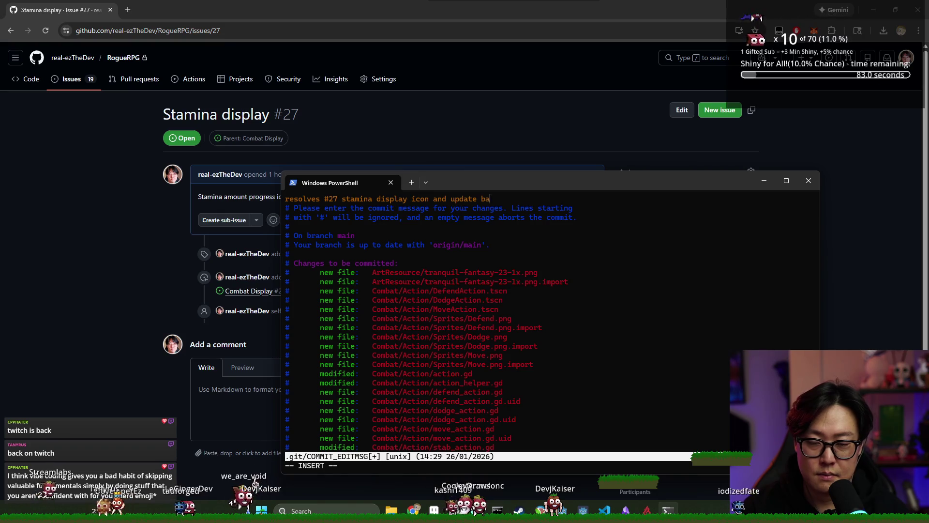
pyautogui.write('sed on player dat')
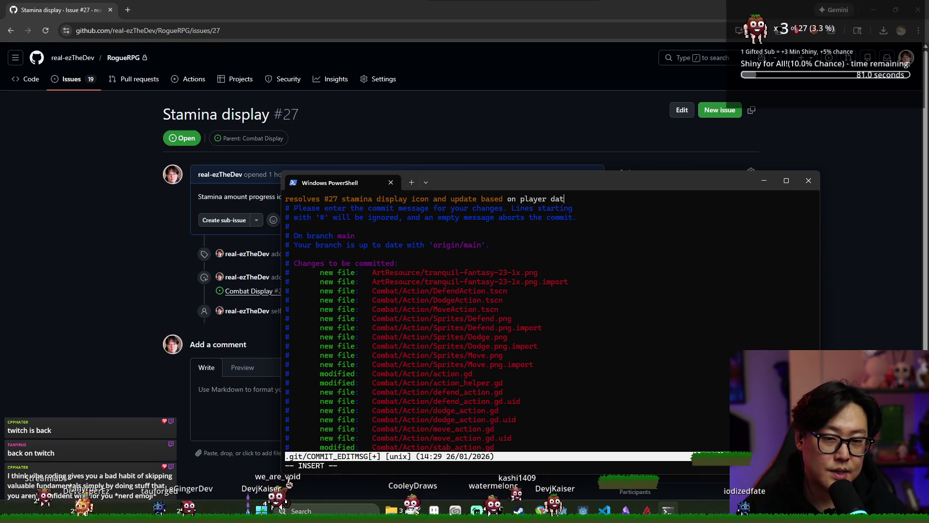
pyautogui.write('a')
pyautogui.press('Escape')
pyautogui.write(':w')
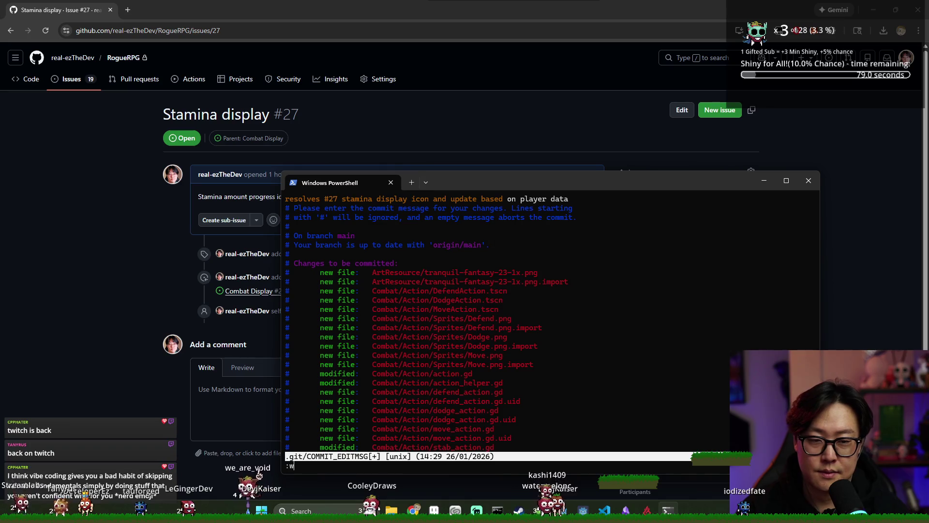
pyautogui.write('q')
pyautogui.press('Return')
pyautogui.write('git push')
pyautogui.press('Return')
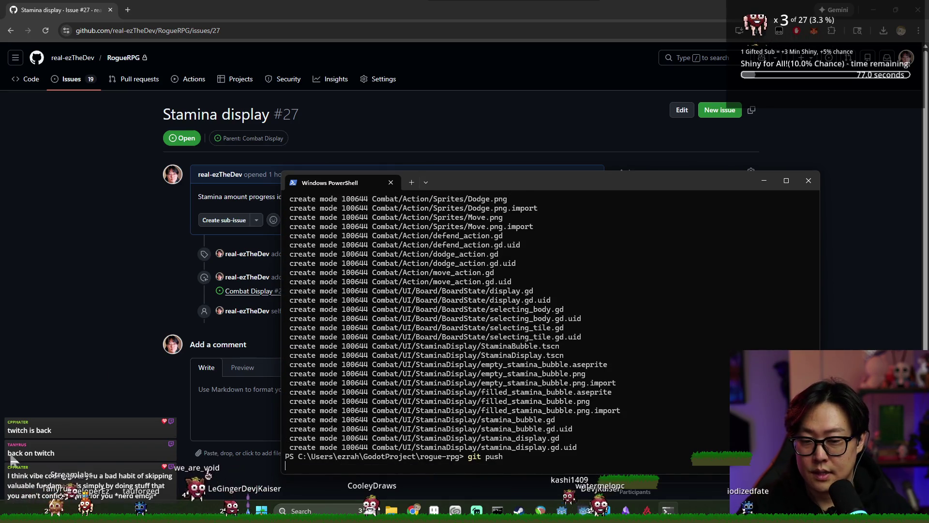
# Step: Confirm issue #27 is closed, open issue #26 'Stamina cost for action', and return to Godot
pyautogui.click(132, 322)
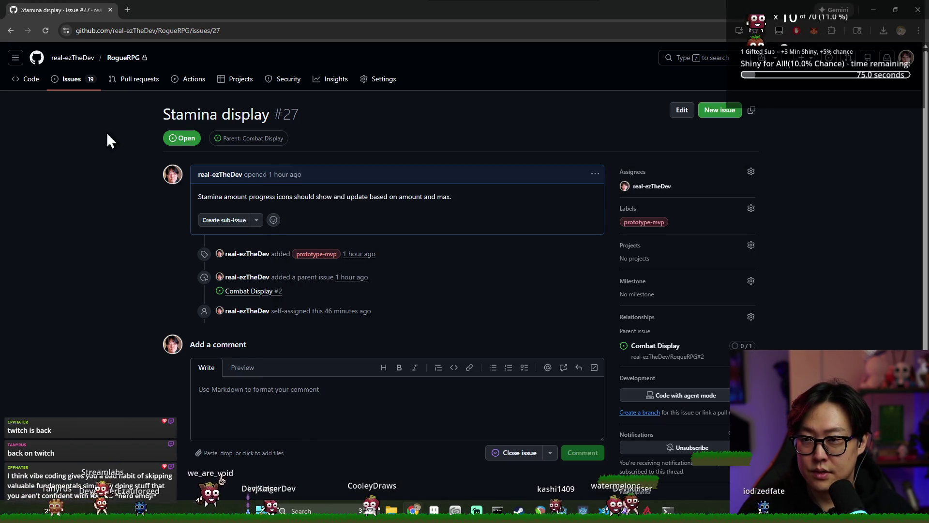
pyautogui.click(77, 84)
pyautogui.hotkey('alt', 'Tab')
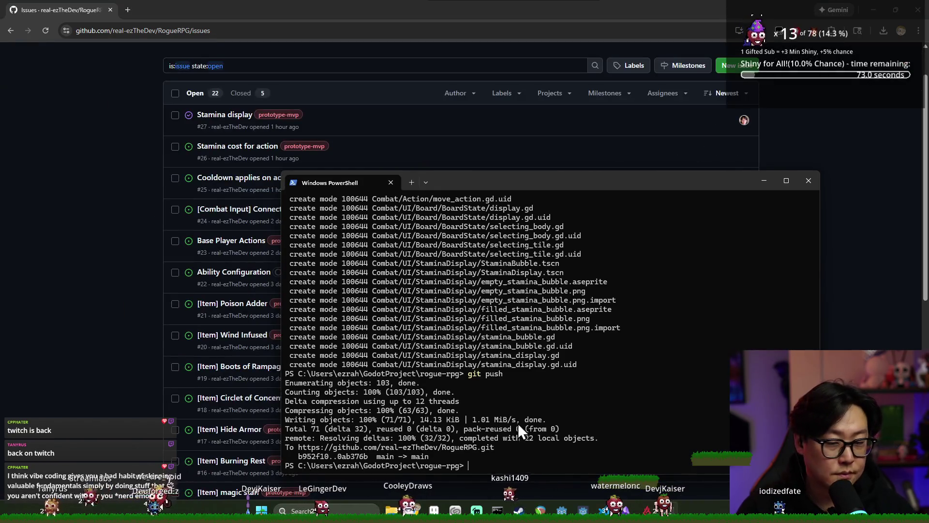
pyautogui.click(842, 291)
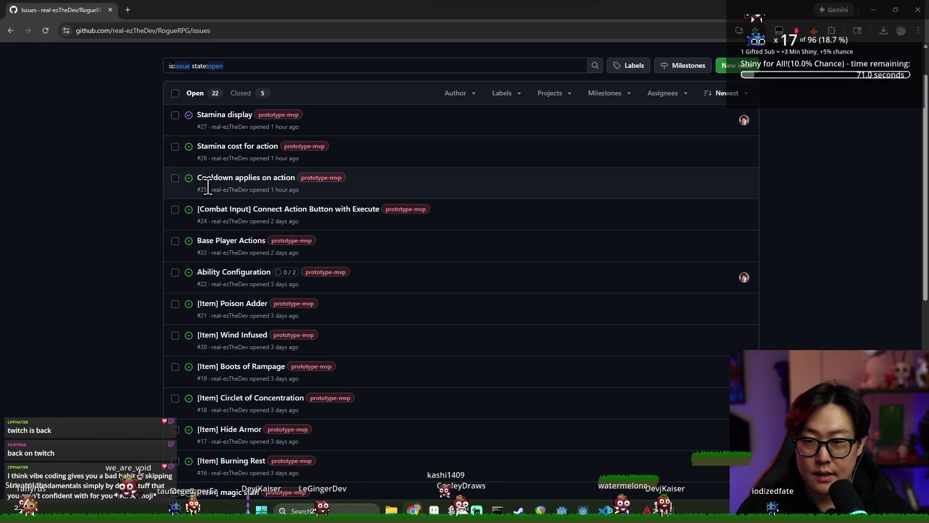
pyautogui.moveTo(221, 117)
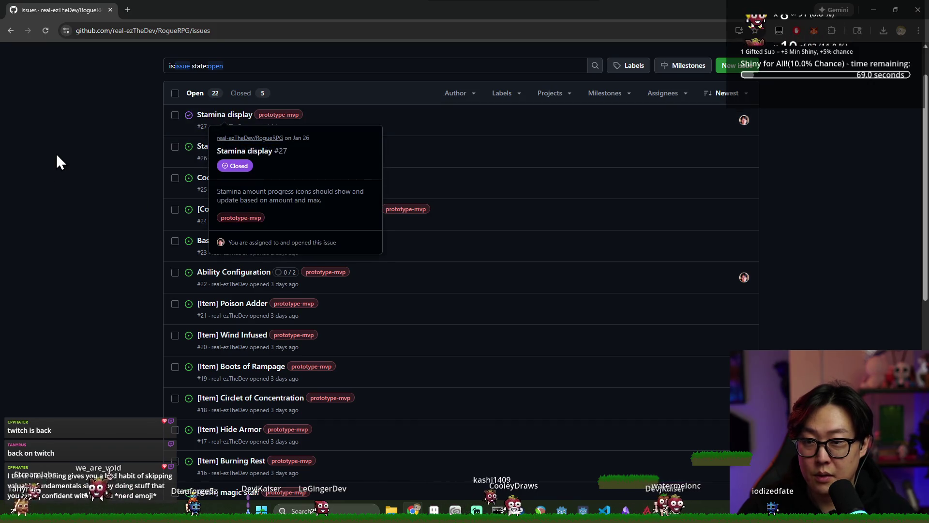
pyautogui.click(221, 147)
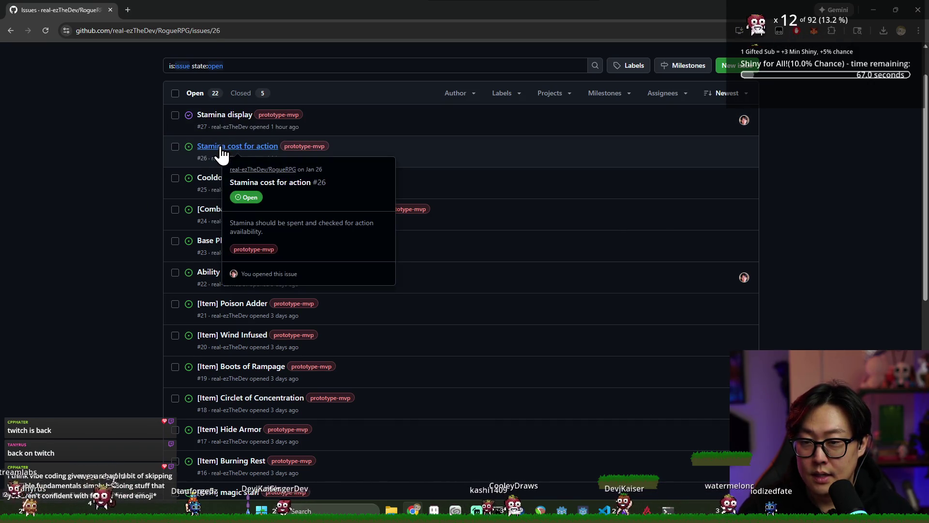
pyautogui.hotkey('alt', 'Tab')
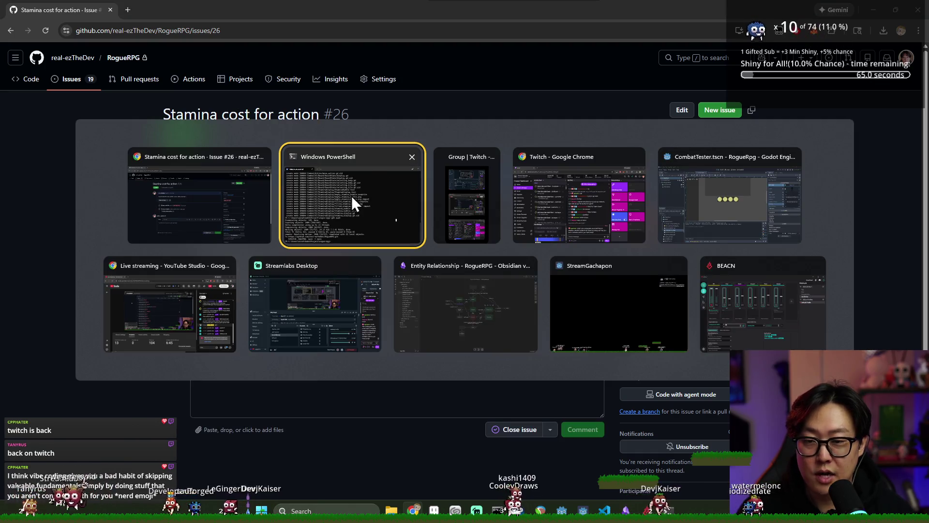
pyautogui.click(748, 214)
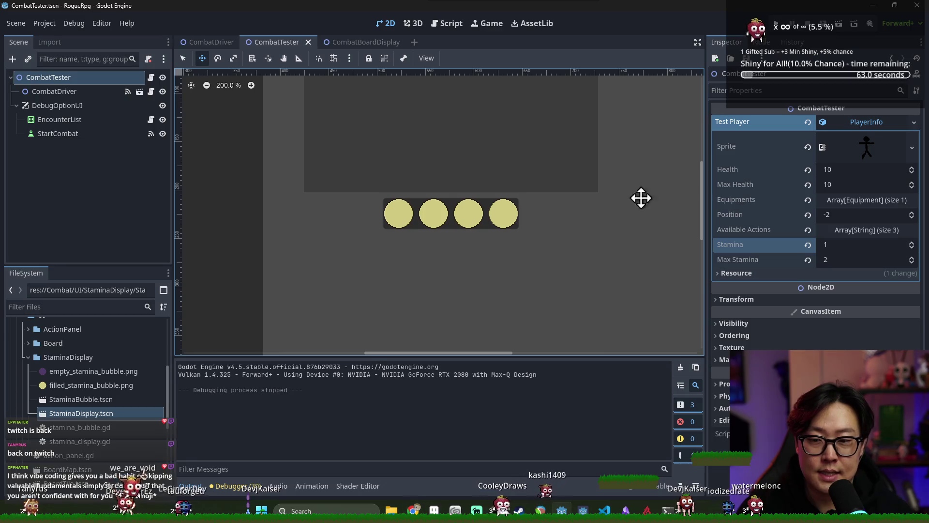
# Step: Look at the GitHub Stamina cost issue #26 again, then return to the Godot editor
pyautogui.hotkey('alt', 'Tab')
pyautogui.click(325, 181)
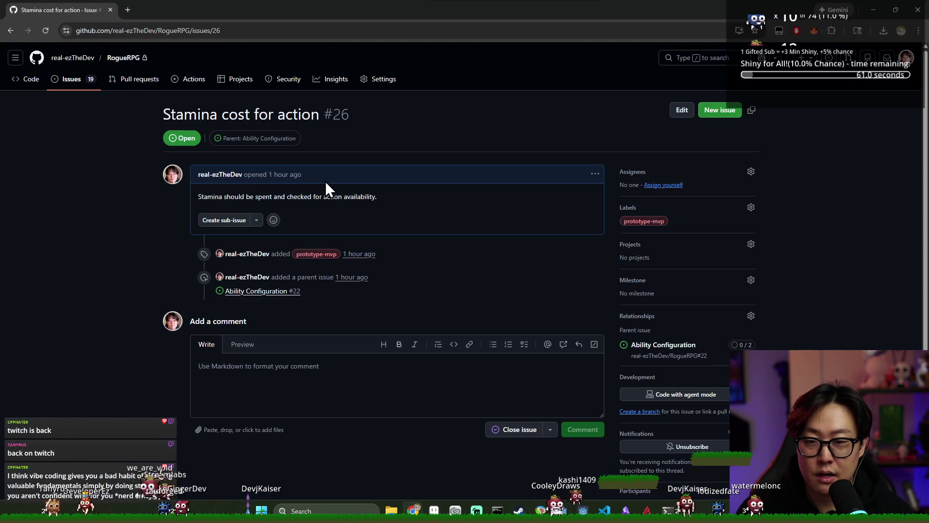
pyautogui.hotkey('alt', 'Tab')
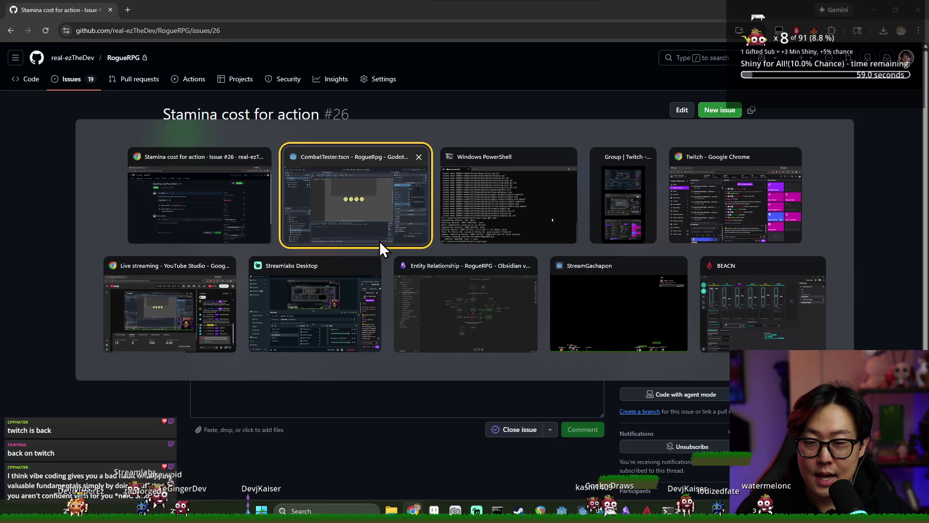
pyautogui.click(350, 222)
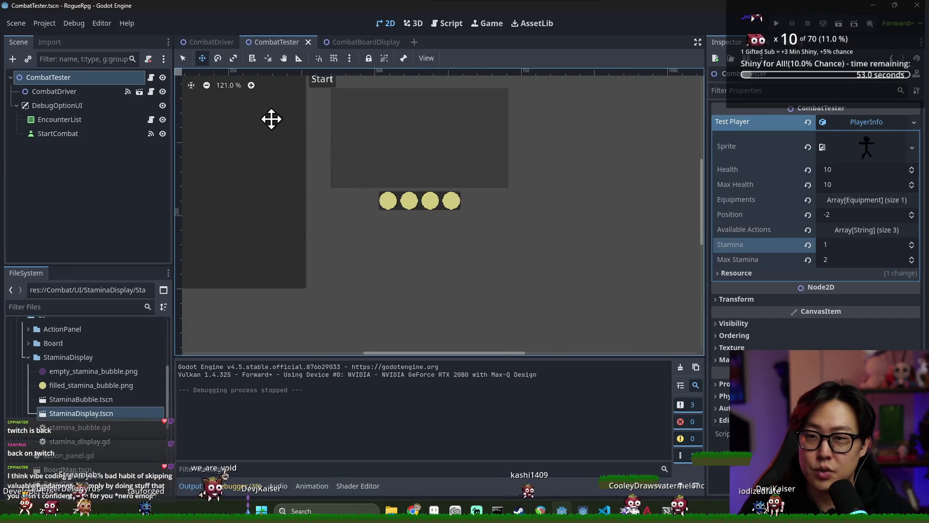
# Step: Close the CombatTester scene, collapse the StaminaDisplay folder, and bring up Obsidian's Entity Relationship diagram
pyautogui.click(308, 43)
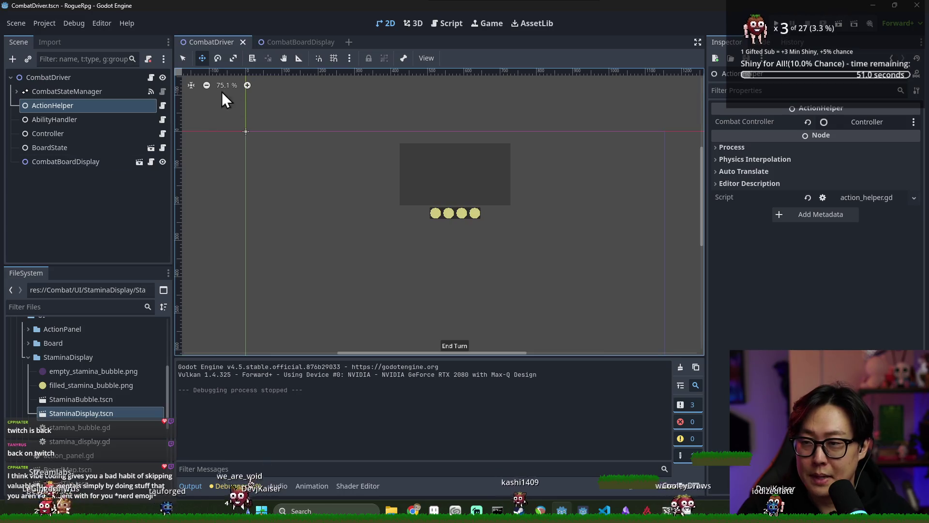
pyautogui.click(28, 357)
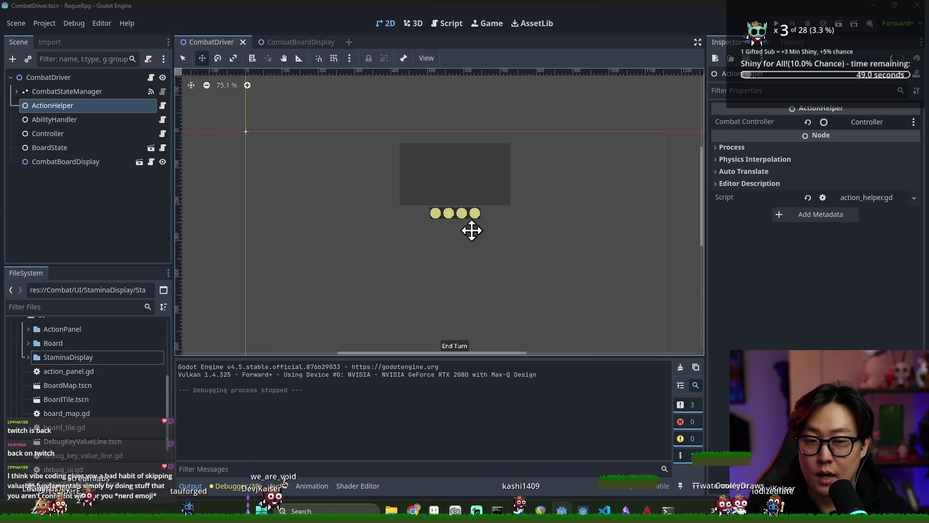
pyautogui.hotkey('alt', 'Tab')
pyautogui.click(529, 265)
pyautogui.scroll(5, 559, 326)
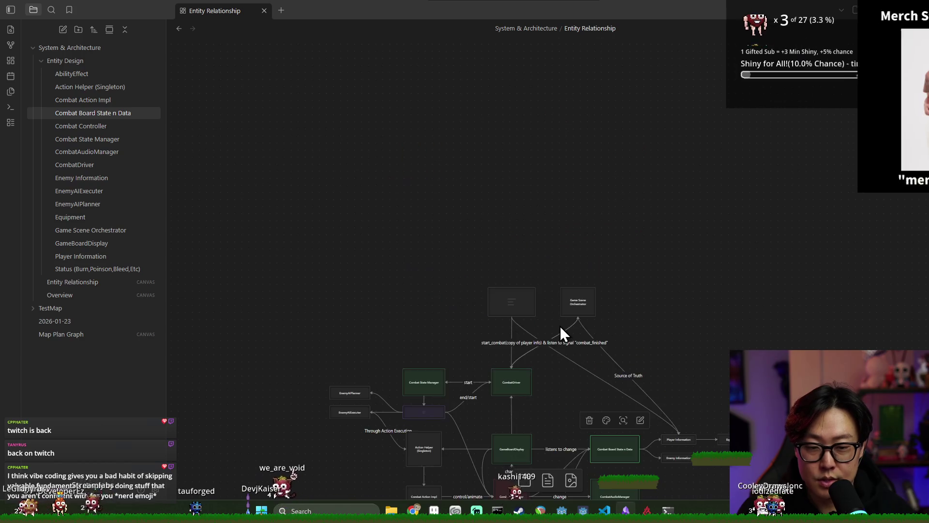
pyautogui.scroll(-4, 535, 320)
pyautogui.scroll(5, 530, 318)
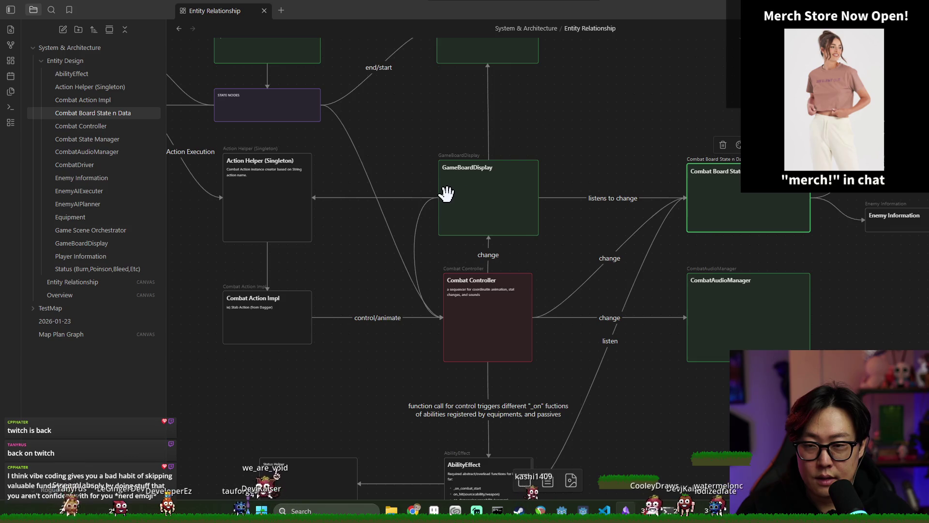
pyautogui.click(267, 188)
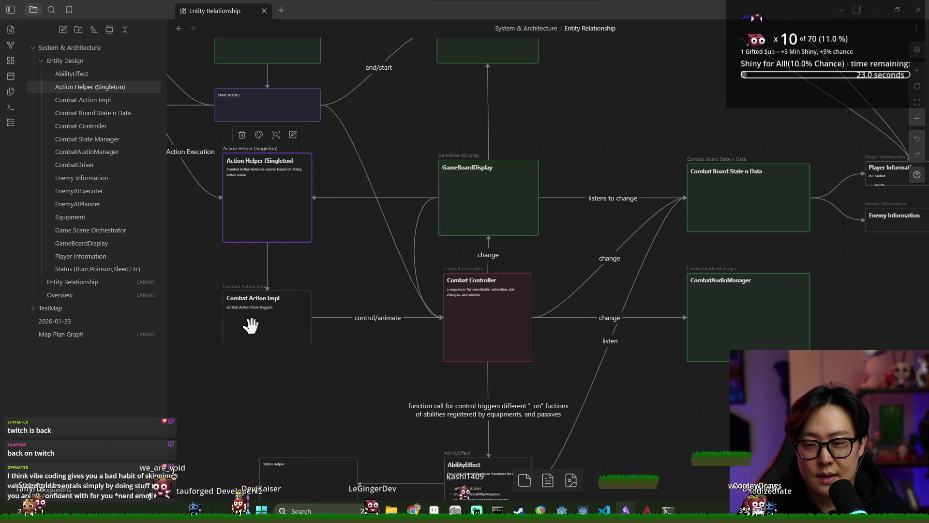
pyautogui.hotkey('alt', 'Tab')
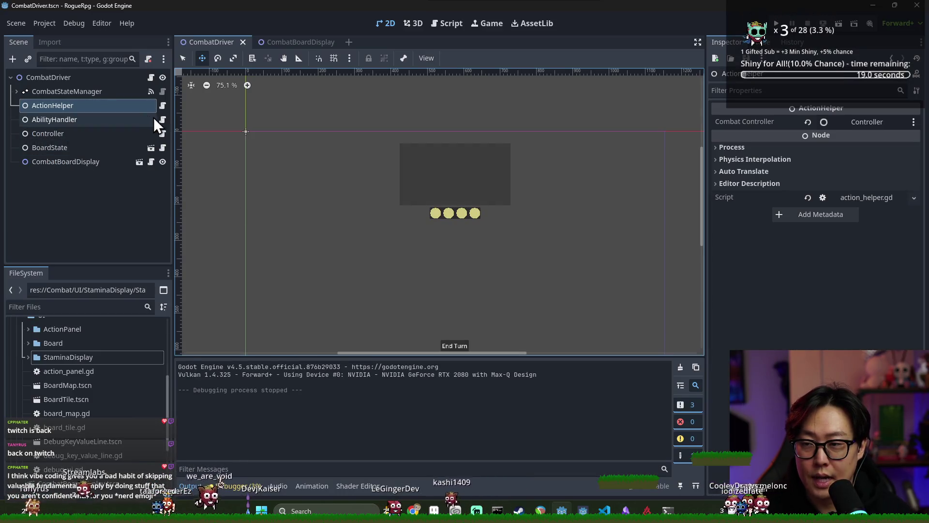
# Step: Open the ActionHelper node's action_helper.gd script and clear the Output log
pyautogui.click(163, 105)
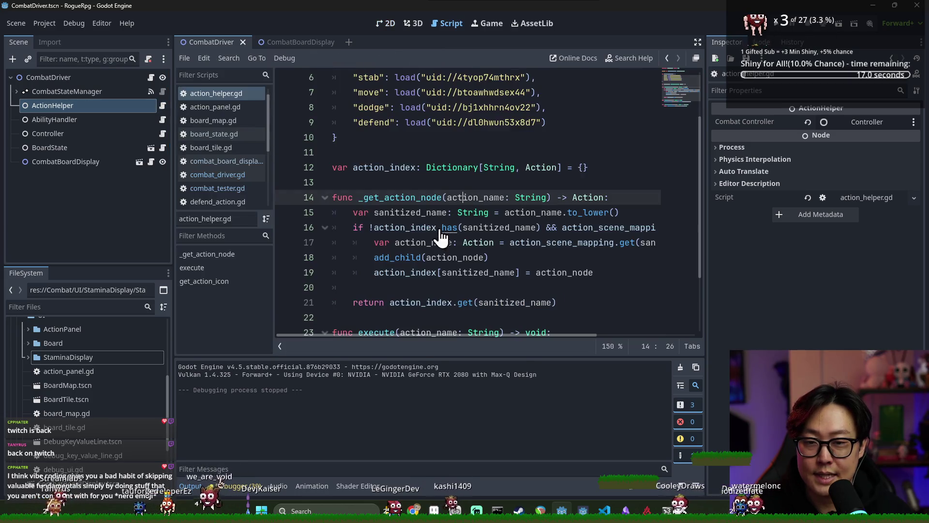
pyautogui.scroll(-2, 442, 237)
pyautogui.scroll(4, 441, 237)
pyautogui.scroll(-4, 444, 240)
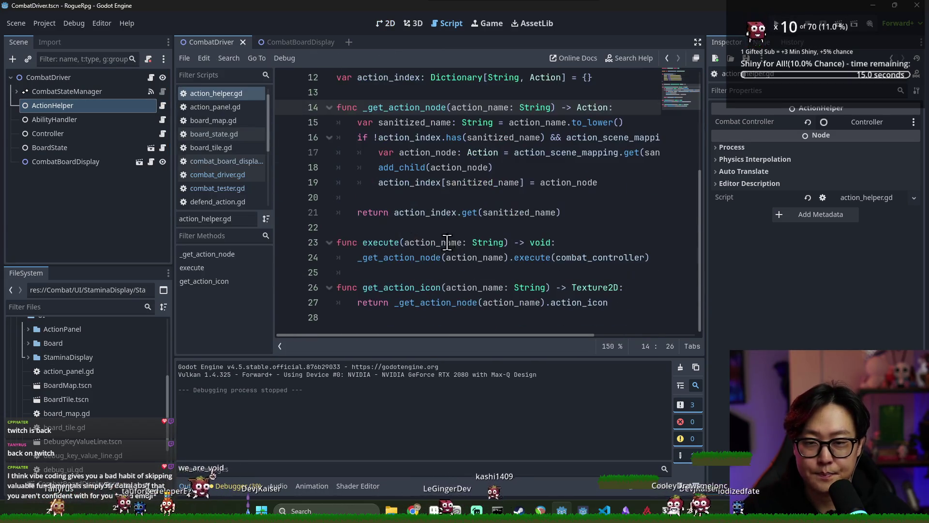
pyautogui.click(680, 367)
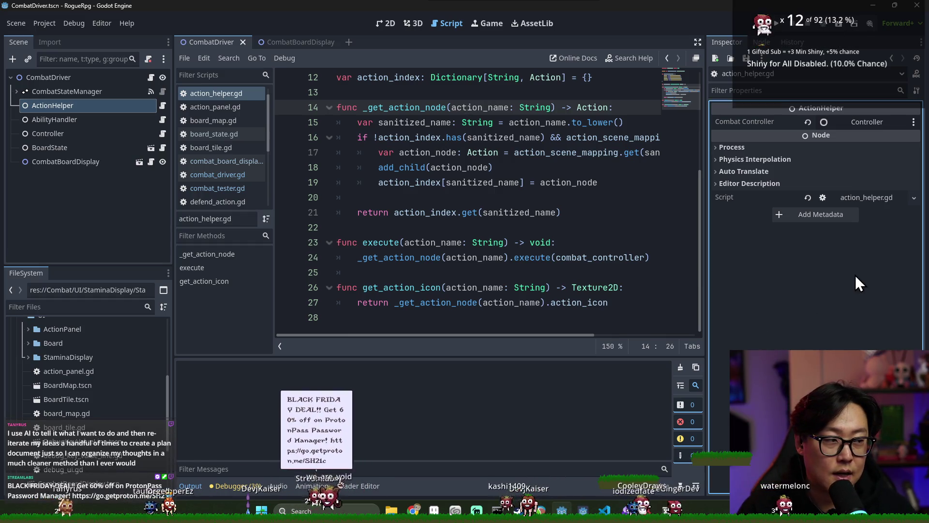
# Step: Review lines 13–21 of action_helper.gd and save the script
pyautogui.click(413, 212)
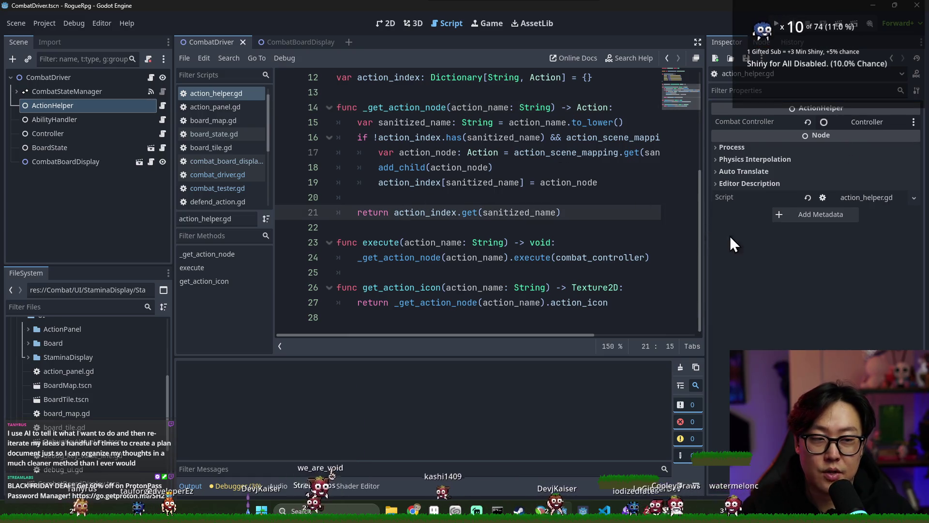
pyautogui.scroll(4, 633, 243)
pyautogui.scroll(-4, 632, 244)
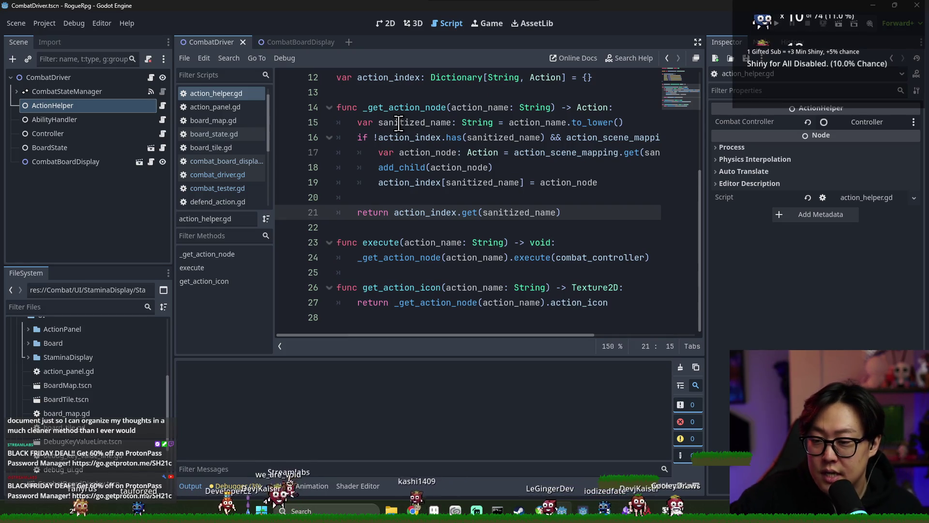
pyautogui.click(390, 194)
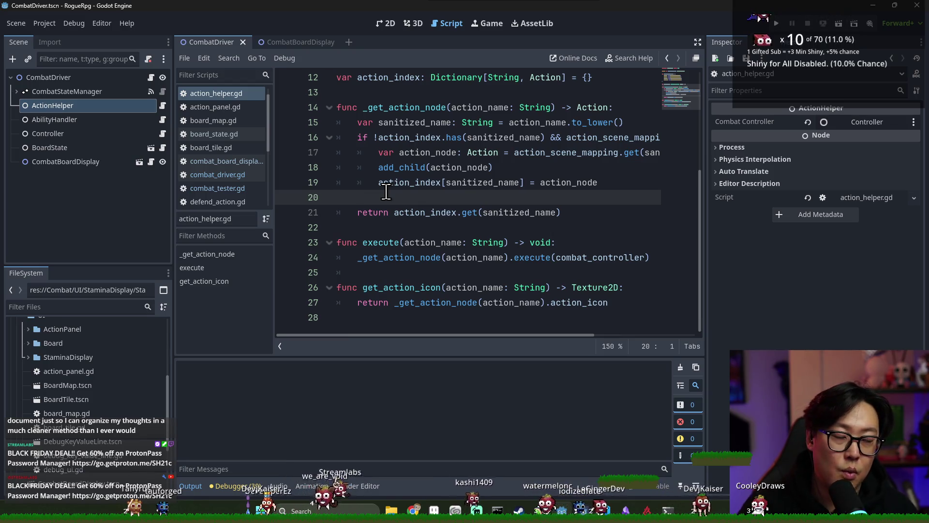
pyautogui.click(414, 93)
pyautogui.scroll(4, 414, 97)
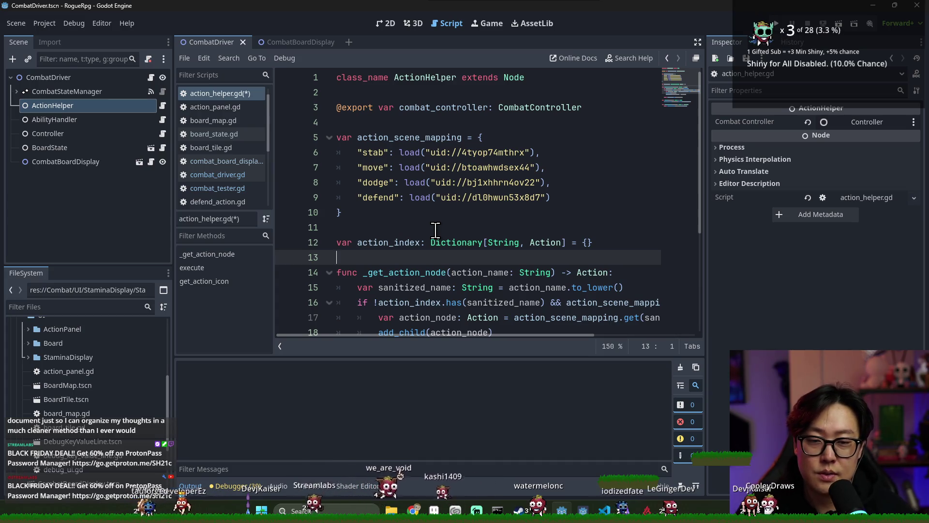
pyautogui.hotkey('ctrl', 's')
pyautogui.click(436, 227)
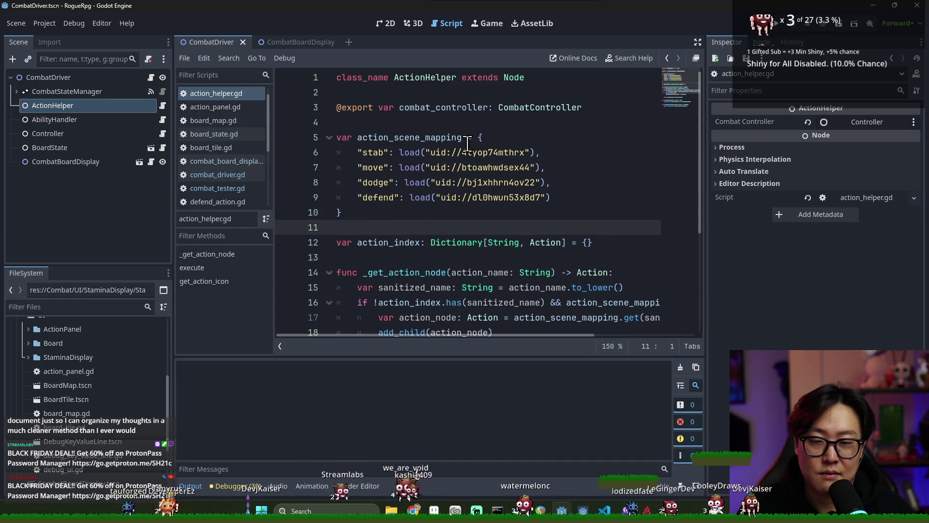
pyautogui.click(456, 125)
pyautogui.click(405, 89)
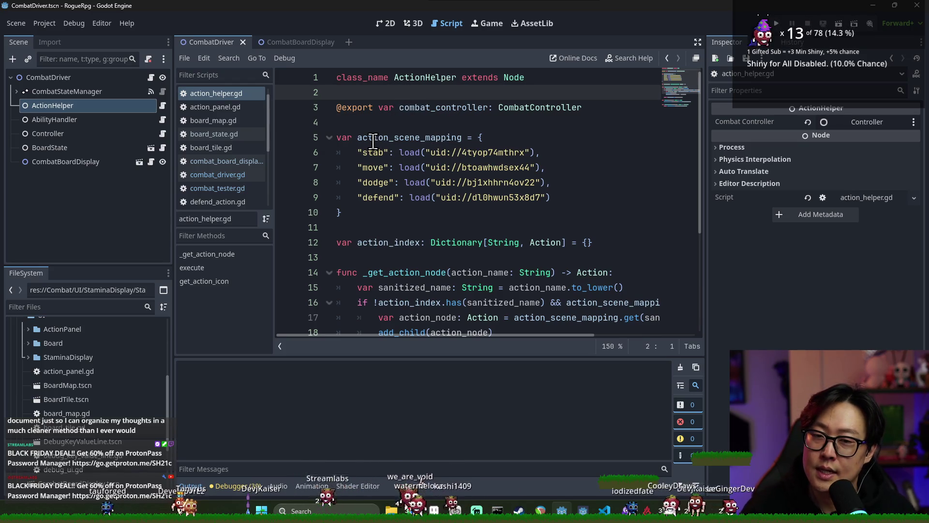
pyautogui.click(355, 122)
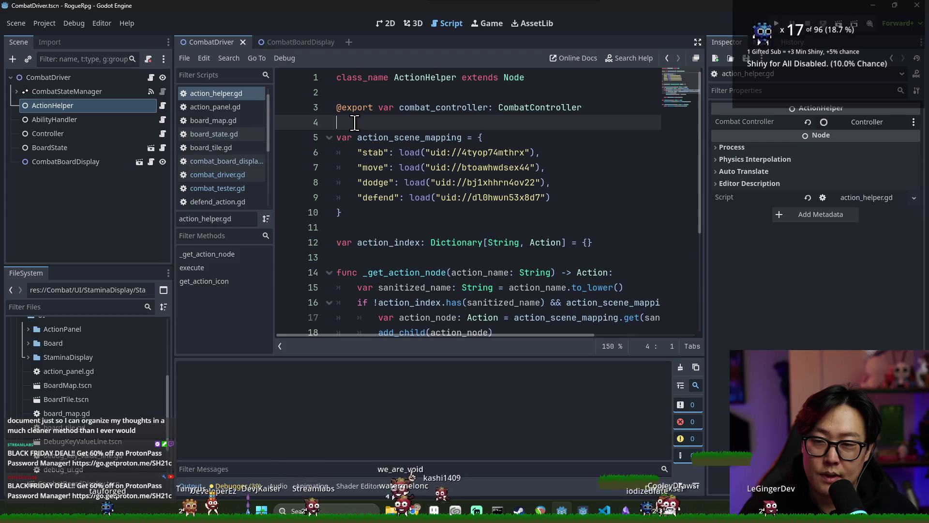
pyautogui.click(381, 88)
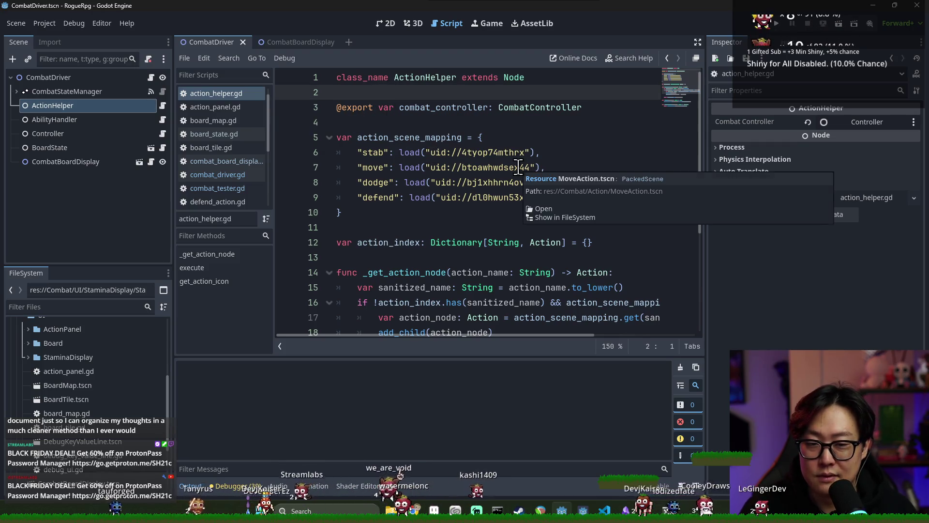
pyautogui.scroll(-2, 484, 203)
pyautogui.click(407, 168)
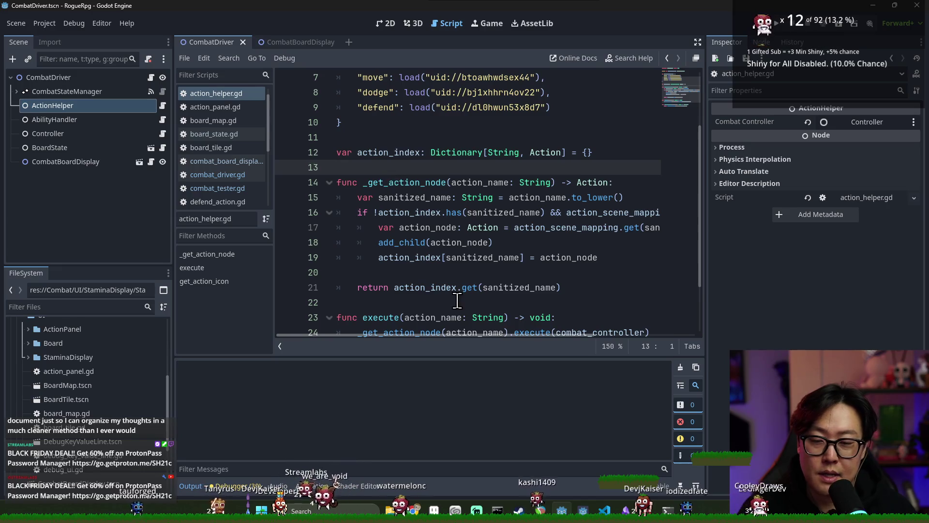
pyautogui.click(439, 274)
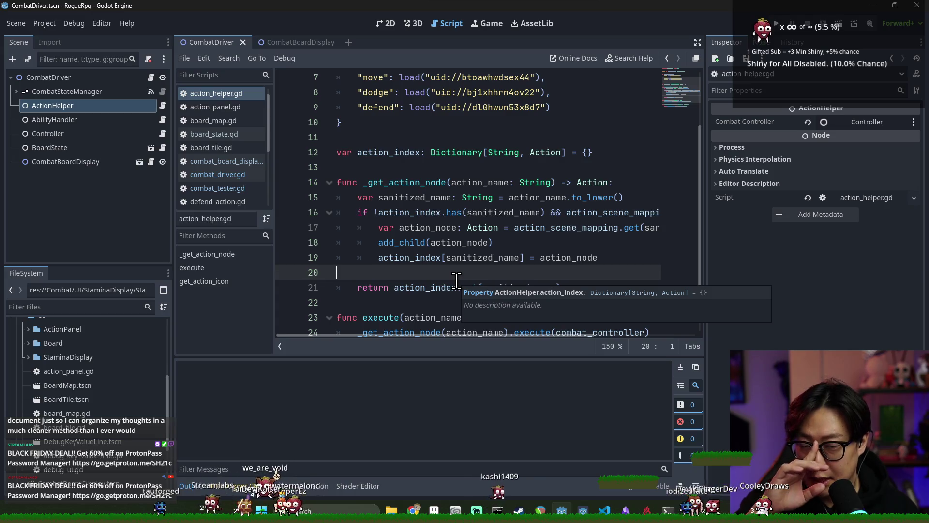
pyautogui.click(384, 170)
pyautogui.scroll(-2, 387, 203)
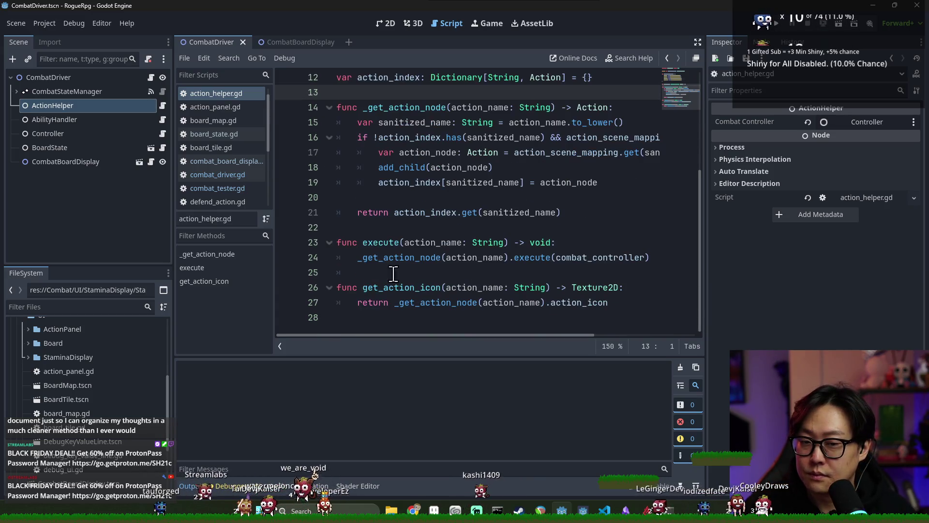
pyautogui.click(378, 227)
pyautogui.click(412, 267)
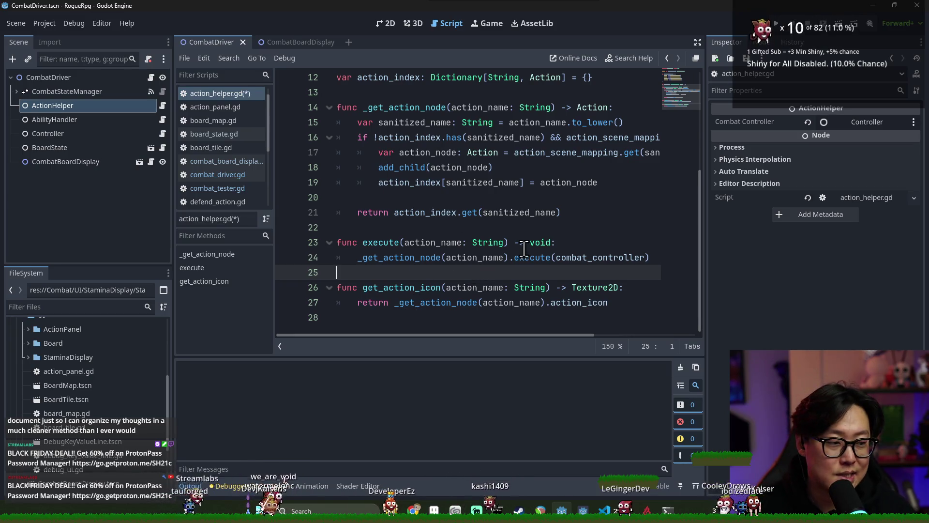
pyautogui.scroll(4, 466, 251)
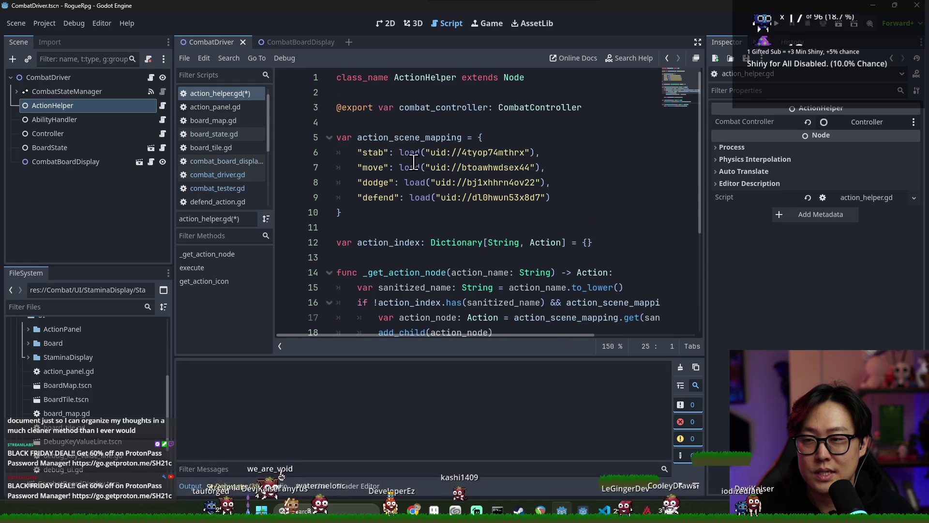
pyautogui.click(394, 212)
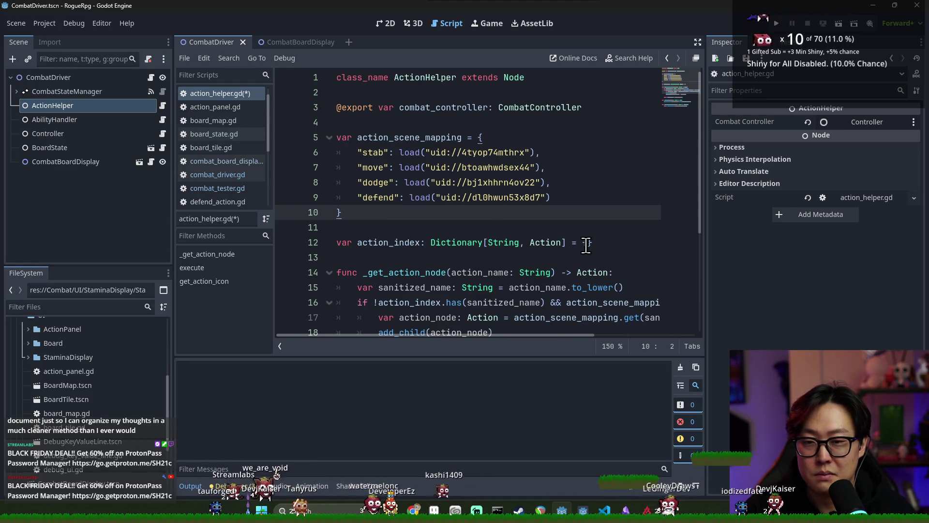
pyautogui.click(435, 227)
pyautogui.press('Down')
pyautogui.press('Down')
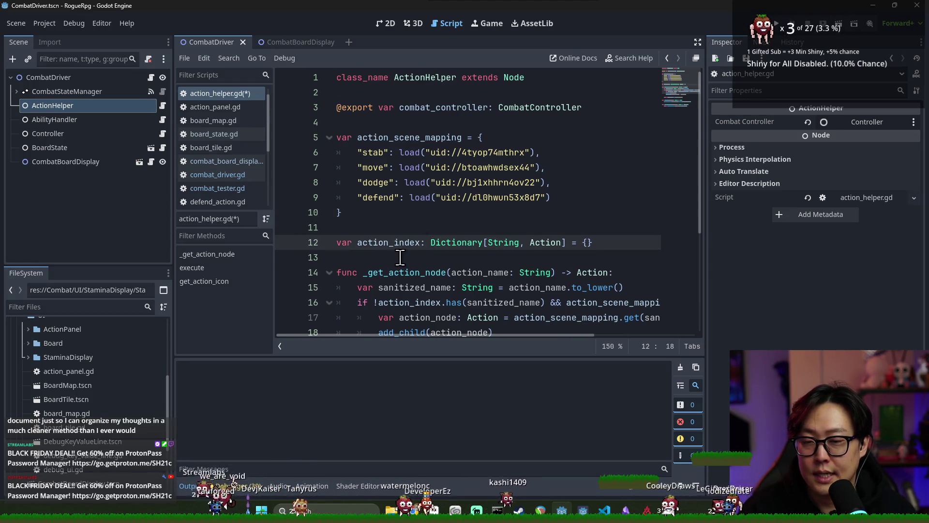
pyautogui.scroll(-4, 484, 276)
pyautogui.hotkey('ctrl', 's')
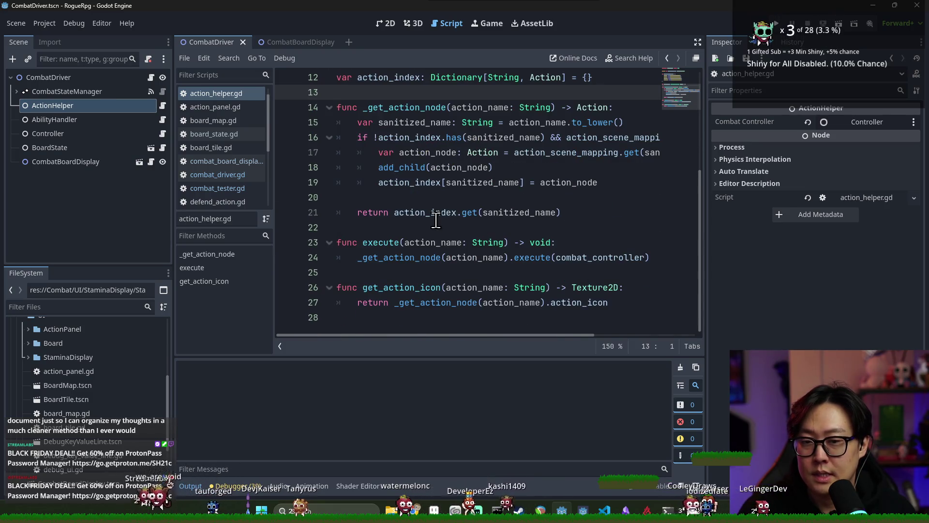
pyautogui.click(451, 228)
pyautogui.scroll(3, 471, 241)
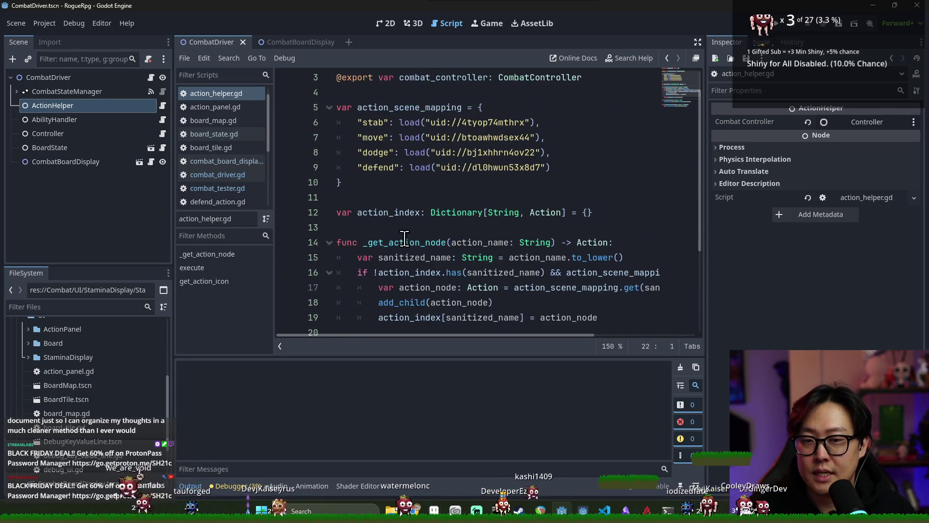
pyautogui.click(450, 227)
pyautogui.press('Up')
pyautogui.press('Up')
pyautogui.press('Down')
pyautogui.press('Down')
pyautogui.press('Up')
pyautogui.press('Up')
pyautogui.press('Down')
pyautogui.press('Down')
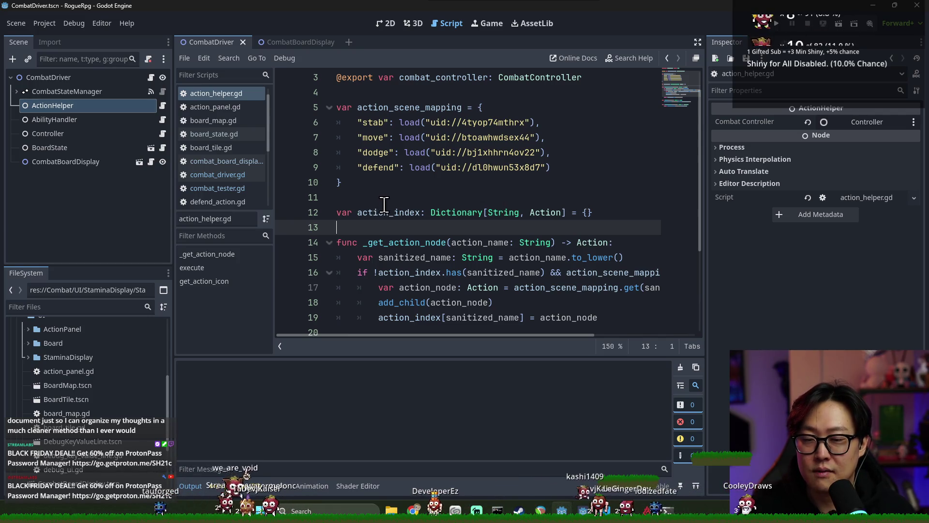
pyautogui.press('Up')
pyautogui.press('Up')
pyautogui.press('Down')
pyautogui.press('Down')
pyautogui.press('Up')
pyautogui.press('Up')
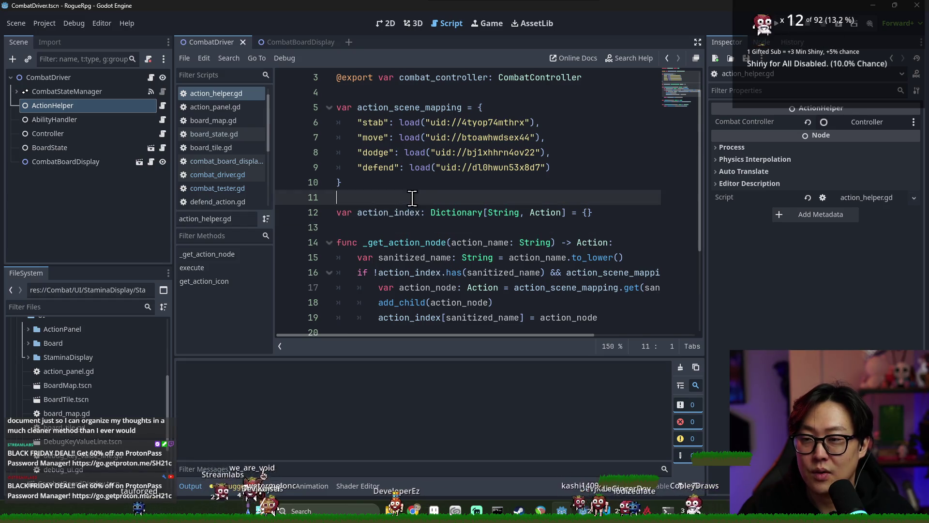
pyautogui.press('Down')
pyautogui.press('Down')
pyautogui.press('Up')
pyautogui.press('Up')
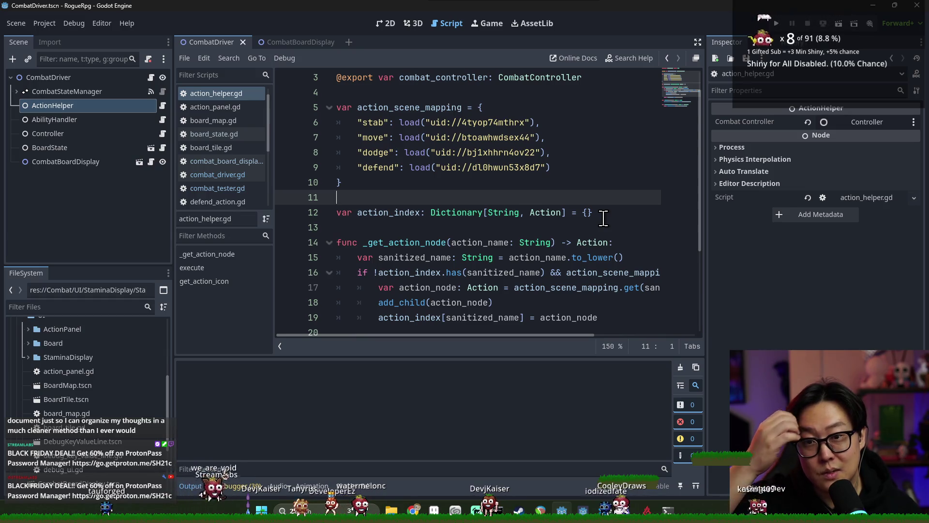
pyautogui.scroll(-3, 436, 287)
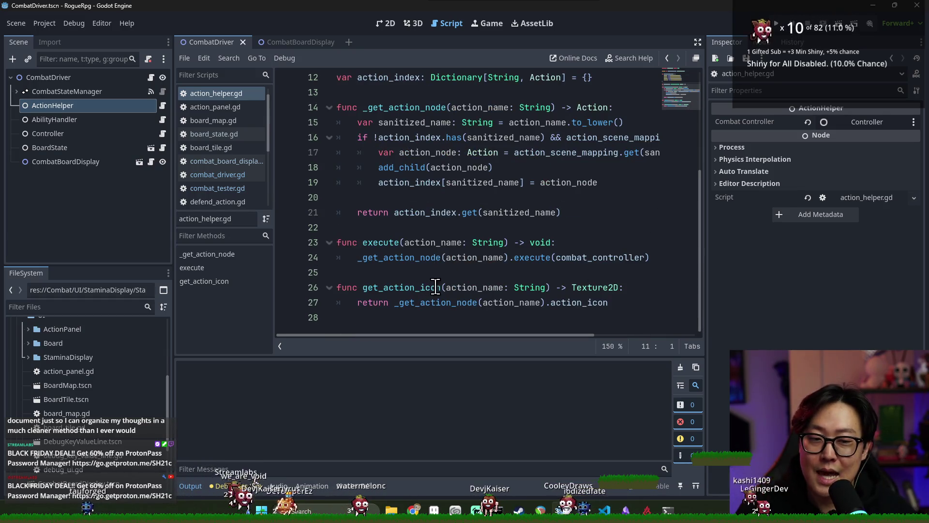
# Step: Hide the script list and bottom panel so the action_helper code fills the workspace
pyautogui.click(280, 346)
pyautogui.click(236, 486)
pyautogui.click(236, 486)
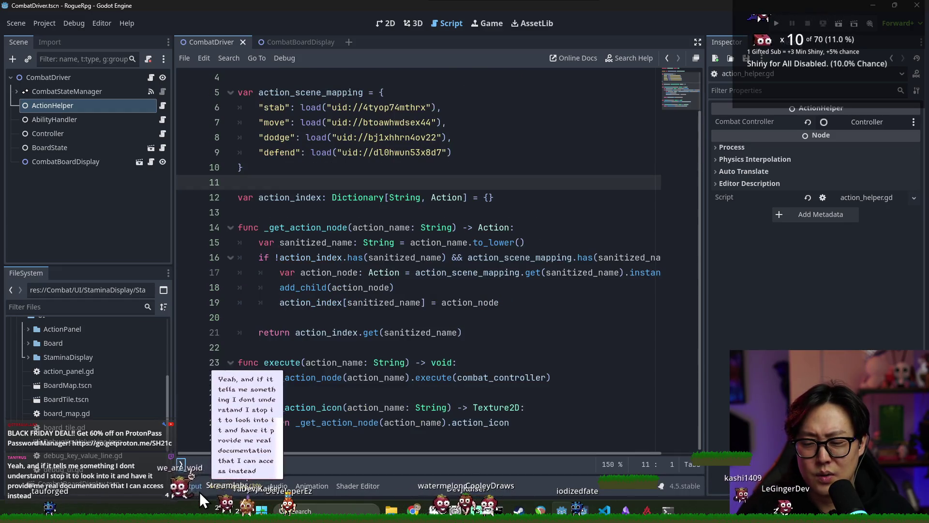
pyautogui.click(290, 302)
pyautogui.click(305, 197)
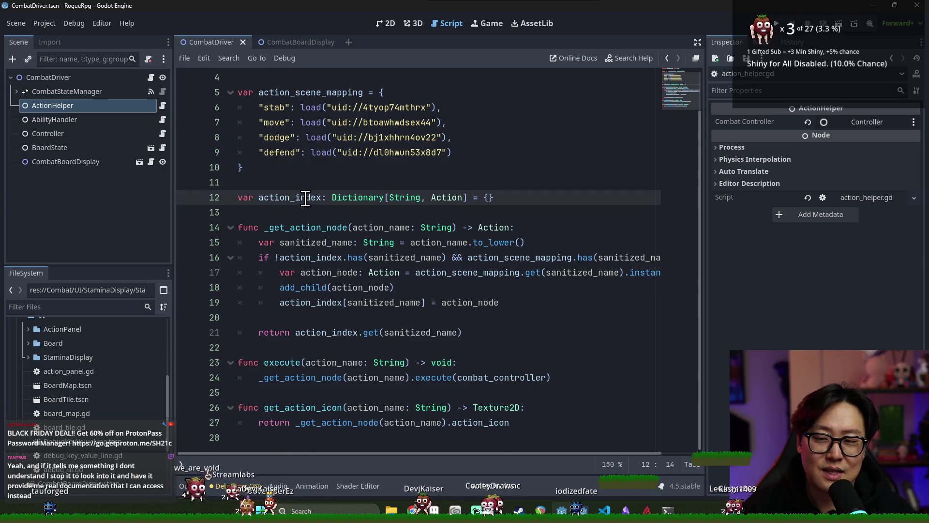
pyautogui.scroll(2, 305, 198)
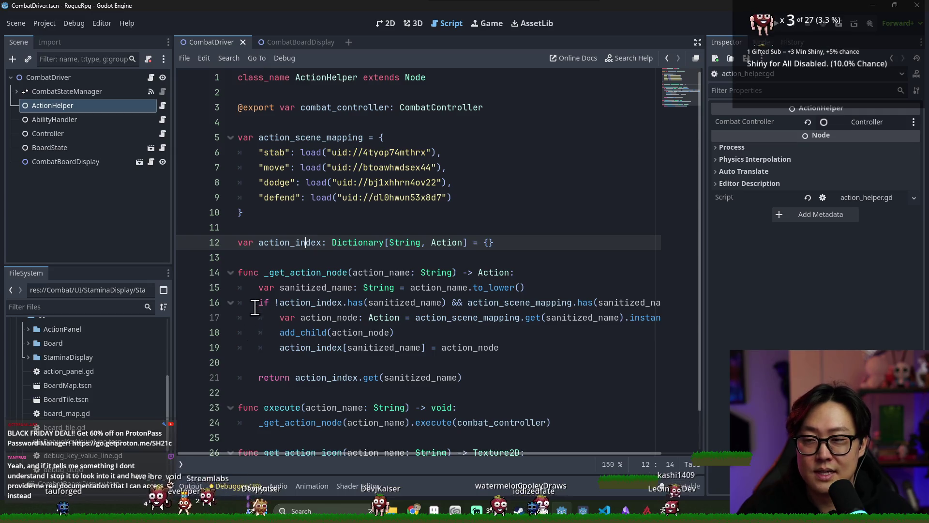
pyautogui.moveTo(303, 327)
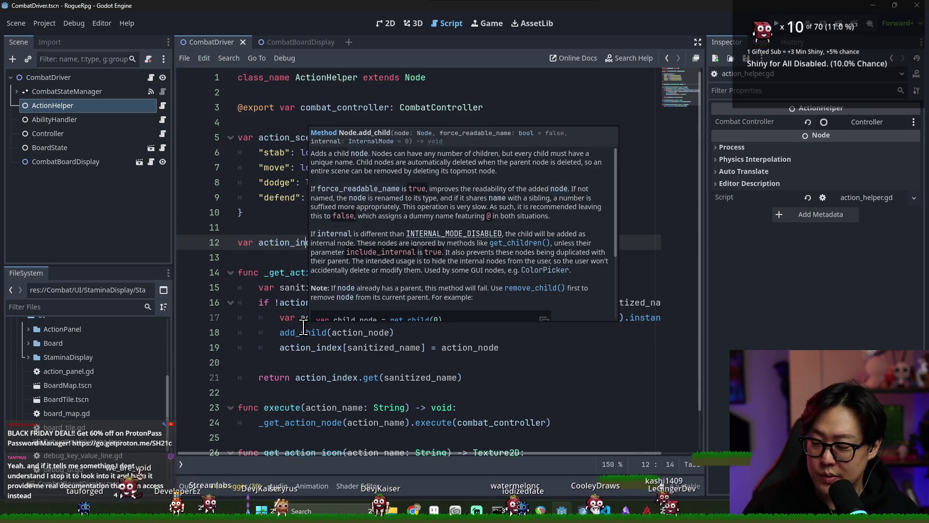
pyautogui.moveTo(289, 332); pyautogui.dragTo(289, 345)
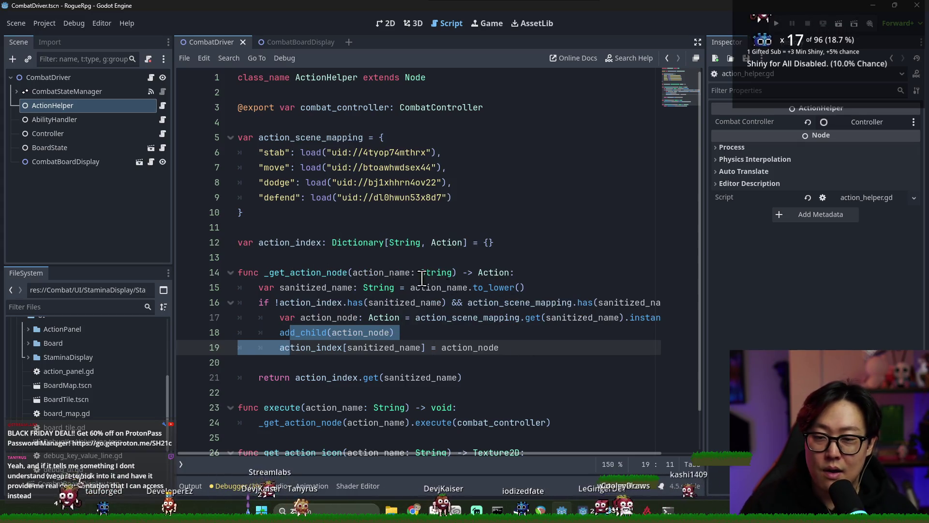
# Step: Collapse the Combat folder in the file tree and save
pyautogui.click(421, 256)
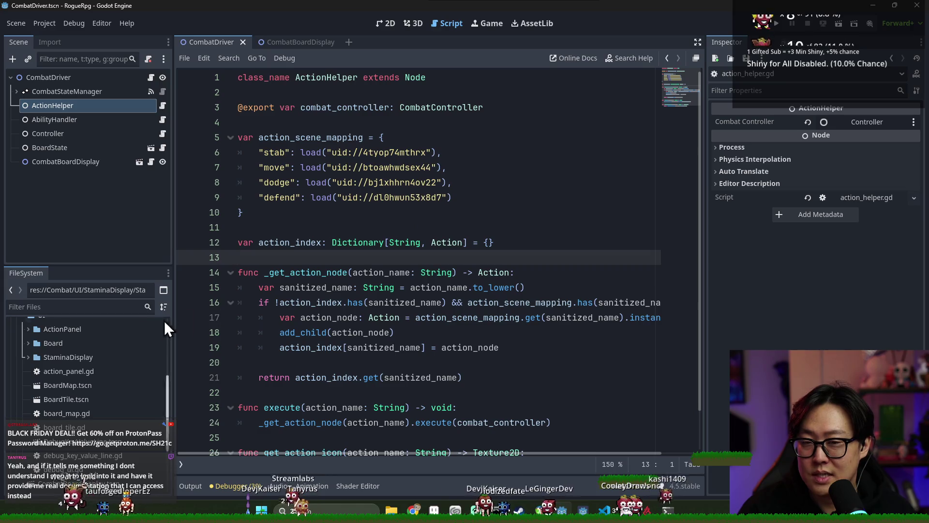
pyautogui.scroll(10, 114, 341)
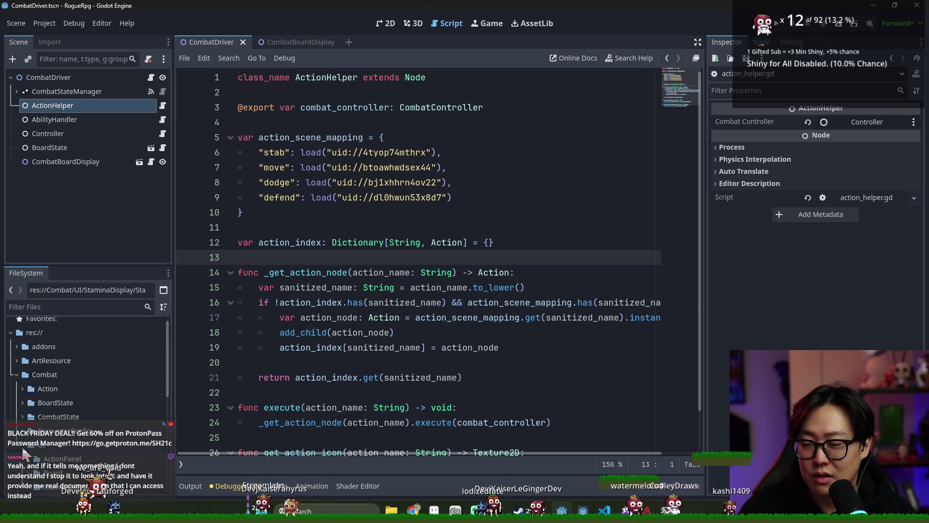
pyautogui.click(16, 373)
pyautogui.click(434, 305)
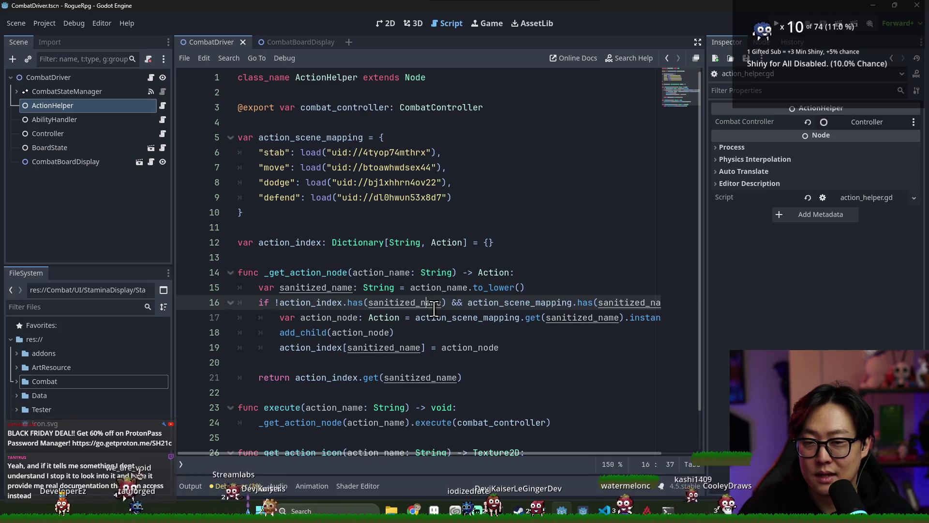
pyautogui.click(368, 228)
pyautogui.hotkey('ctrl', 's')
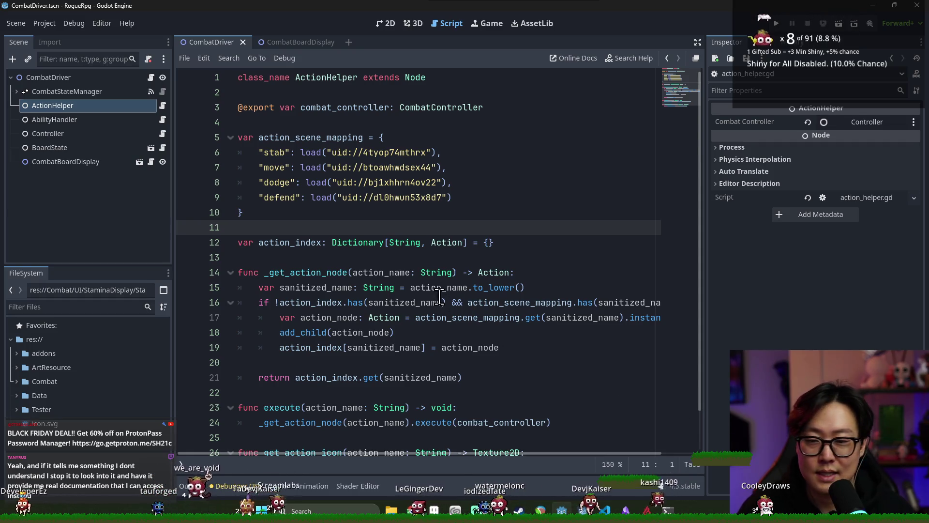
# Step: Review lines 13–20, including sanitized_name and action_scene_mapping, and save
pyautogui.click(416, 255)
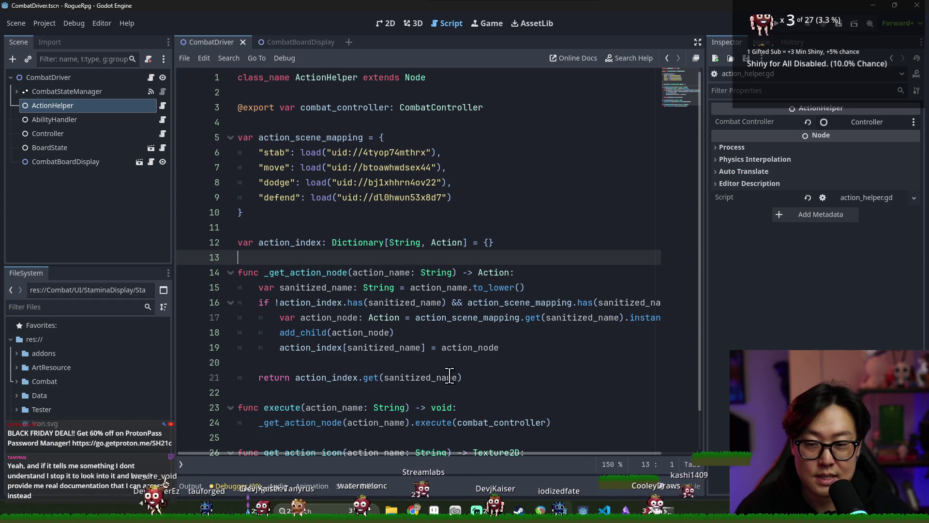
pyautogui.click(400, 349)
pyautogui.hotkey('ctrl', 's')
pyautogui.scroll(-1, 406, 358)
pyautogui.click(421, 317)
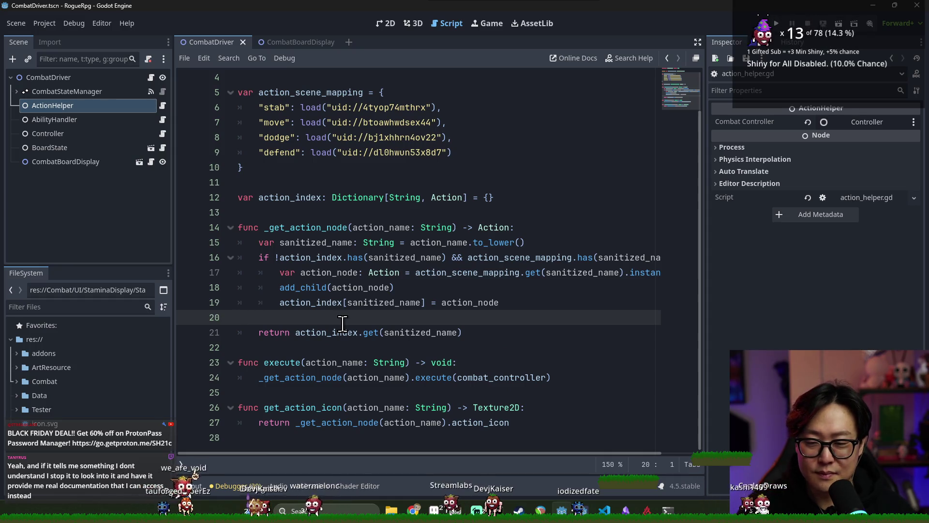
pyautogui.click(302, 214)
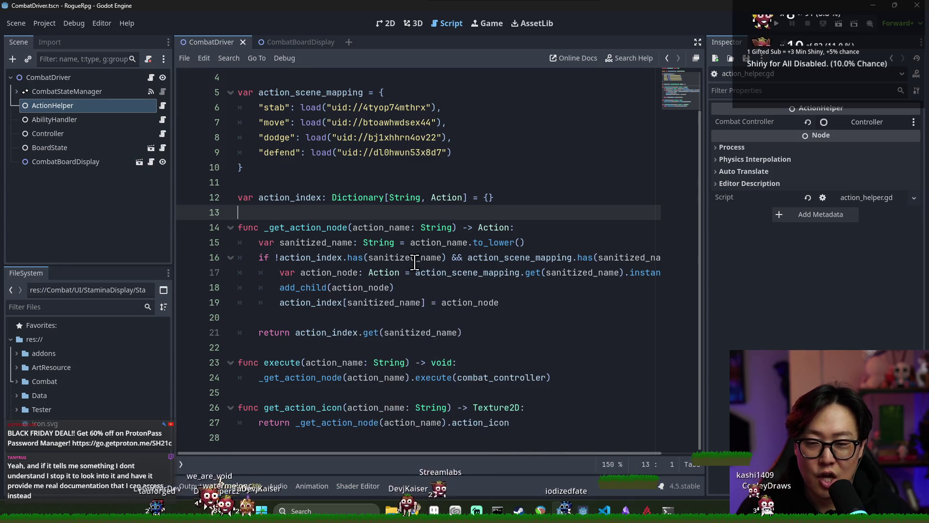
pyautogui.click(558, 257)
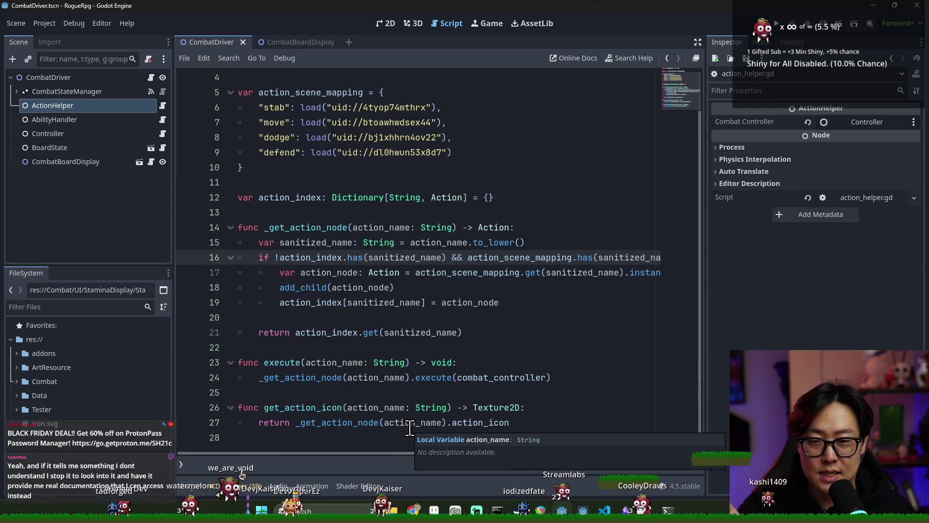
# Step: Review the top of the script and the add_child line, save, then switch to CombatBoardDisplay
pyautogui.click(337, 227)
pyautogui.press('Up')
pyautogui.press('Up')
pyautogui.press('Up')
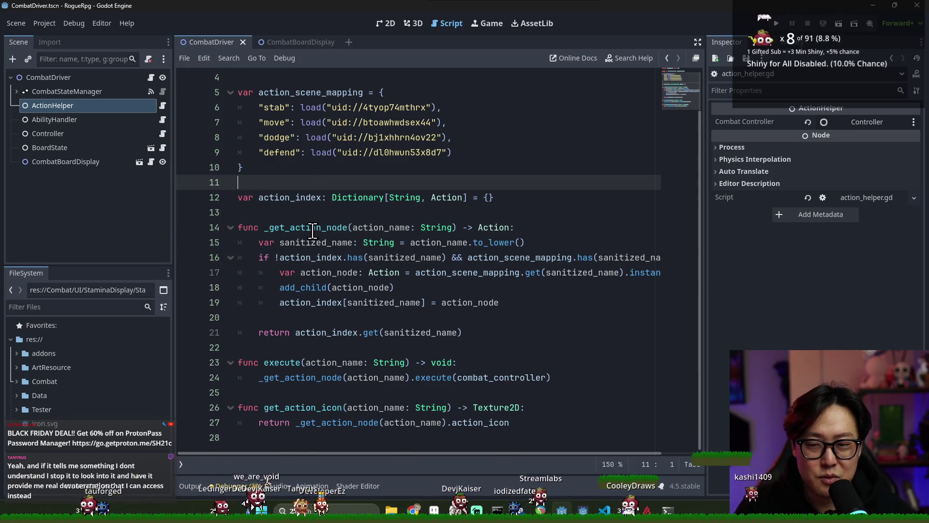
pyautogui.scroll(1, 314, 249)
pyautogui.press('Up')
pyautogui.press('Up')
pyautogui.press('Up')
pyautogui.scroll(-1, 314, 252)
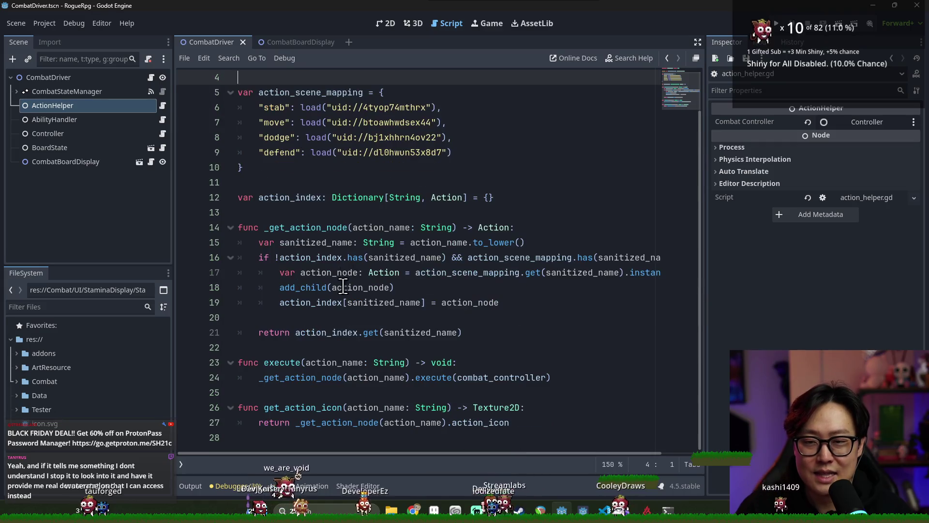
pyautogui.click(332, 287)
pyautogui.hotkey('ctrl', 's')
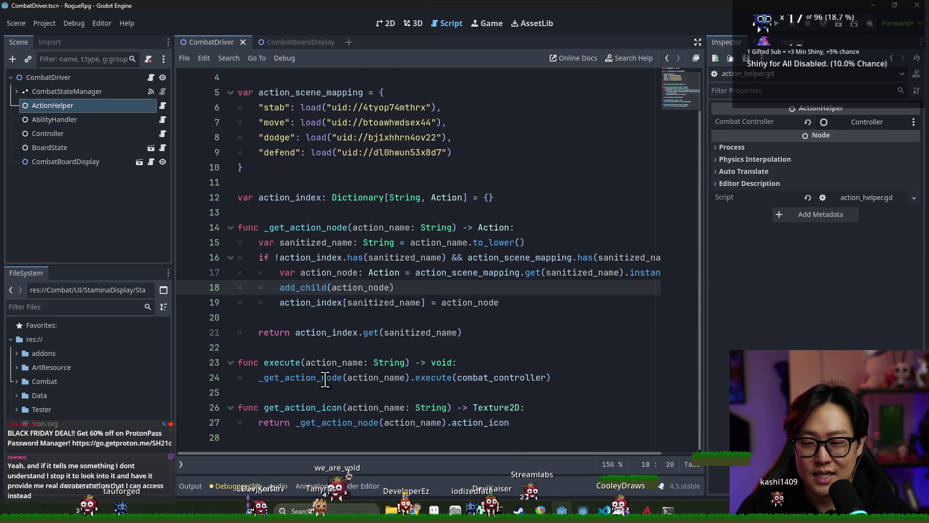
pyautogui.moveTo(325, 380)
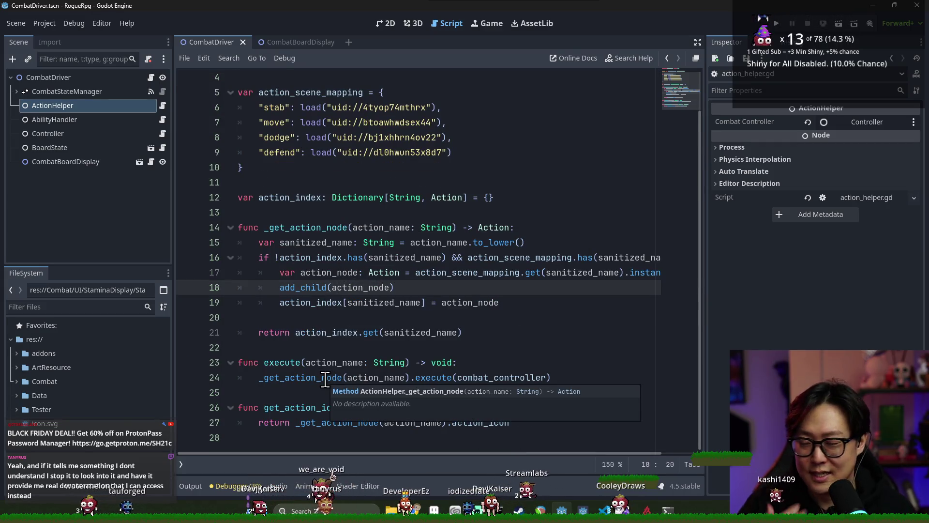
pyautogui.click(290, 45)
pyautogui.click(426, 302)
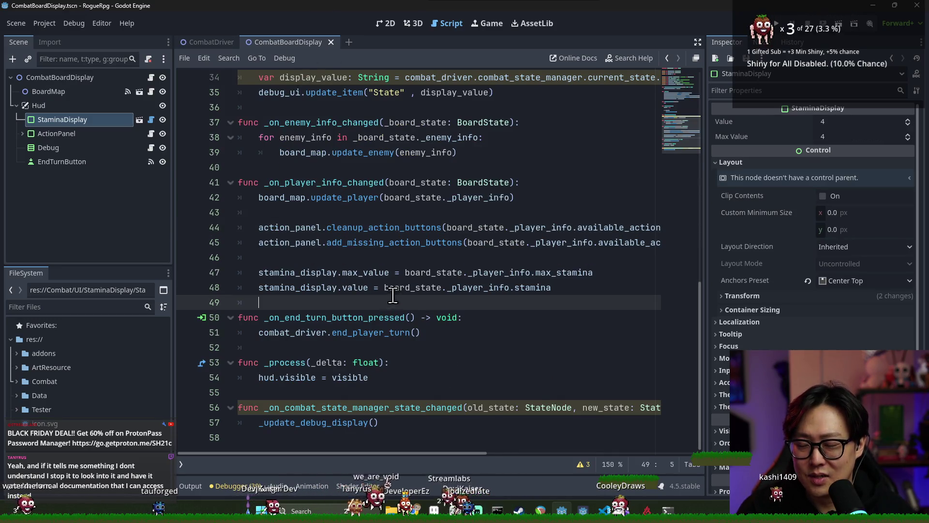
pyautogui.hotkey('ctrl', 's')
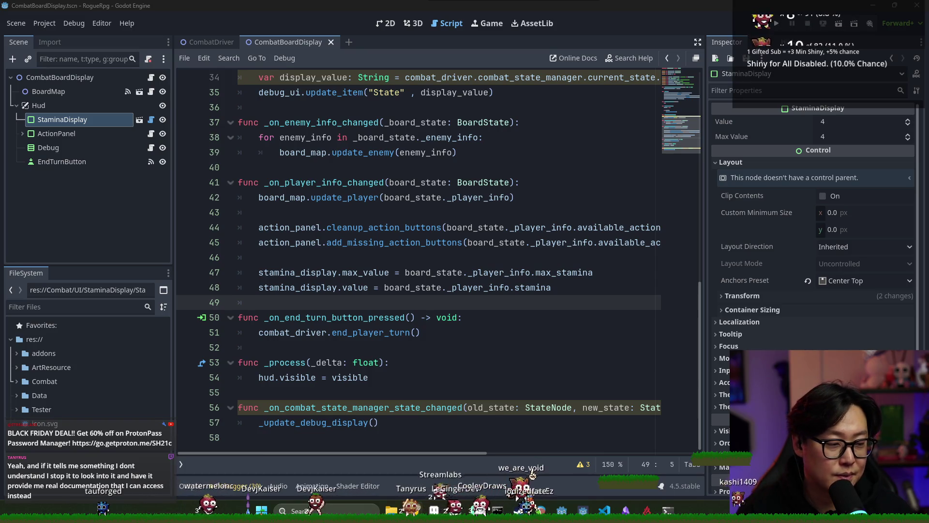
pyautogui.click(369, 288)
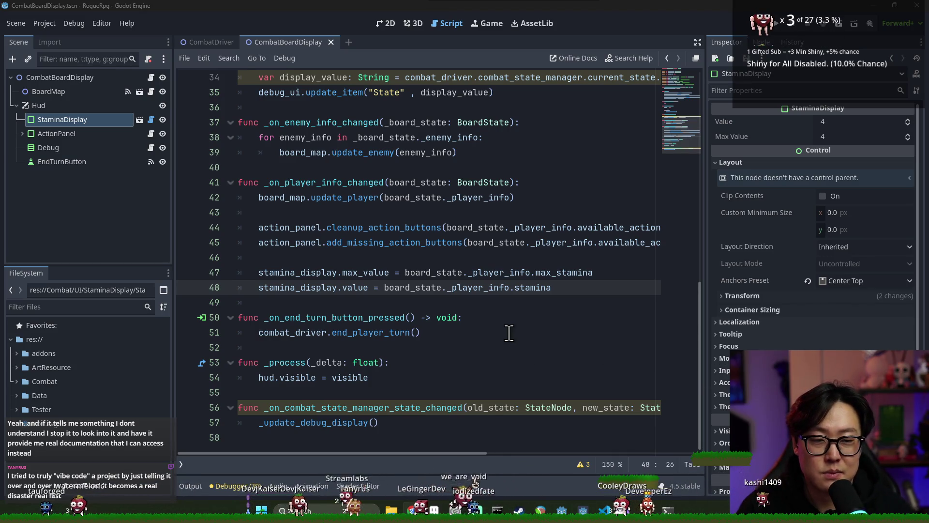
pyautogui.click(385, 320)
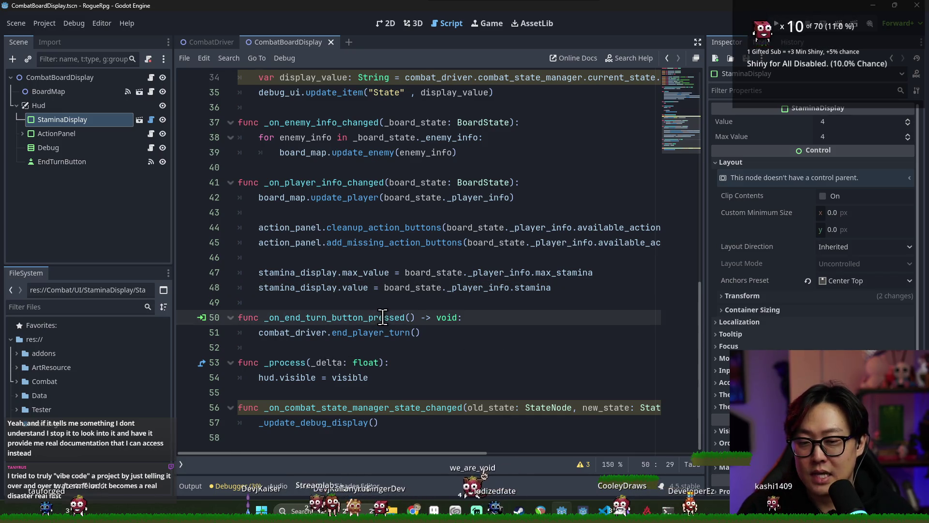
pyautogui.click(381, 304)
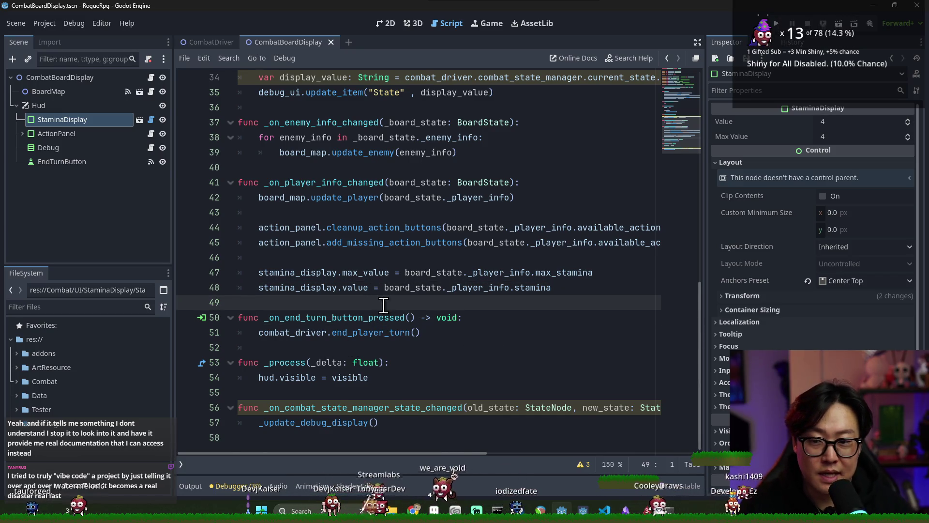
pyautogui.click(360, 256)
pyautogui.click(349, 209)
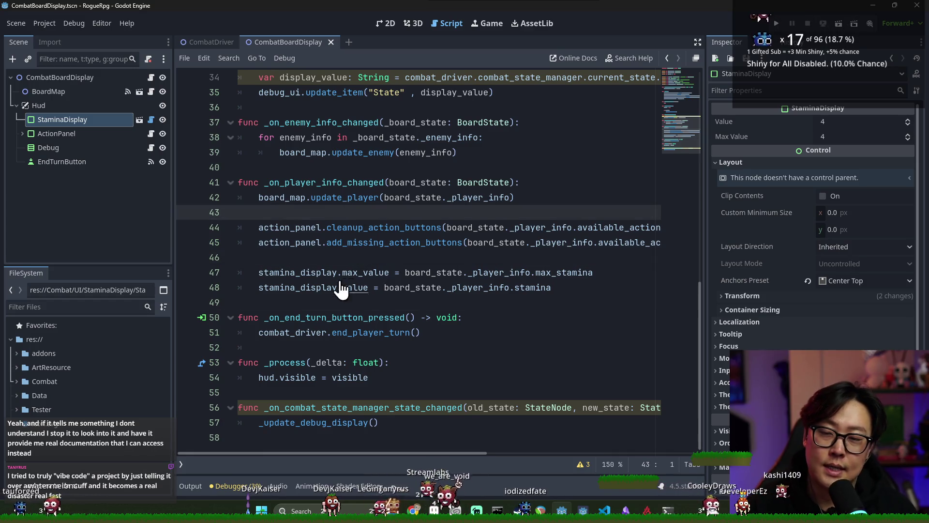
pyautogui.click(303, 301)
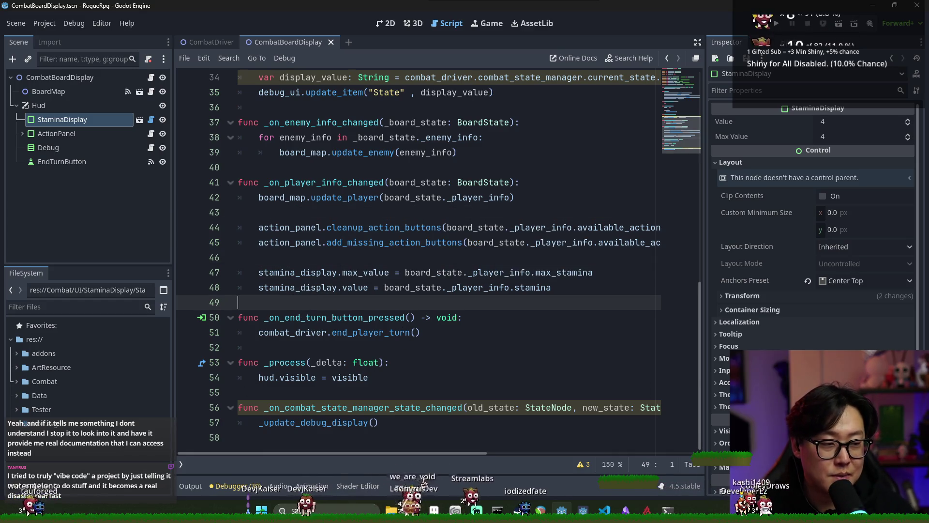
pyautogui.click(377, 332)
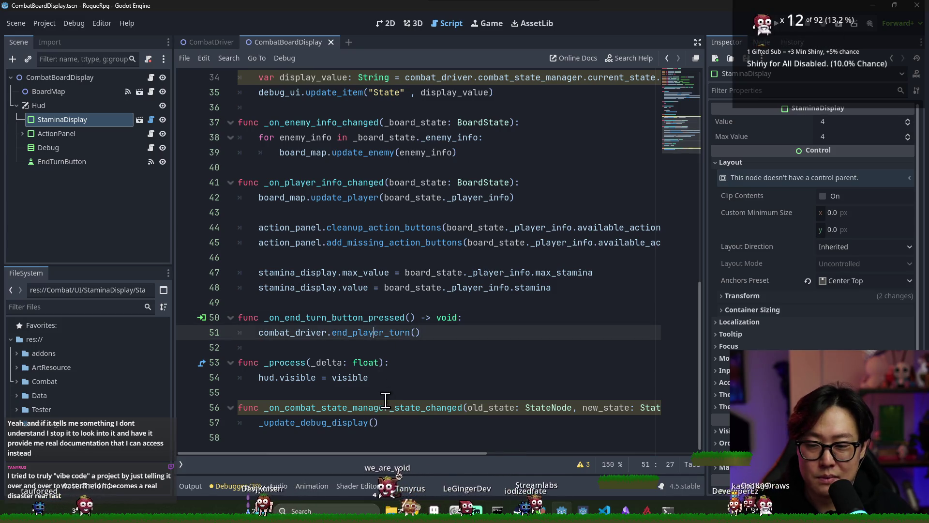
pyautogui.press('Down')
pyautogui.press('Down')
pyautogui.press('Down')
pyautogui.click(420, 332)
pyautogui.press('Down')
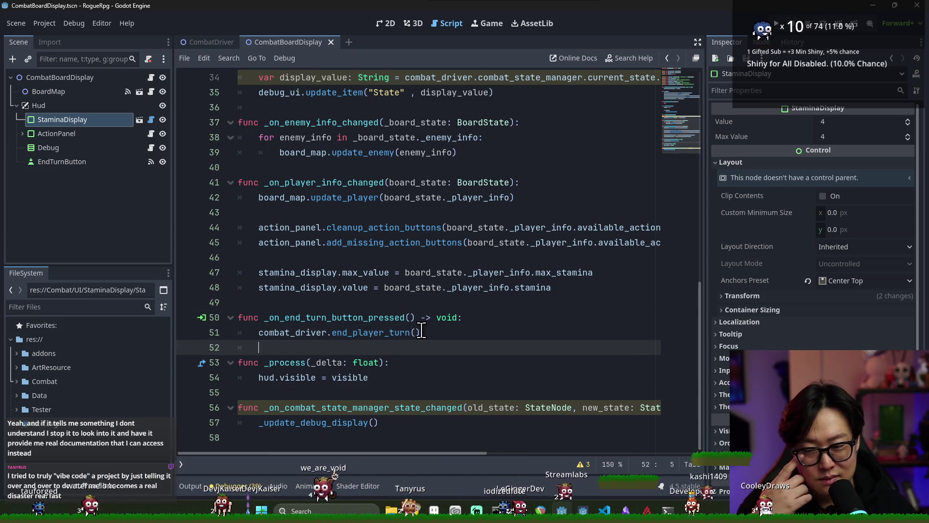
pyautogui.press('Up')
pyautogui.press('Up')
pyautogui.press('Up')
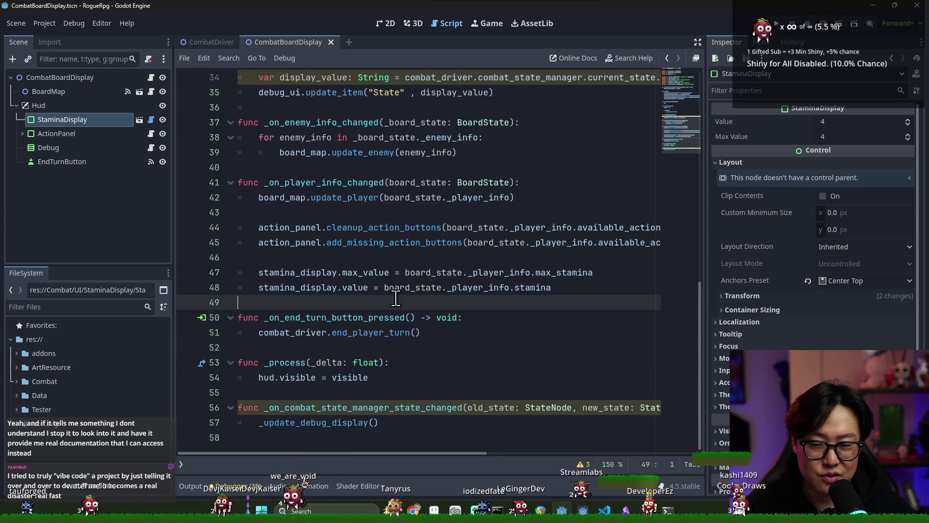
pyautogui.scroll(1, 349, 228)
pyautogui.click(357, 152)
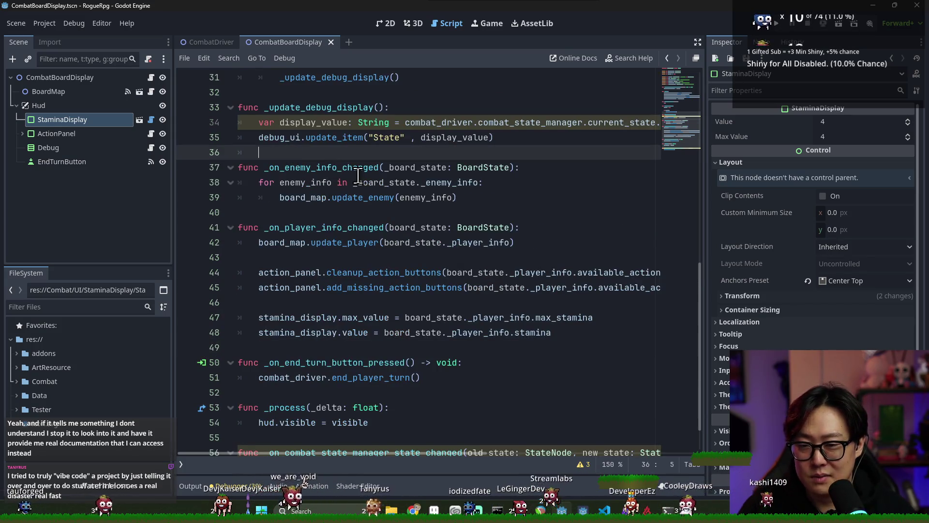
pyautogui.scroll(2, 358, 175)
pyautogui.moveTo(300, 152); pyautogui.dragTo(343, 140)
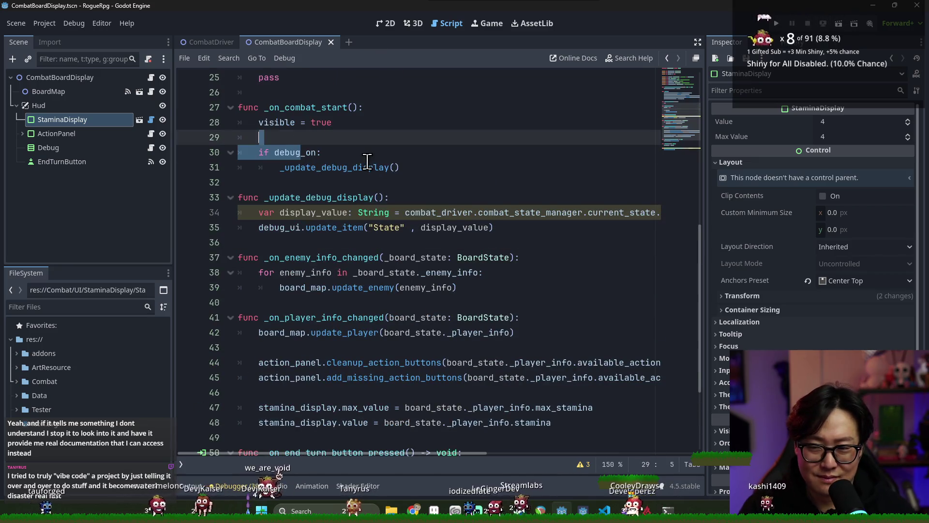
pyautogui.click(343, 141)
pyautogui.scroll(1, 339, 139)
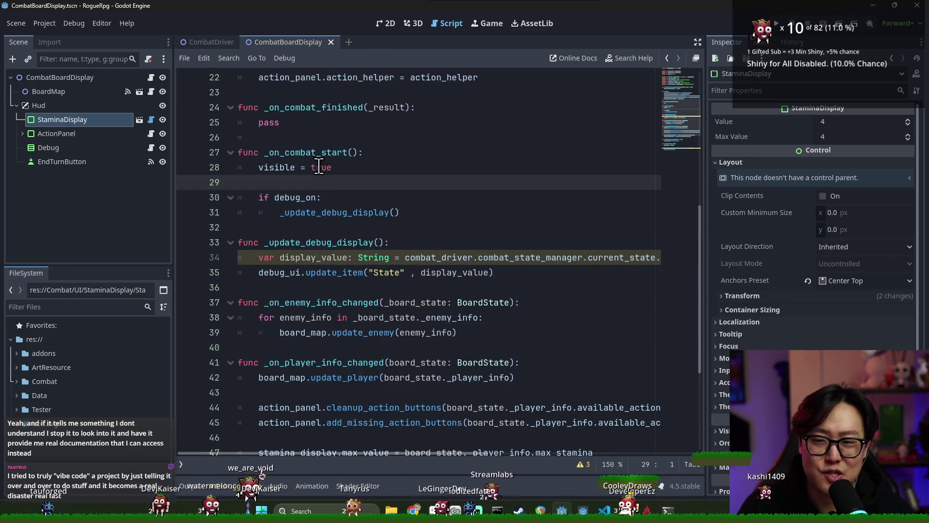
pyautogui.click(313, 137)
pyautogui.scroll(2, 313, 137)
pyautogui.click(320, 182)
pyautogui.scroll(2, 321, 182)
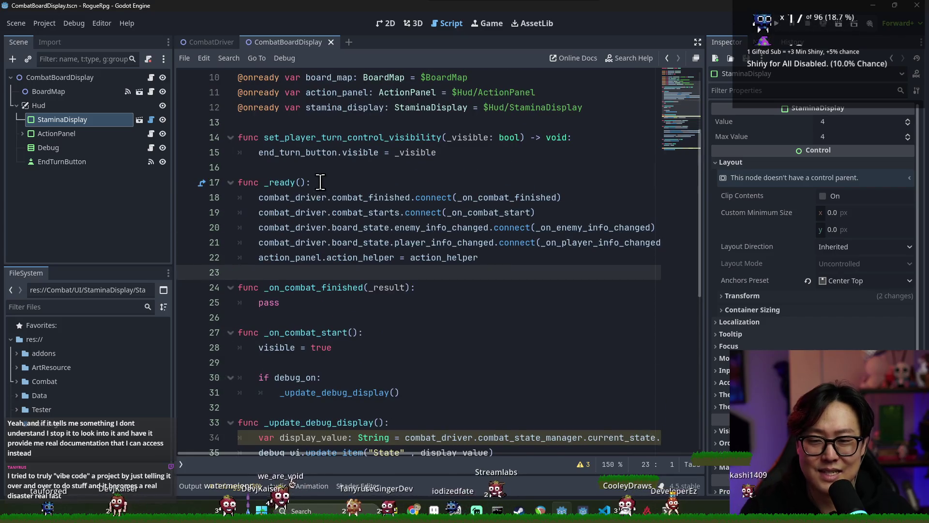
pyautogui.scroll(3, 323, 180)
pyautogui.scroll(-11, 384, 340)
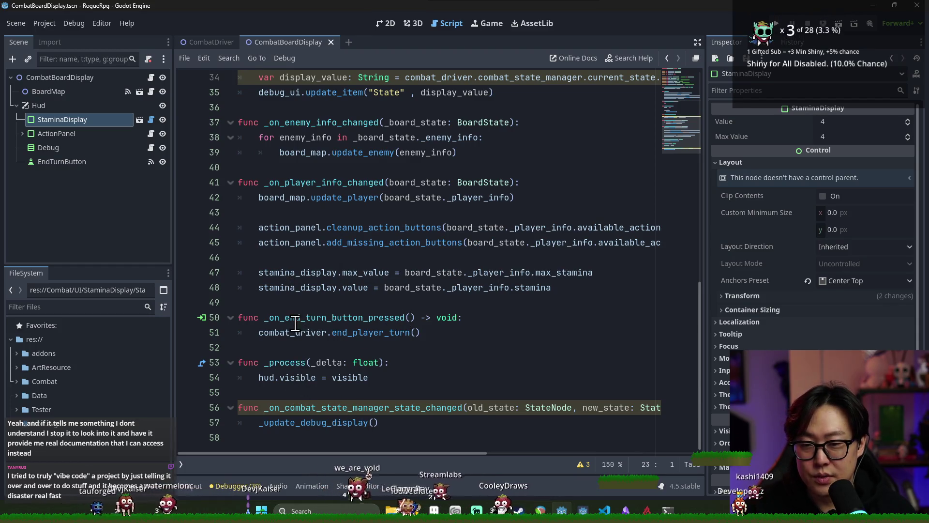
pyautogui.click(297, 364)
pyautogui.click(298, 289)
pyautogui.doubleClick(299, 287)
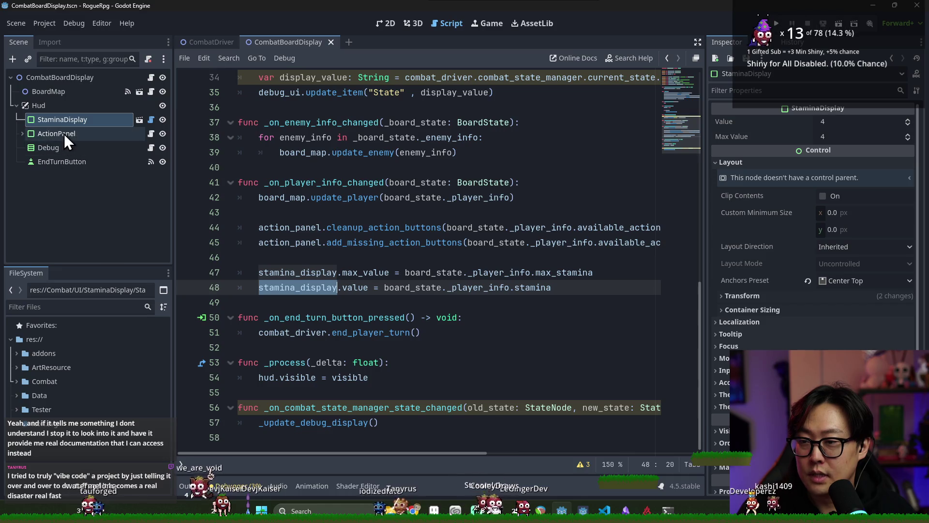
# Step: Inspect the ActionPanel and ActionButtonGrid nodes and CombatBoardDisplay's state-changed and end-turn handlers
pyautogui.click(94, 134)
pyautogui.click(764, 44)
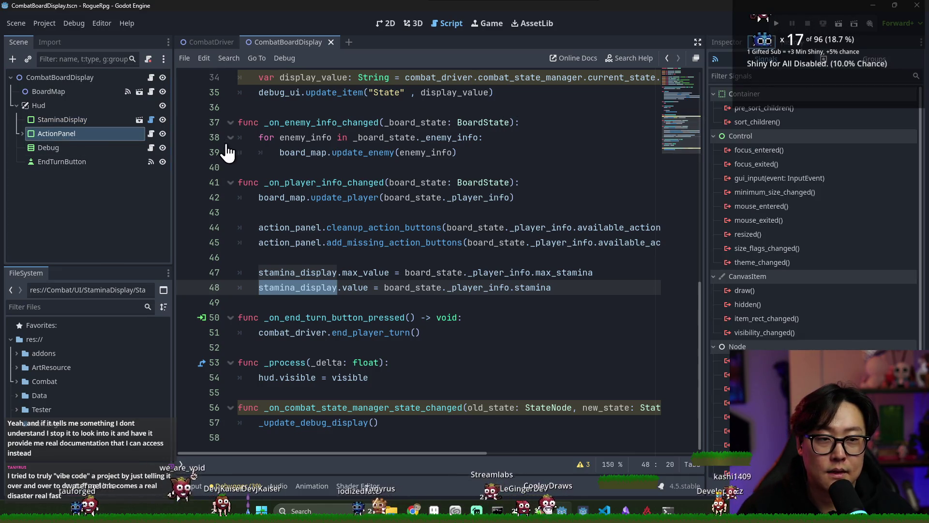
pyautogui.click(23, 134)
pyautogui.click(68, 148)
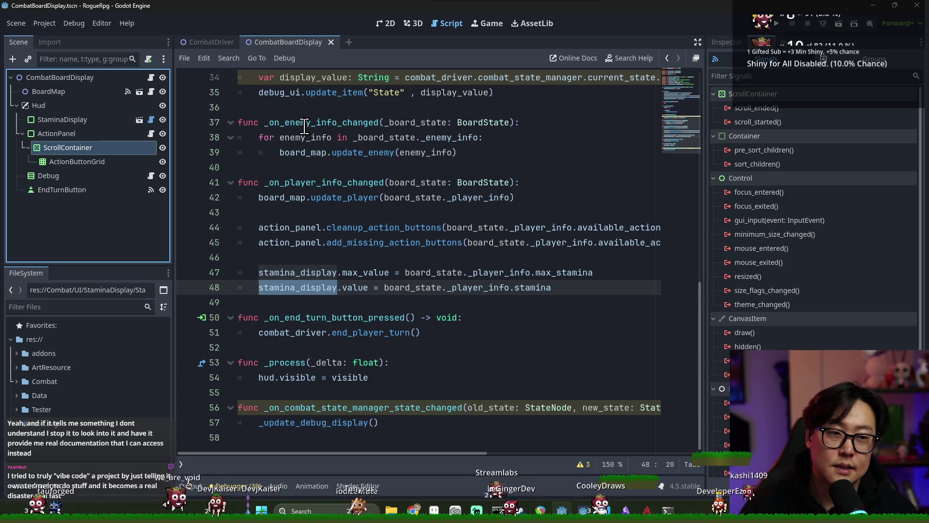
pyautogui.click(129, 164)
pyautogui.click(112, 80)
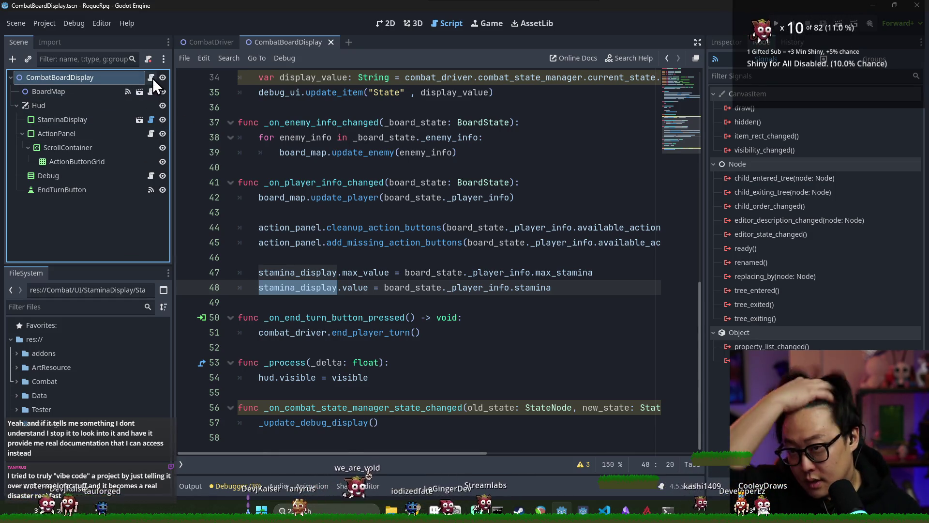
pyautogui.scroll(5, 310, 165)
pyautogui.scroll(-5, 347, 206)
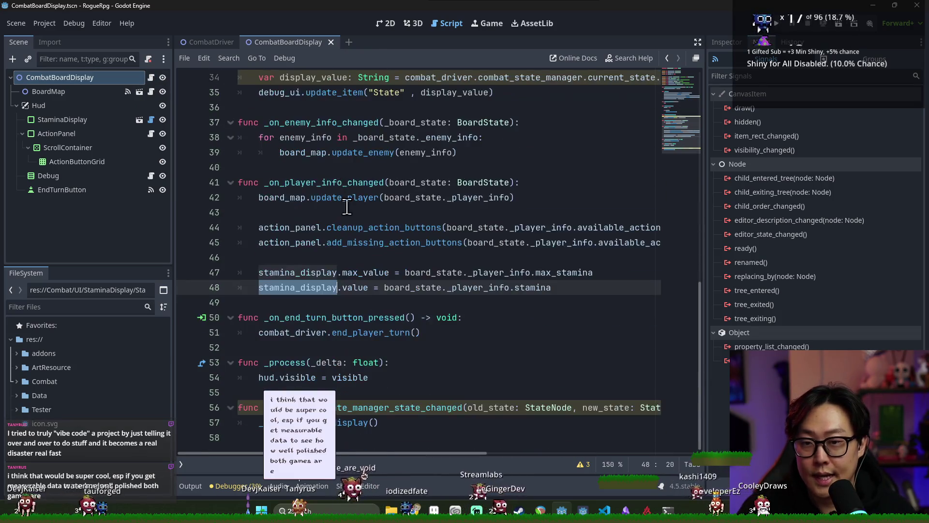
pyautogui.doubleClick(314, 408)
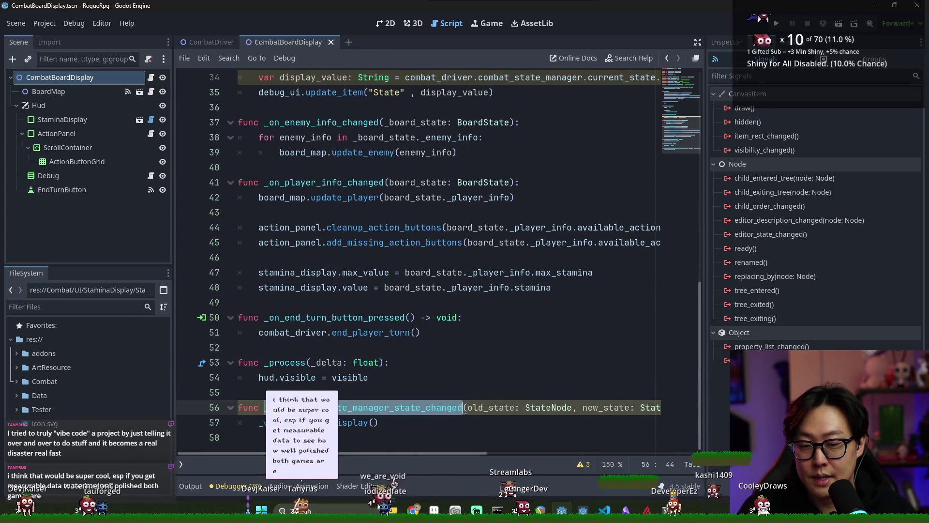
pyautogui.doubleClick(319, 318)
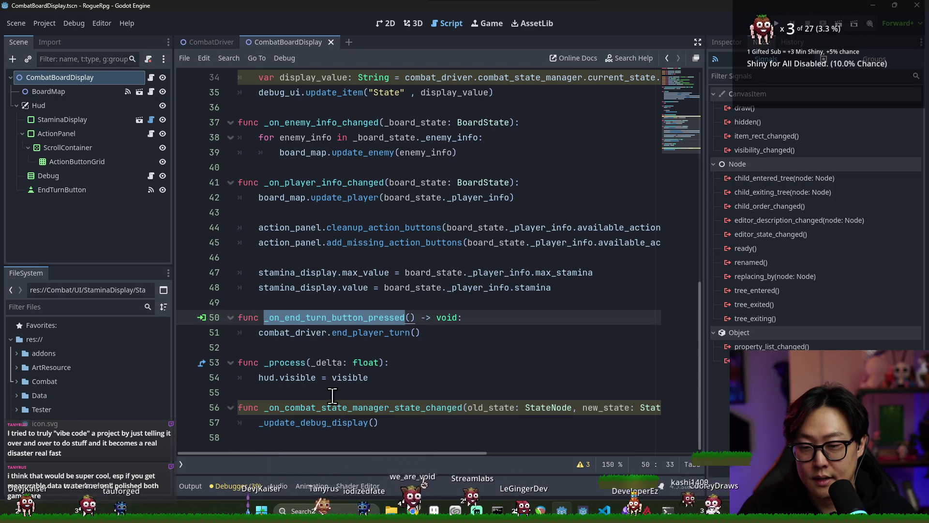
pyautogui.scroll(2, 297, 363)
pyautogui.scroll(5, 328, 282)
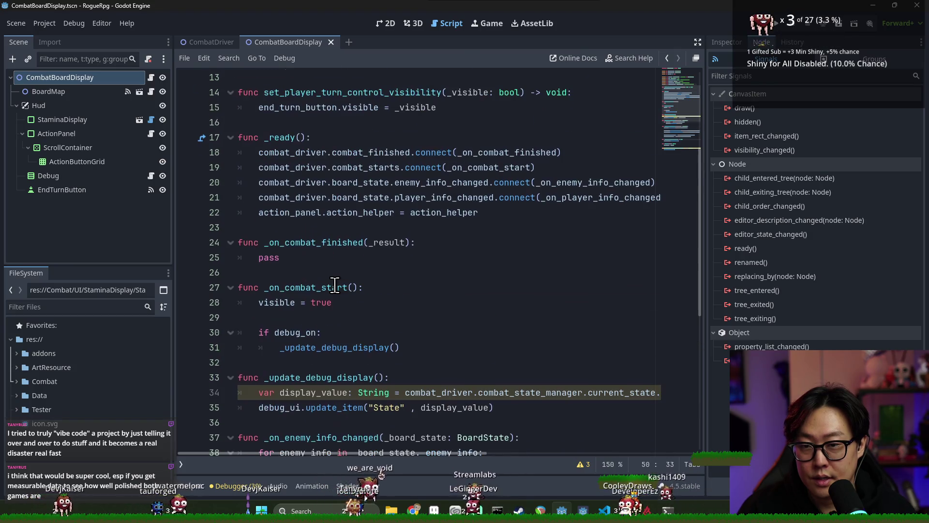
pyautogui.scroll(2, 334, 283)
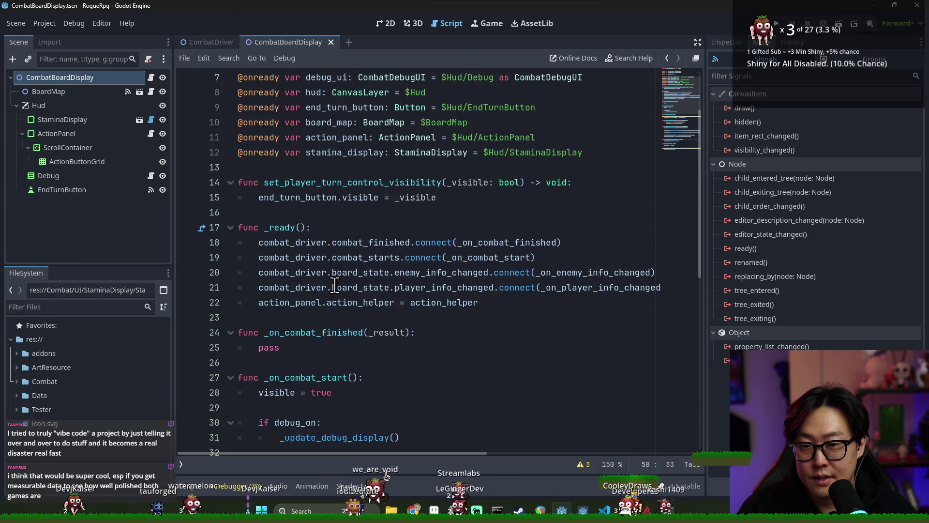
# Step: Open ActionPanel's script, locate _on_action_pressed and its action_helper call, then bring Obsidian forward
pyautogui.click(63, 137)
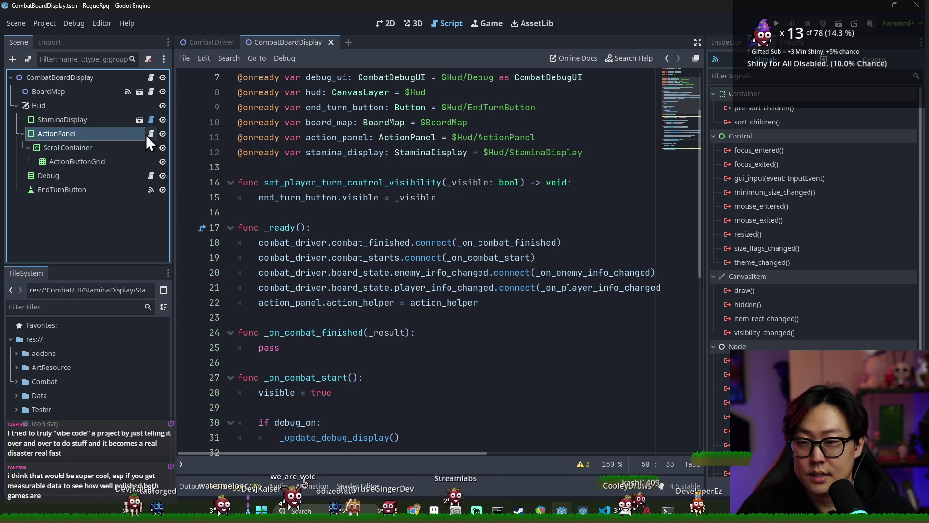
pyautogui.click(151, 133)
pyautogui.scroll(-5, 339, 266)
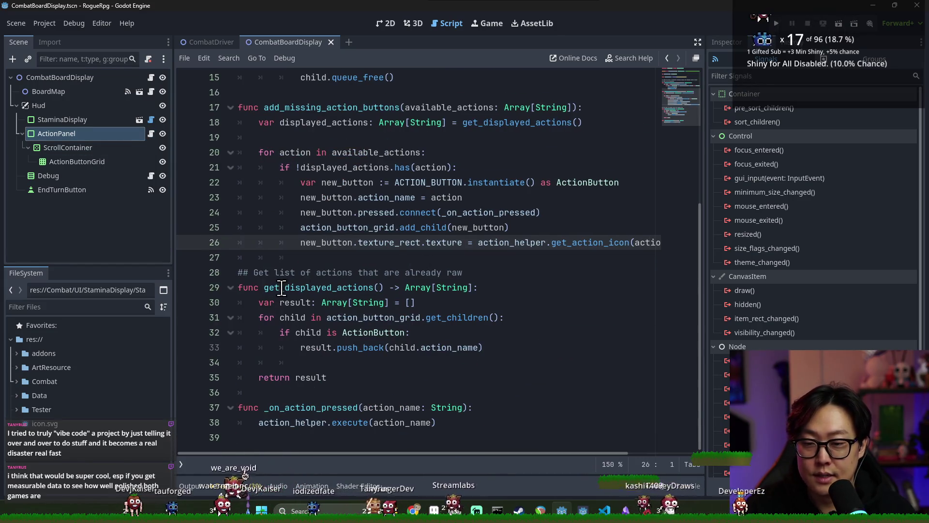
pyautogui.doubleClick(339, 407)
pyautogui.doubleClick(287, 422)
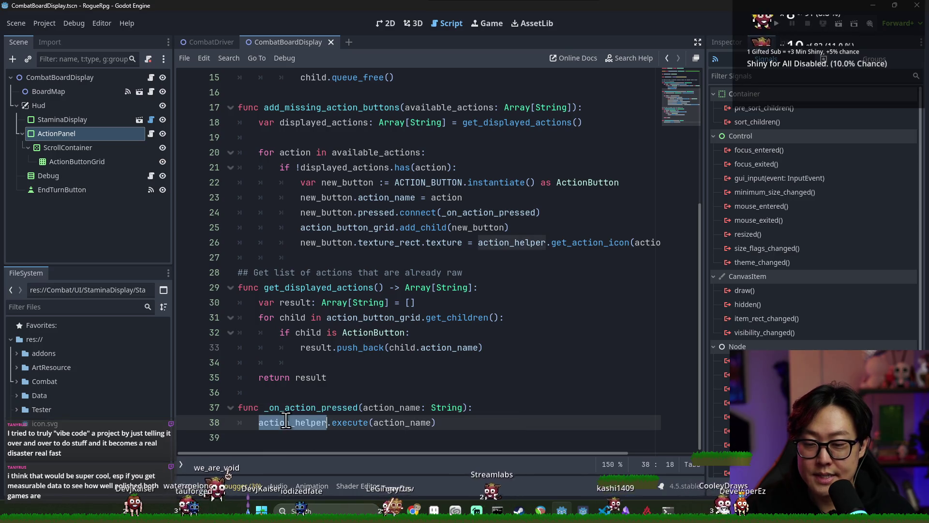
pyautogui.click(316, 422)
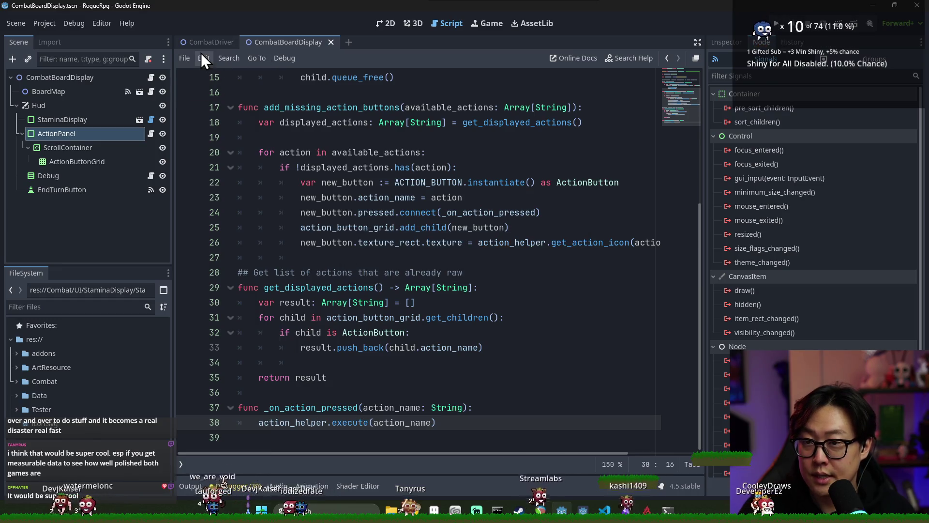
pyautogui.hotkey('alt', 'Tab')
pyautogui.click(591, 187)
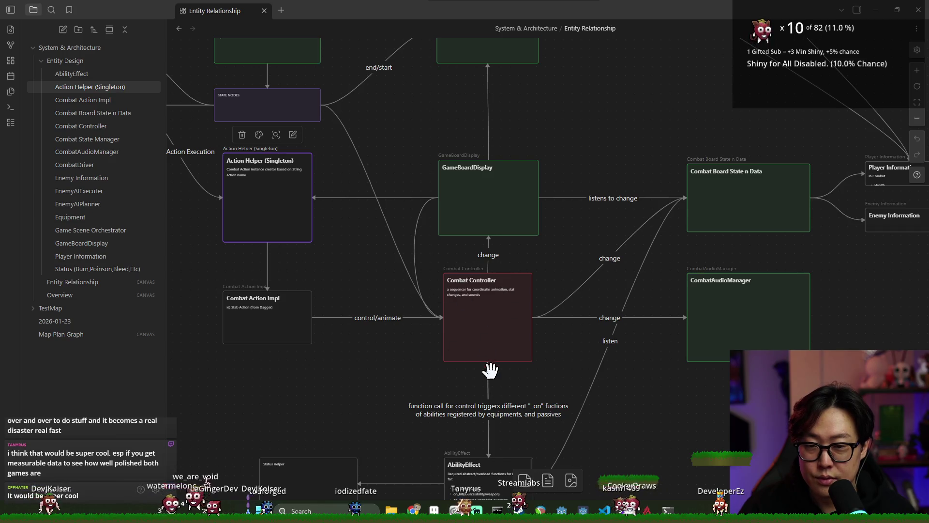
# Step: Pan the Entity Relationship canvas, select the Action Helper (Singleton) card, then return to Godot
pyautogui.hscroll(-3, 395, 282)
pyautogui.scroll(1, 396, 282)
pyautogui.hscroll(-3, 333, 194)
pyautogui.scroll(2, 333, 194)
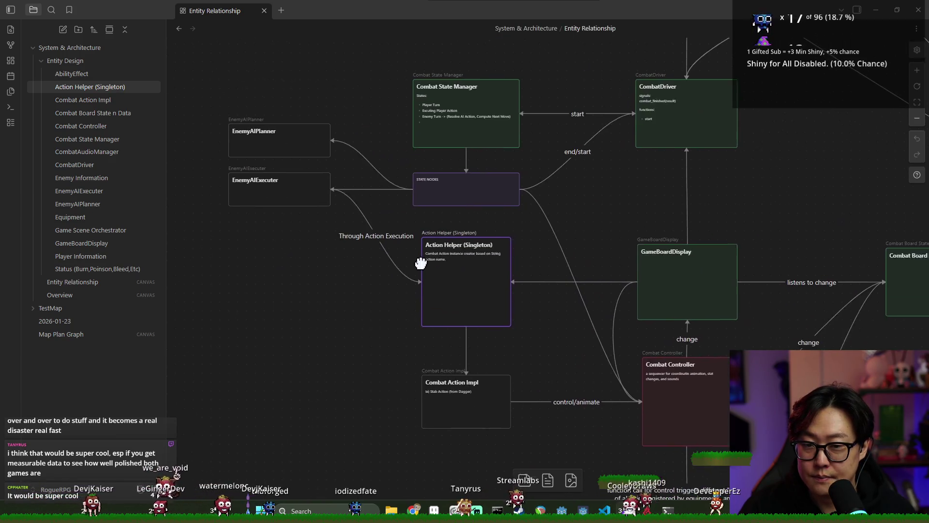
pyautogui.hscroll(6, 567, 324)
pyautogui.scroll(-5, 567, 324)
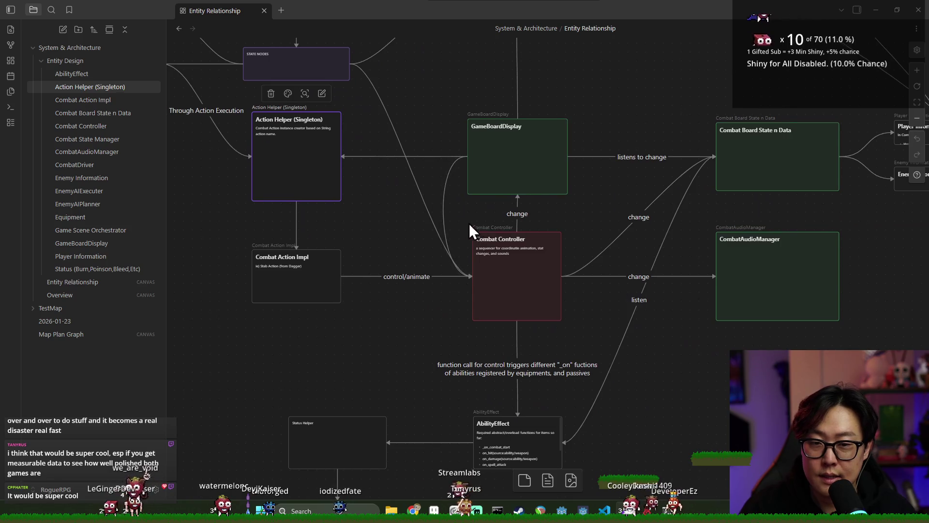
pyautogui.scroll(1, 473, 228)
pyautogui.hscroll(1, 473, 227)
pyautogui.click(270, 189)
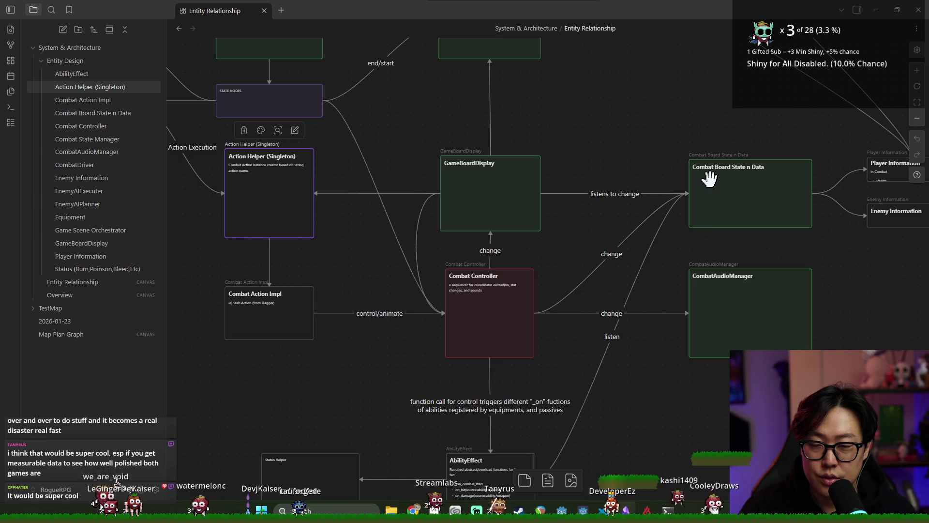
pyautogui.hotkey('alt', 'Tab')
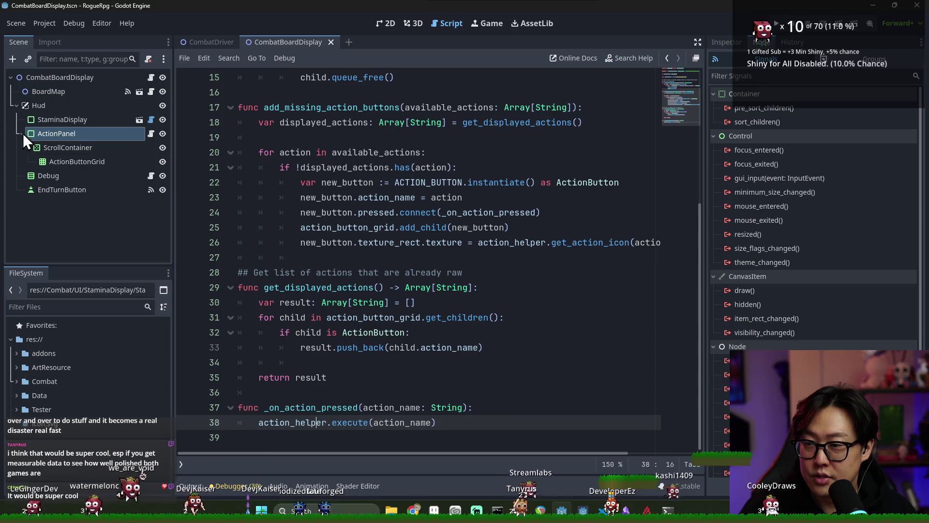
# Step: Filter FileSystem for 'action' and open action_helper.gd via the CombatDriver scene's ActionHelper node
pyautogui.click(69, 307)
pyautogui.write('action')
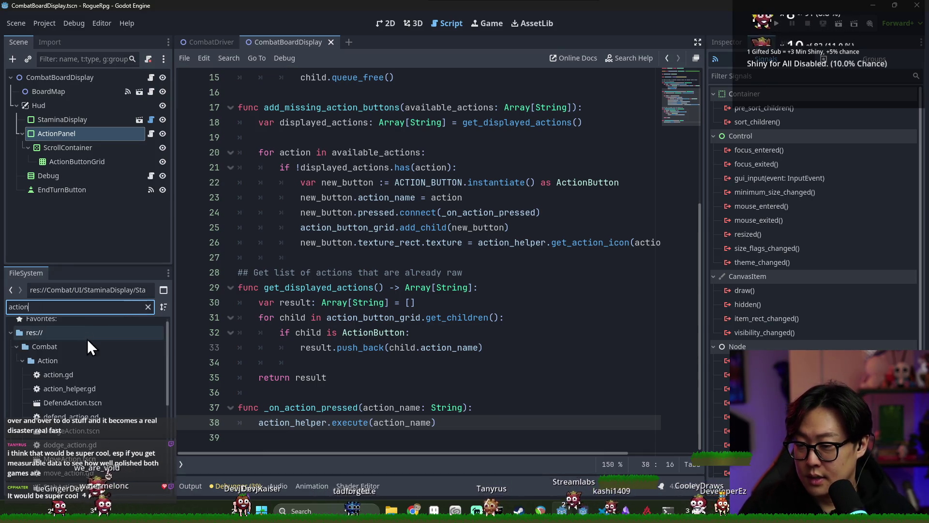
pyautogui.doubleClick(91, 389)
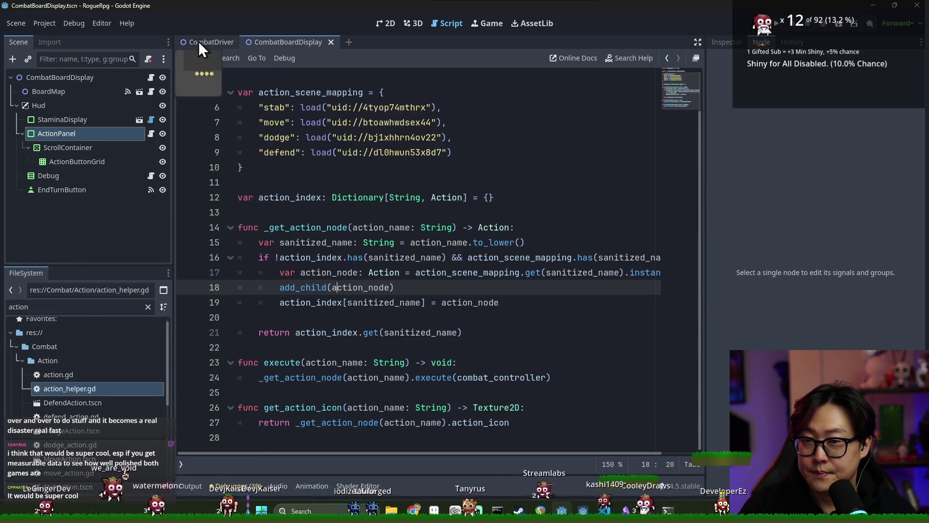
pyautogui.click(199, 42)
pyautogui.click(163, 106)
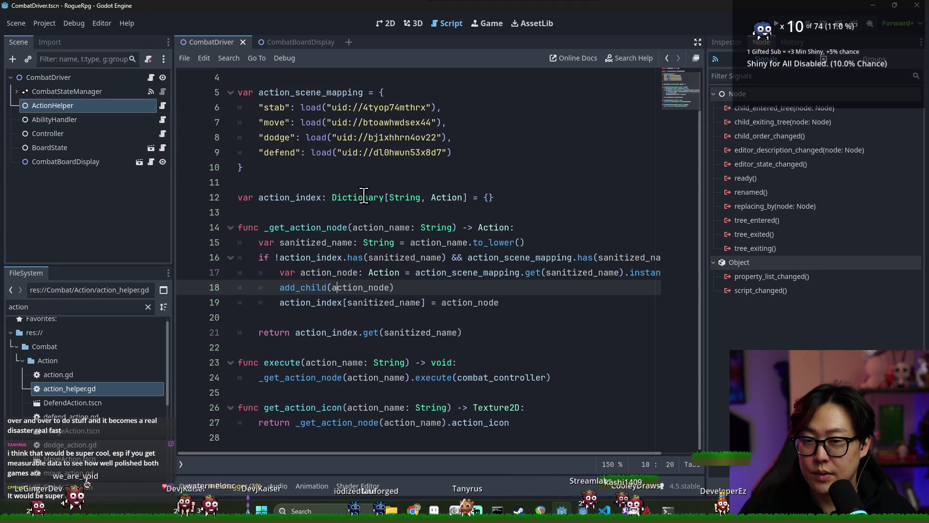
# Step: Open blank lines right after the execute(action_name) signature
pyautogui.doubleClick(304, 363)
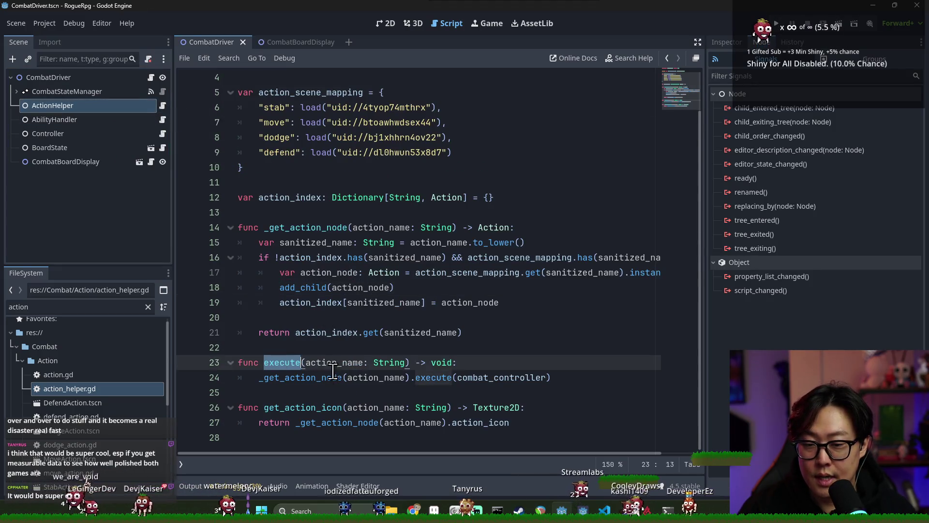
pyautogui.doubleClick(337, 364)
pyautogui.click(488, 363)
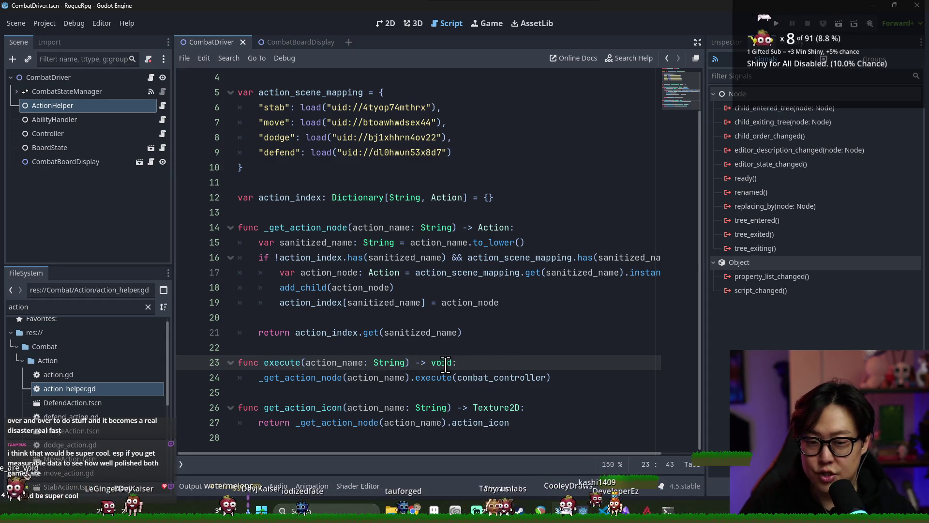
pyautogui.press('Return')
pyautogui.press('Return')
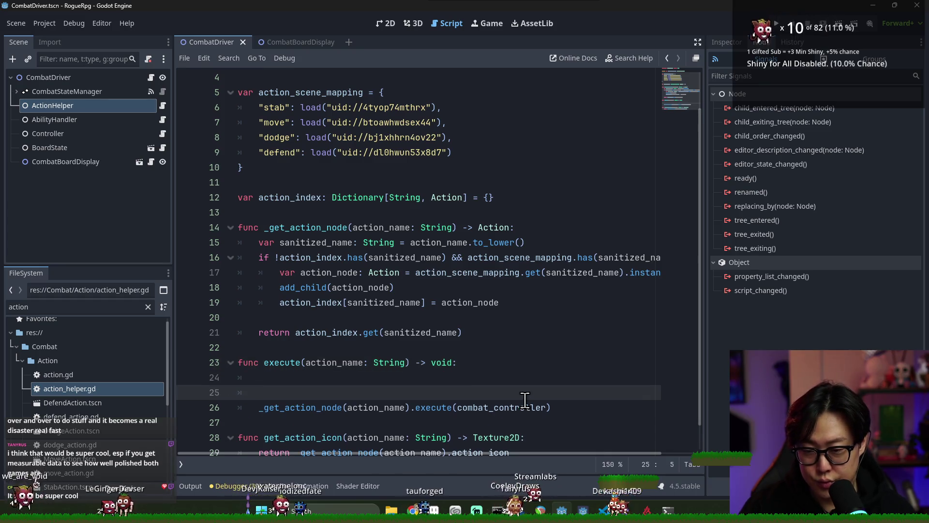
# Step: Write the '# stamina/cooldown/etc cost check' comment at the top of execute
pyautogui.click(332, 378)
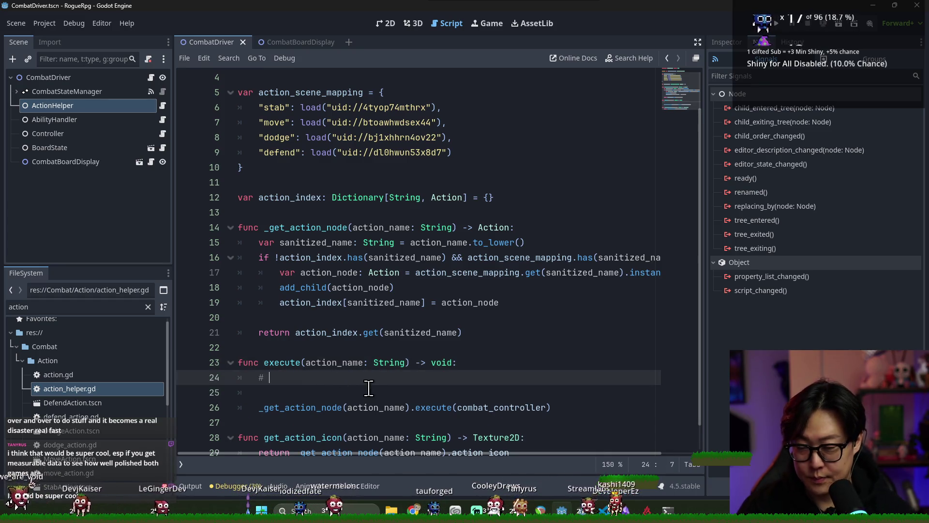
pyautogui.write('stamina/cooldown/')
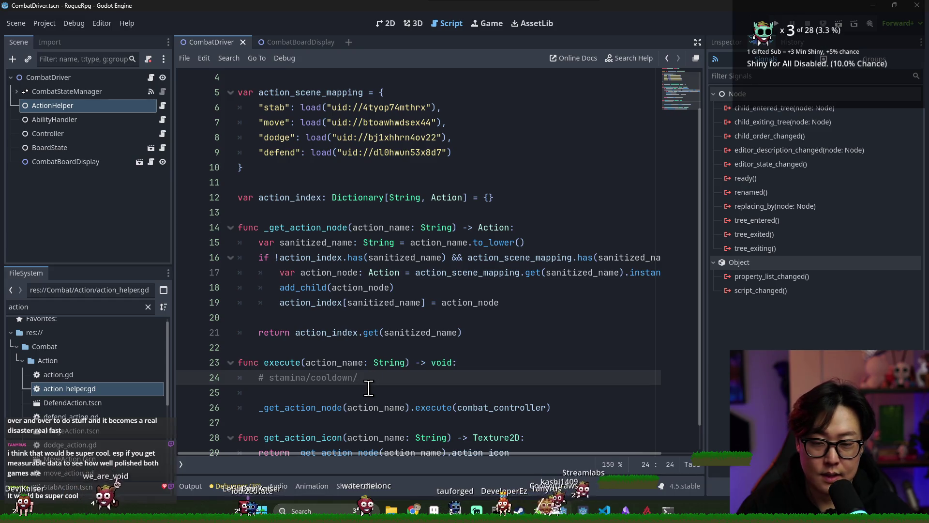
pyautogui.write('k')
pyautogui.press('Return')
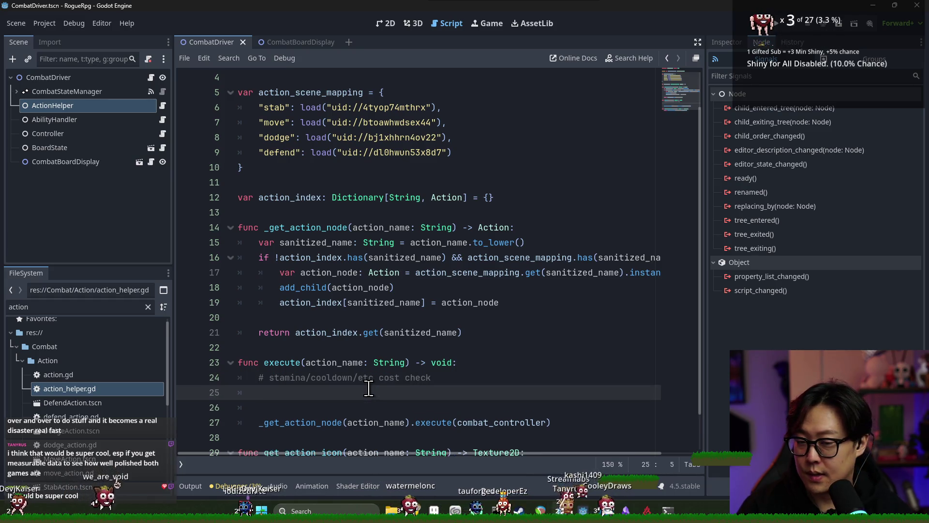
pyautogui.press('Return')
pyautogui.click(362, 392)
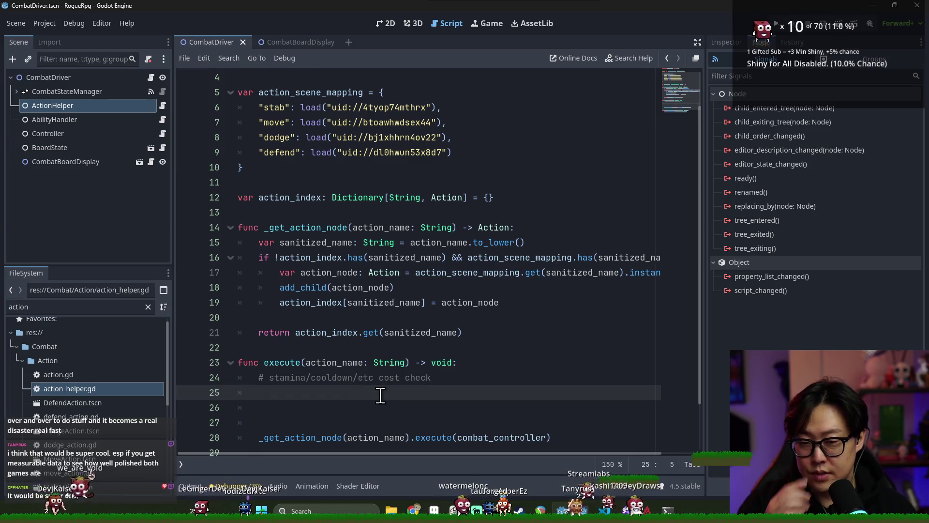
# Step: Start a combat_controller. reference on the blank line below the comment
pyautogui.scroll(-2, 364, 380)
pyautogui.scroll(3, 367, 415)
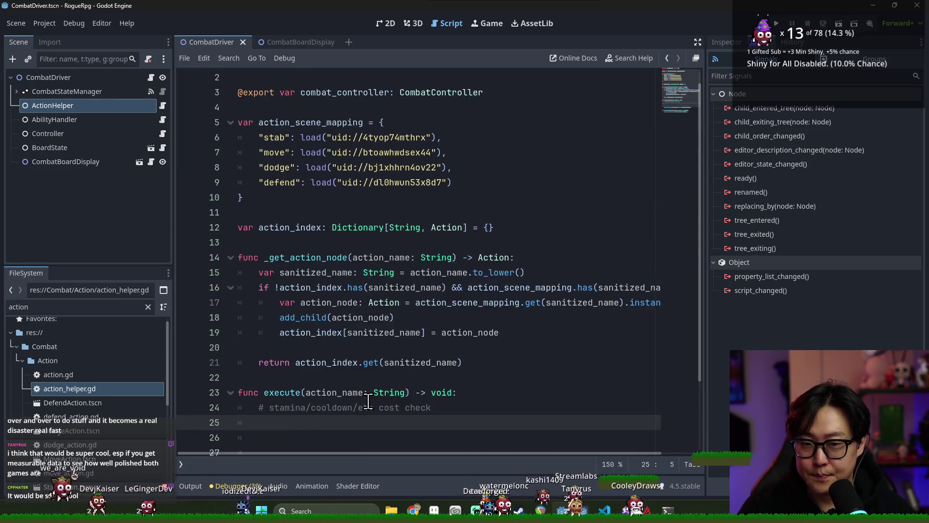
pyautogui.scroll(-3, 430, 387)
pyautogui.doubleClick(484, 378)
pyautogui.click(329, 336)
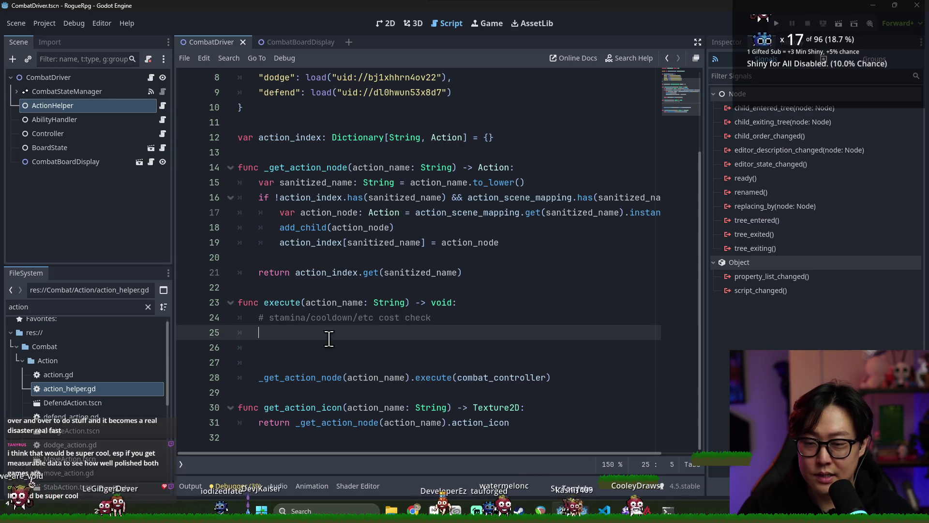
pyautogui.write('.')
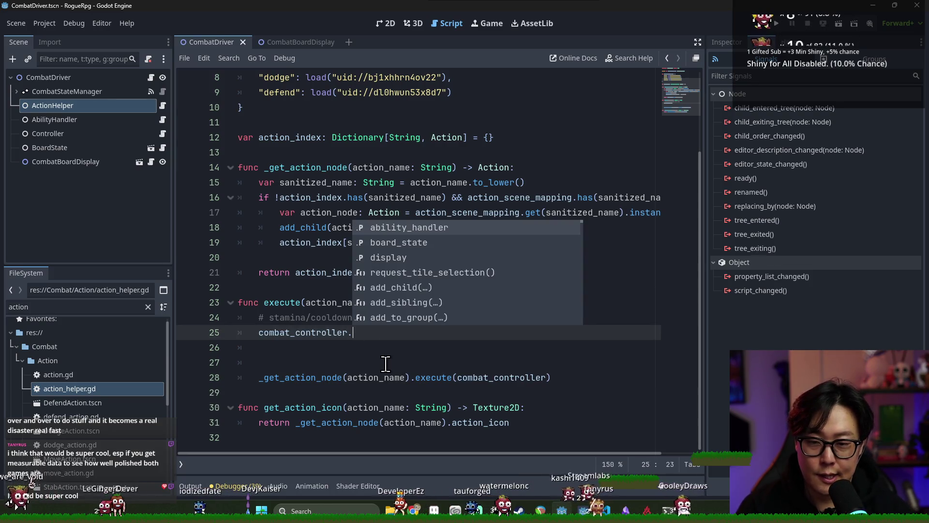
pyautogui.press('Escape')
# Step: Review execute's action_name parameter, delete the unfinished combat_controller. line, then switch to Discord
pyautogui.doubleClick(347, 299)
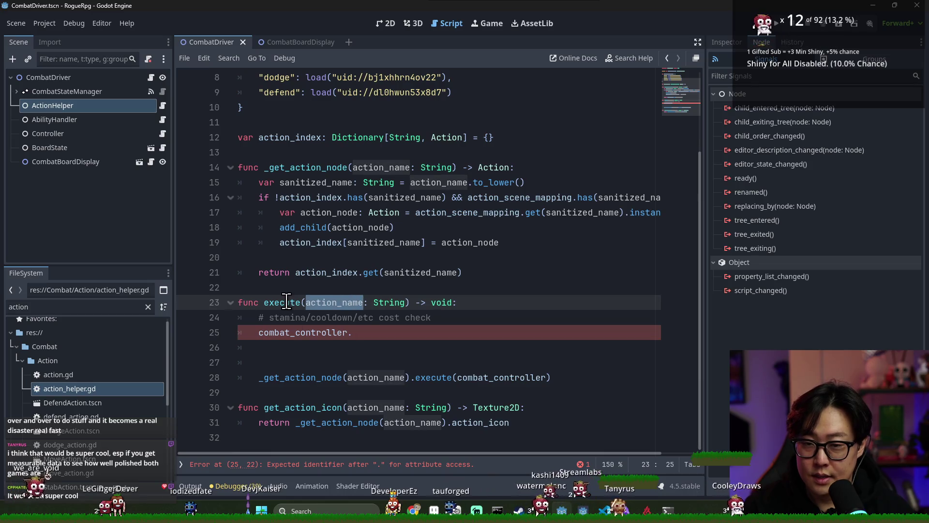
pyautogui.doubleClick(286, 302)
pyautogui.doubleClick(346, 299)
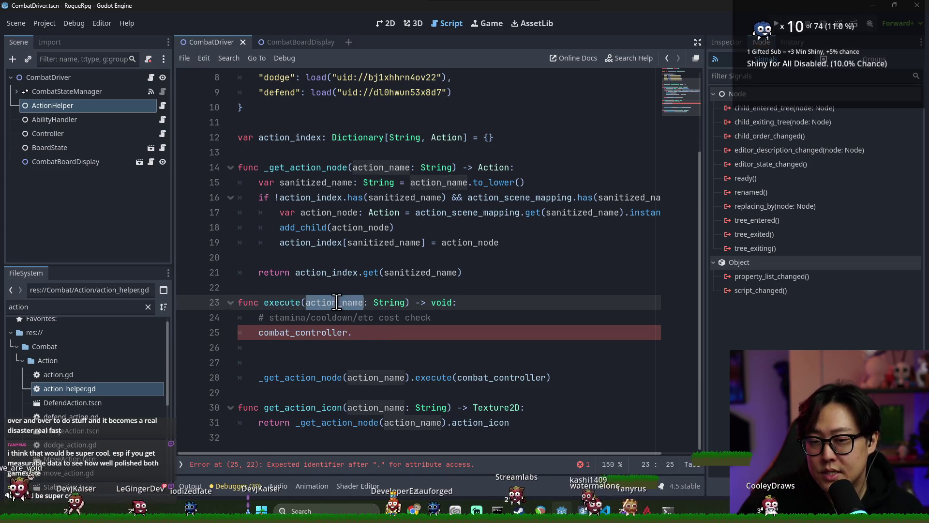
pyautogui.scroll(3, 334, 349)
pyautogui.scroll(-3, 370, 333)
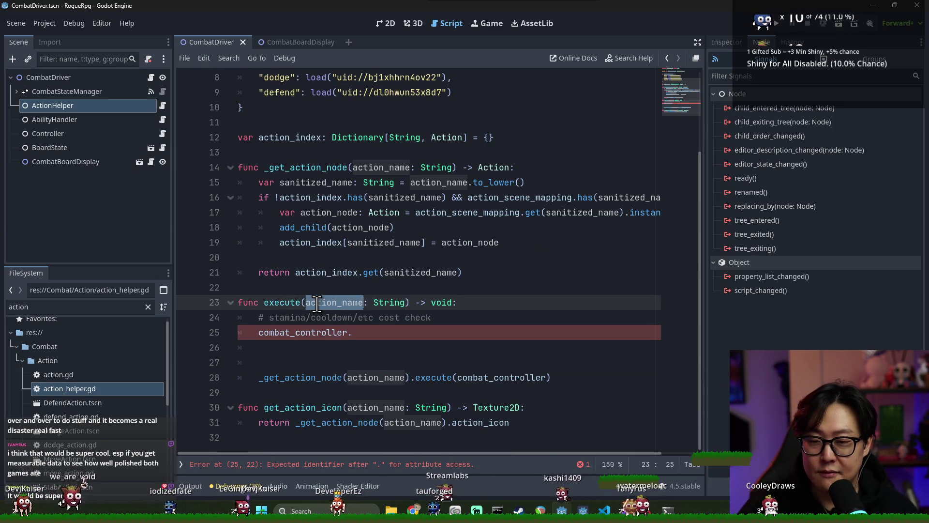
pyautogui.click(339, 300)
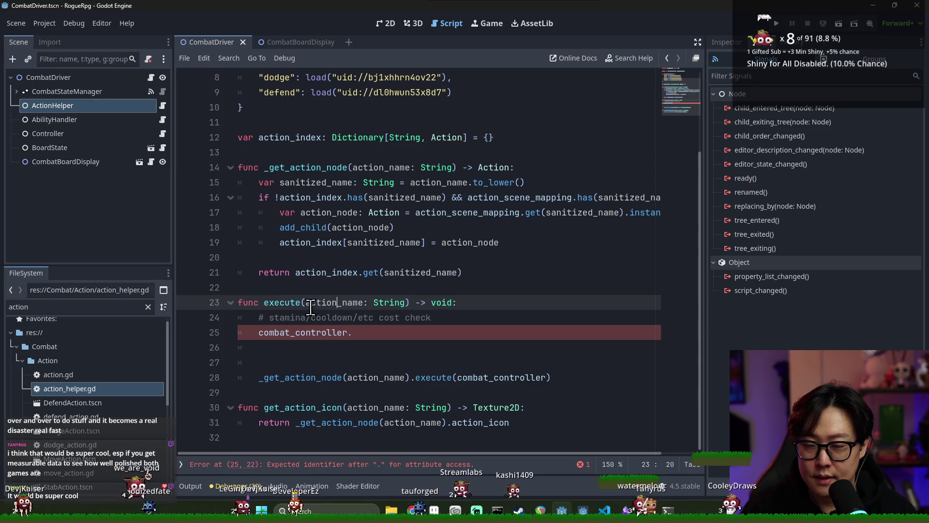
pyautogui.click(368, 332)
pyautogui.keyDown('shift'); pyautogui.click(469, 317); pyautogui.keyUp('shift')
pyautogui.press('BackSpace')
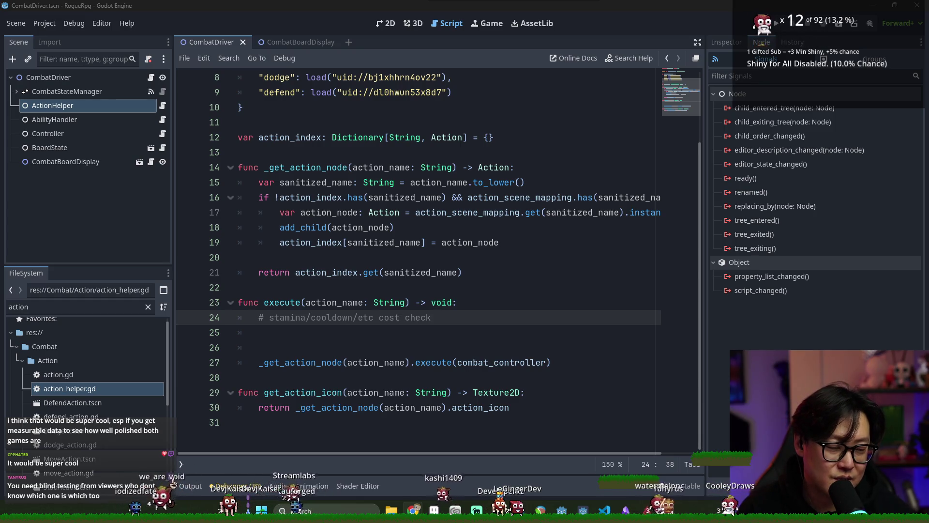
pyautogui.hotkey('alt', 'Tab')
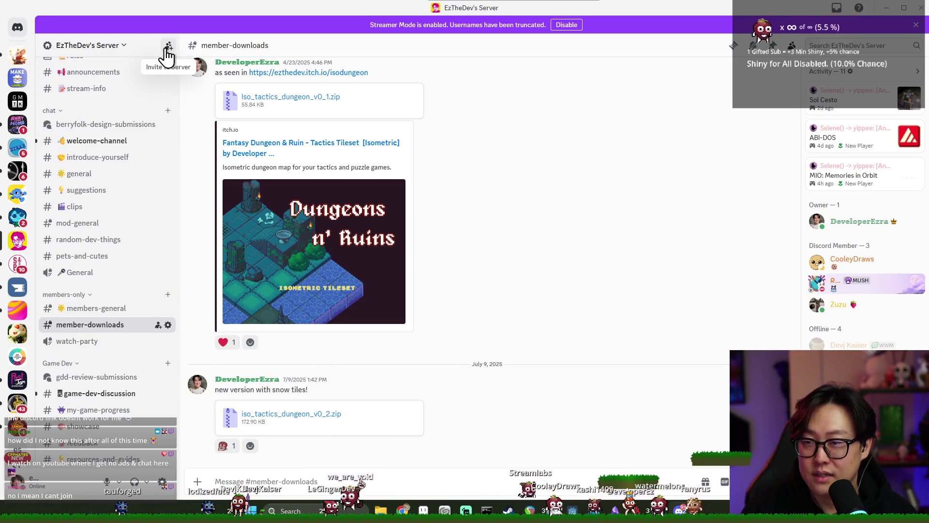
# Step: Copy the server's invite link, close the invite dialog, and switch to the itch.io page
pyautogui.click(168, 47)
pyautogui.click(547, 404)
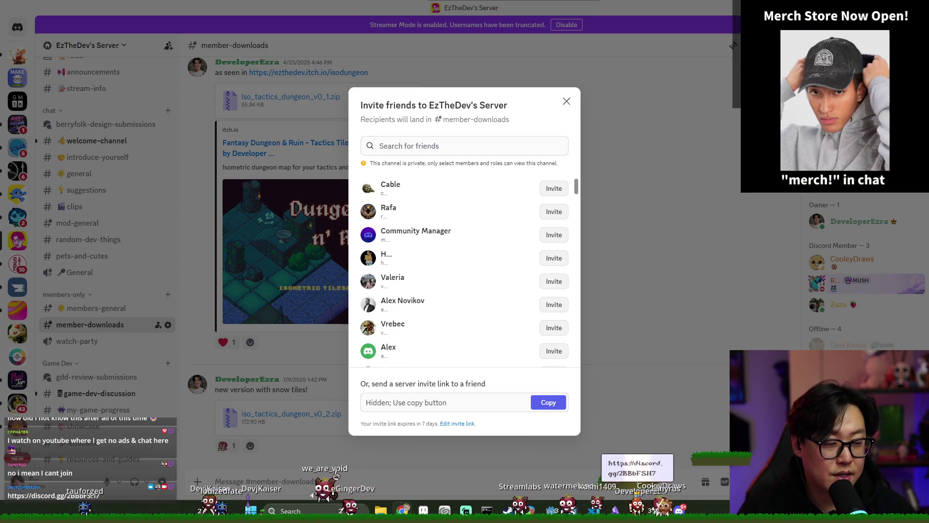
pyautogui.click(566, 101)
pyautogui.hotkey('alt', 'Tab')
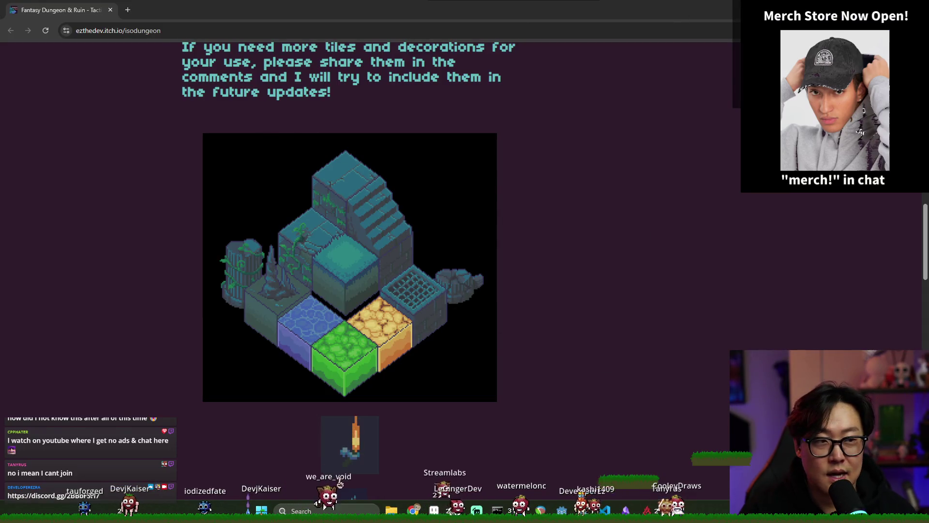
# Step: Add 'is_player_action: bool = true' to execute and read player_info under 'if is_player_action:'
pyautogui.hotkey('alt', 'Tab')
pyautogui.click(385, 317)
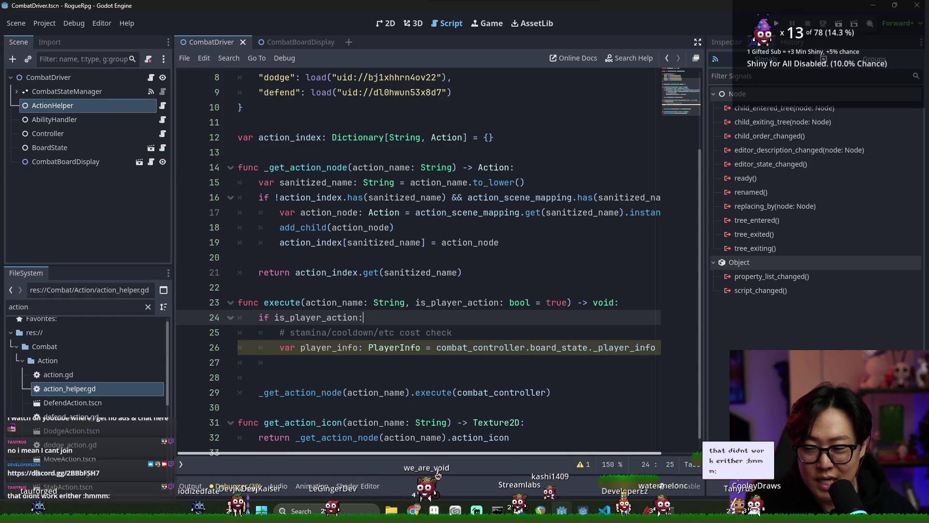
# Step: Leave the caret on the empty line under player_info and switch to Discord's member-downloads channel
pyautogui.click(606, 366)
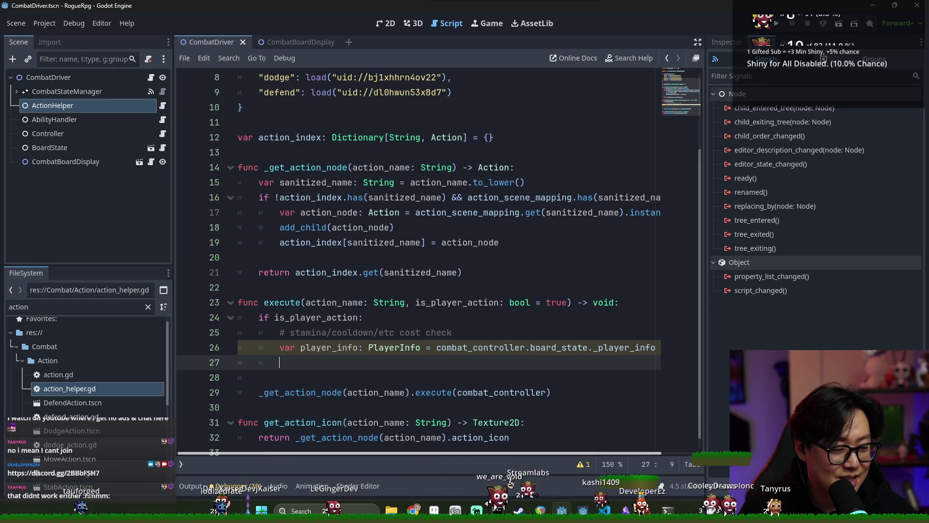
pyautogui.hotkey('alt', 'Tab')
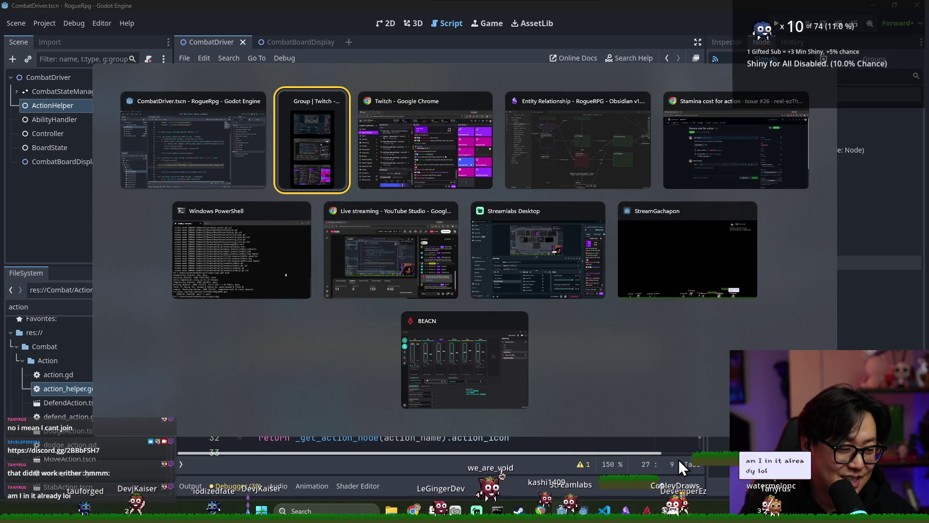
pyautogui.press('Escape')
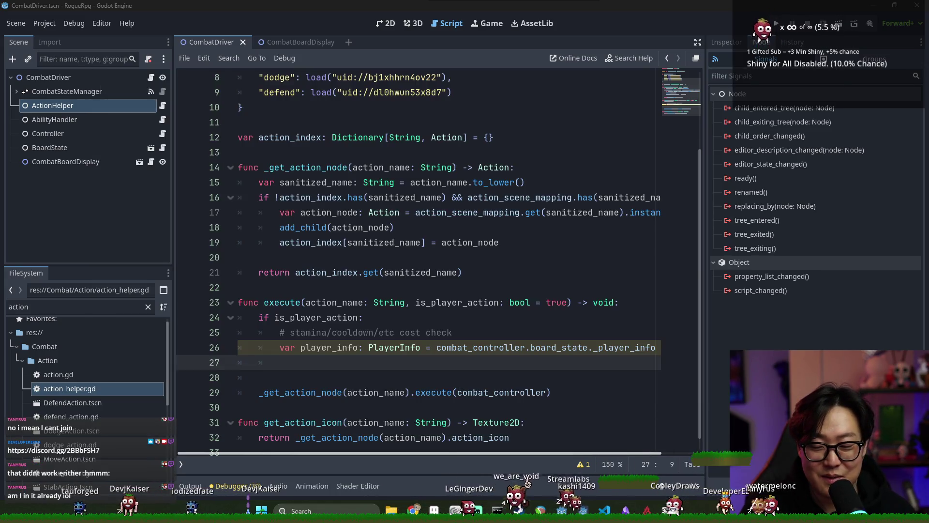
pyautogui.hotkey('alt', 'Tab')
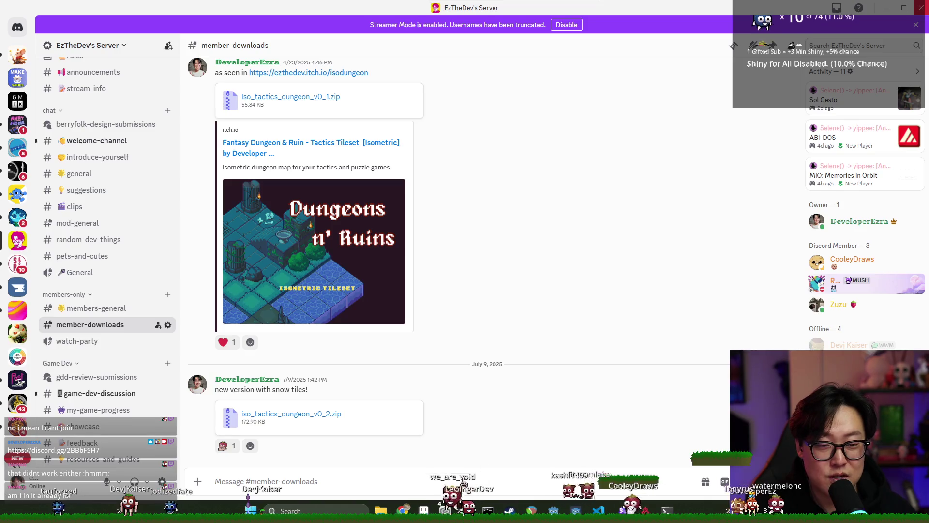
# Step: Open the general channel and member list, then search for and clear a member name
pyautogui.scroll(3, 128, 159)
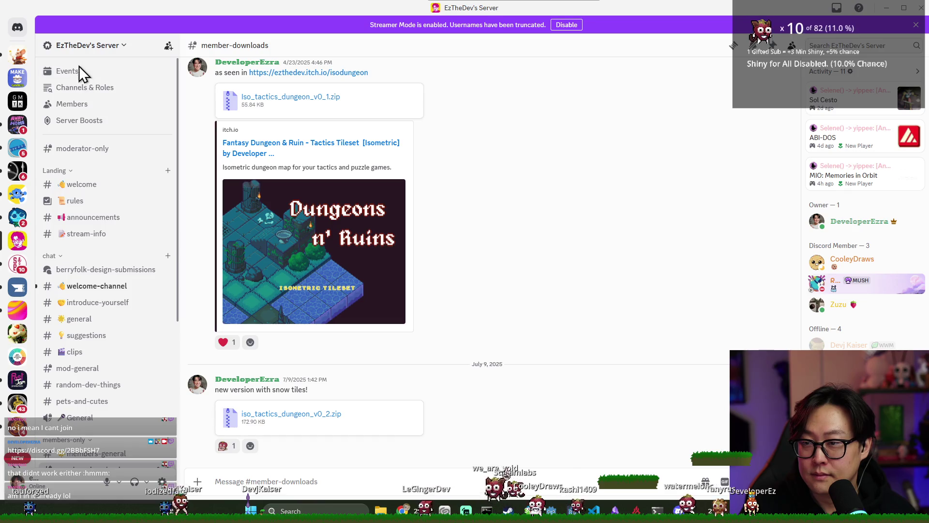
pyautogui.click(101, 328)
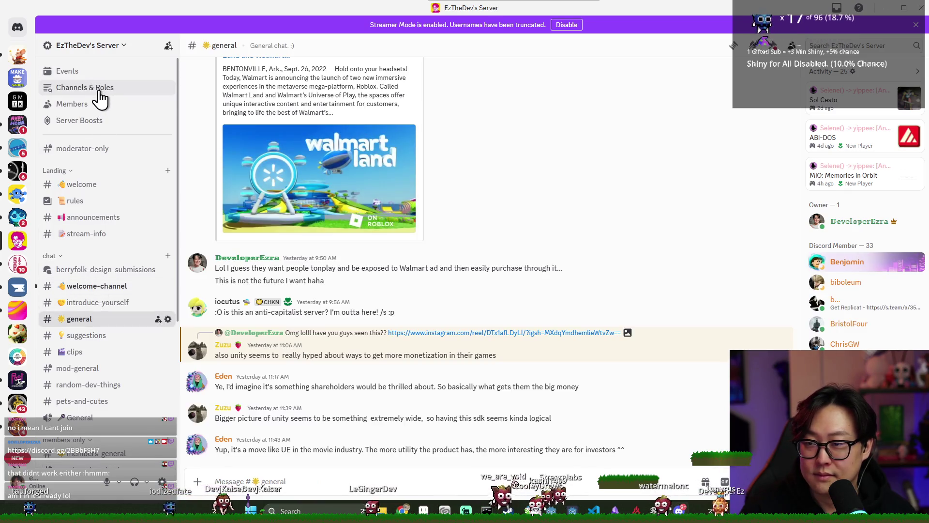
pyautogui.click(97, 103)
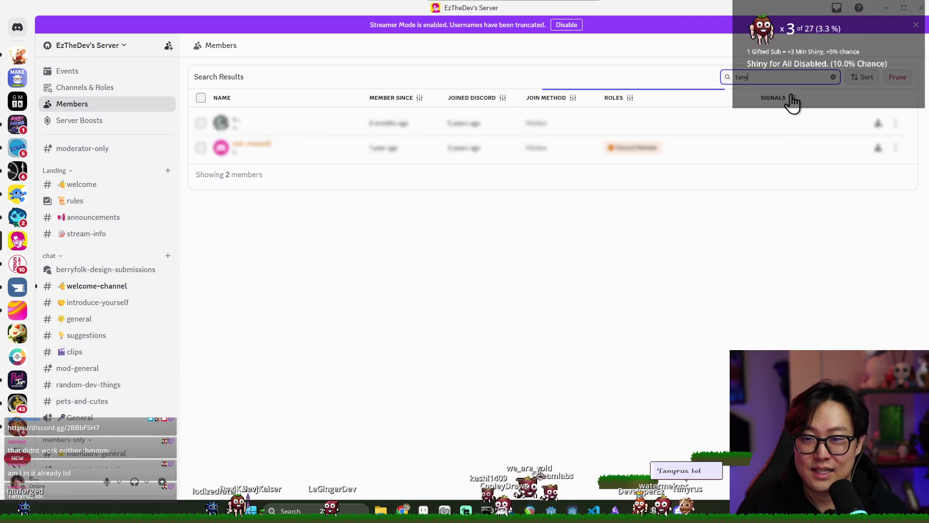
pyautogui.write('y')
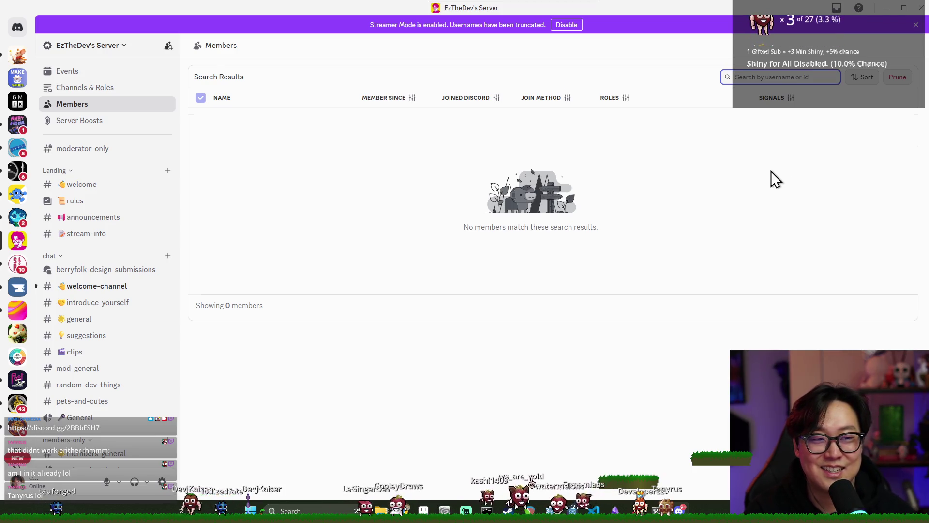
pyautogui.press('BackSpace')
pyautogui.press('BackSpace')
pyautogui.press('BackSpace')
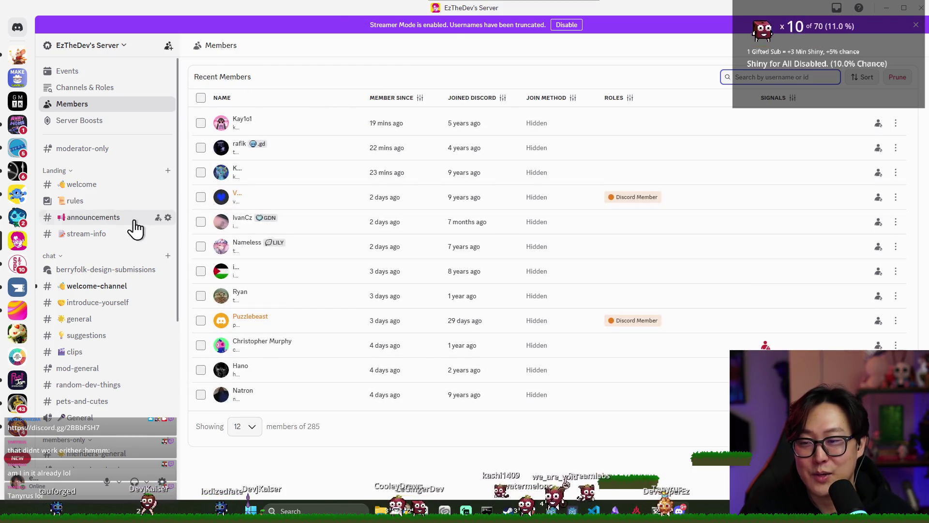
# Step: Wave at three newcomers' join messages in #welcome-channel
pyautogui.click(96, 288)
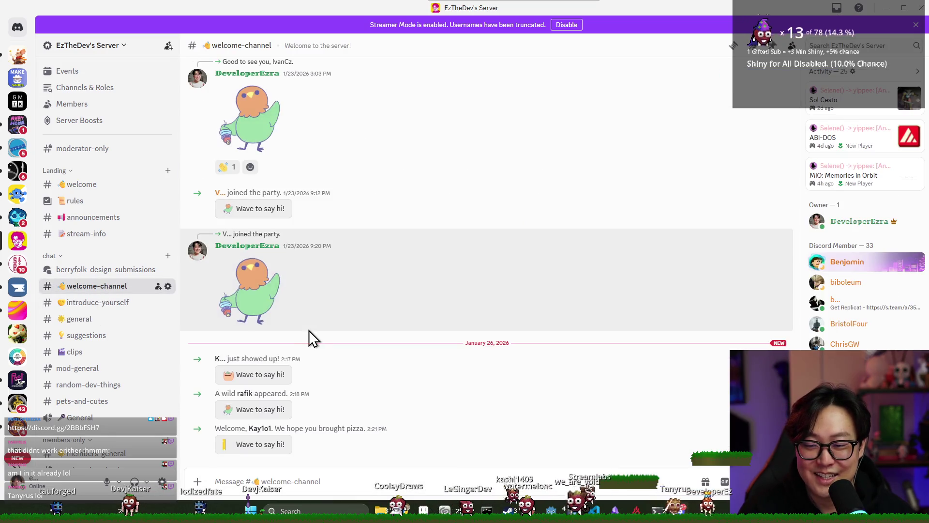
pyautogui.click(264, 376)
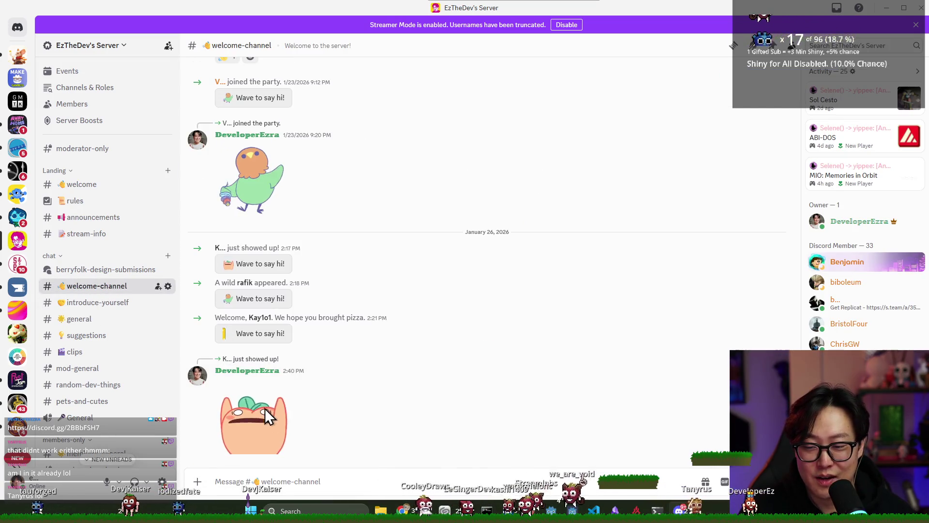
pyautogui.click(272, 298)
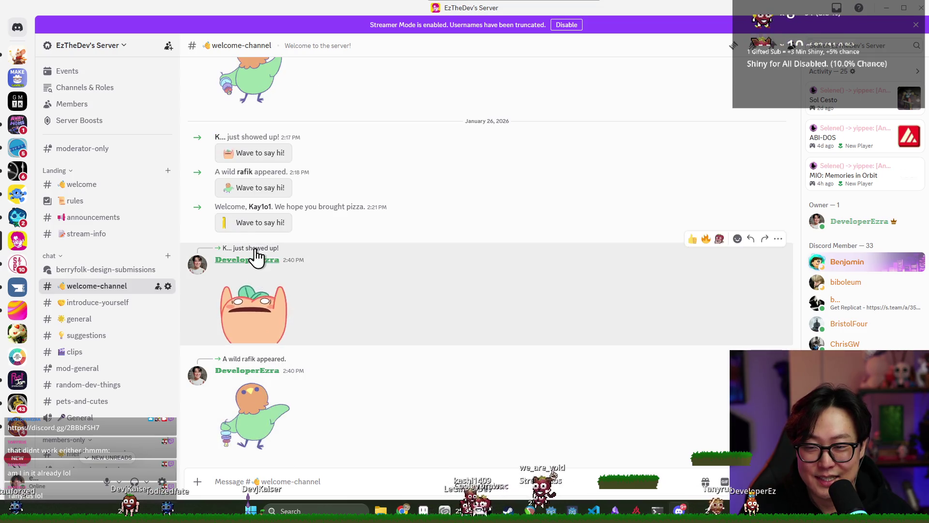
pyautogui.click(260, 225)
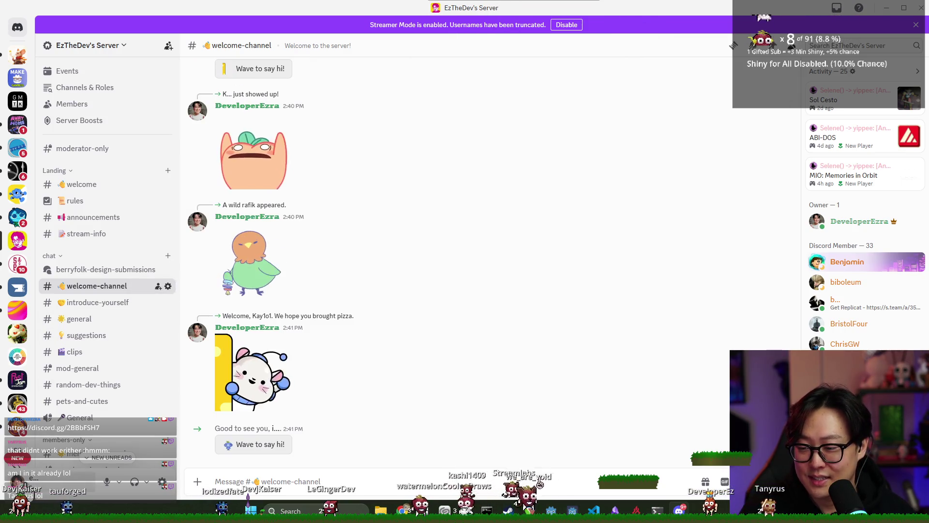
# Step: Open the profile card's Marvel Rivals stats prompt, then return to the Godot script
pyautogui.click(27, 481)
pyautogui.click(35, 366)
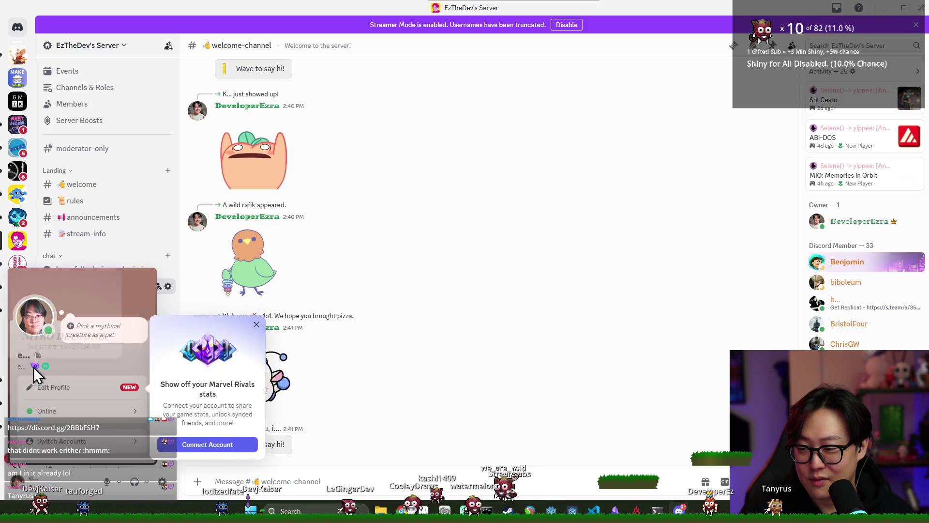
pyautogui.hotkey('alt', 'Tab')
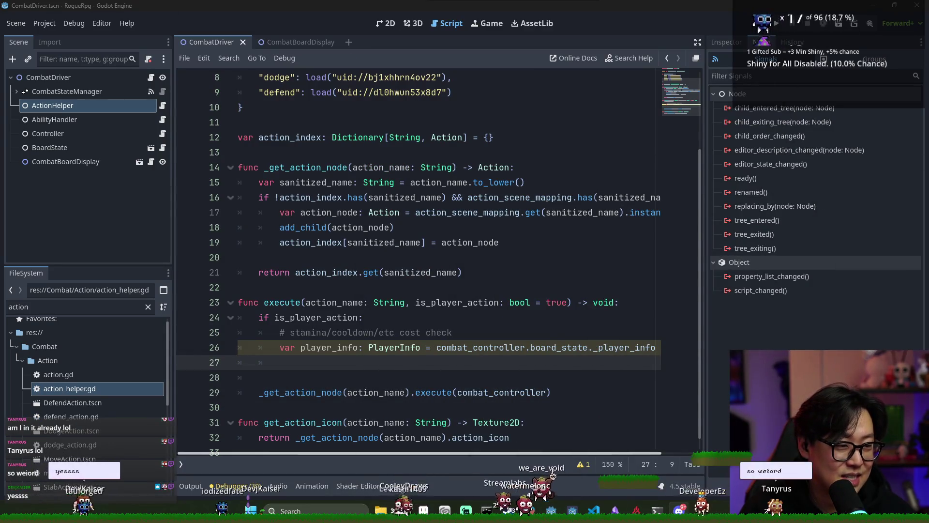
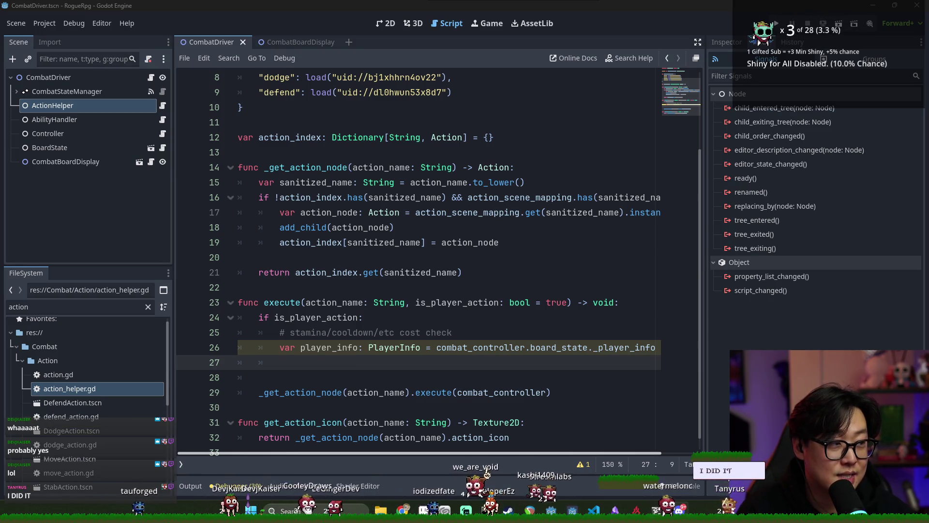
# Step: Add line 27 'var is_stamina_sufficient = player_info.stamina >=' below the player_info line in execute()
pyautogui.click(401, 302)
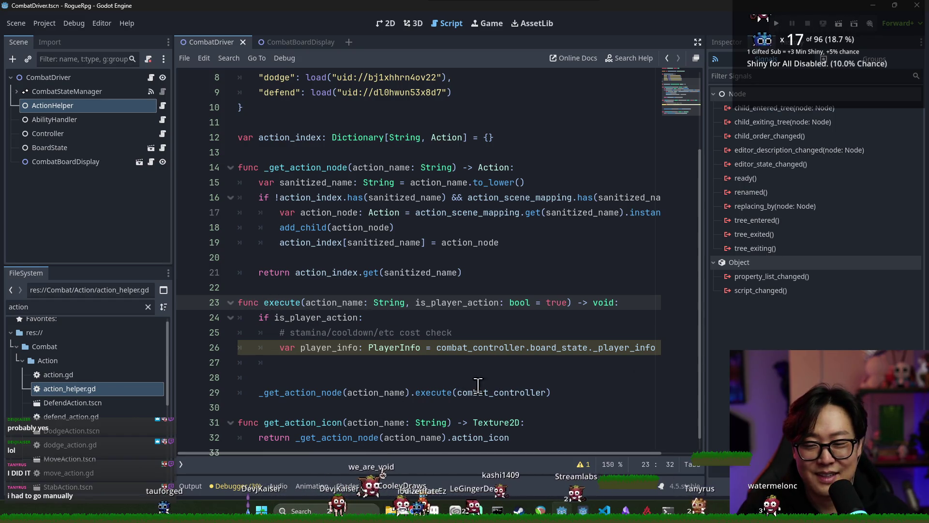
pyautogui.click(433, 378)
pyautogui.click(444, 368)
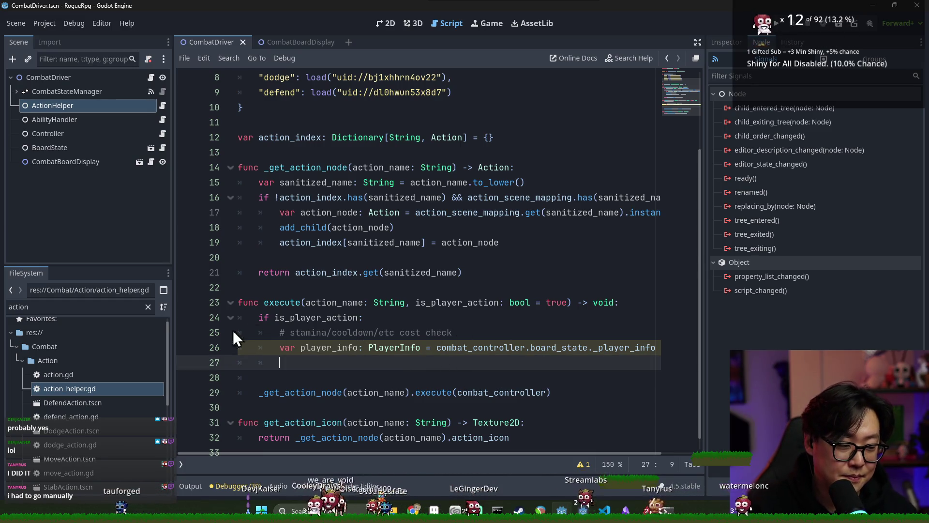
pyautogui.doubleClick(335, 350)
pyautogui.scroll(-1, 349, 341)
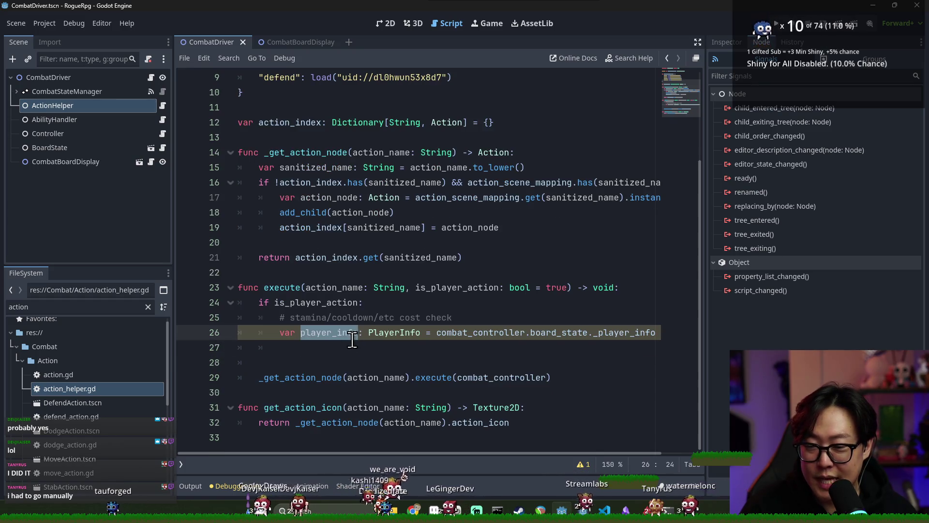
pyautogui.click(337, 347)
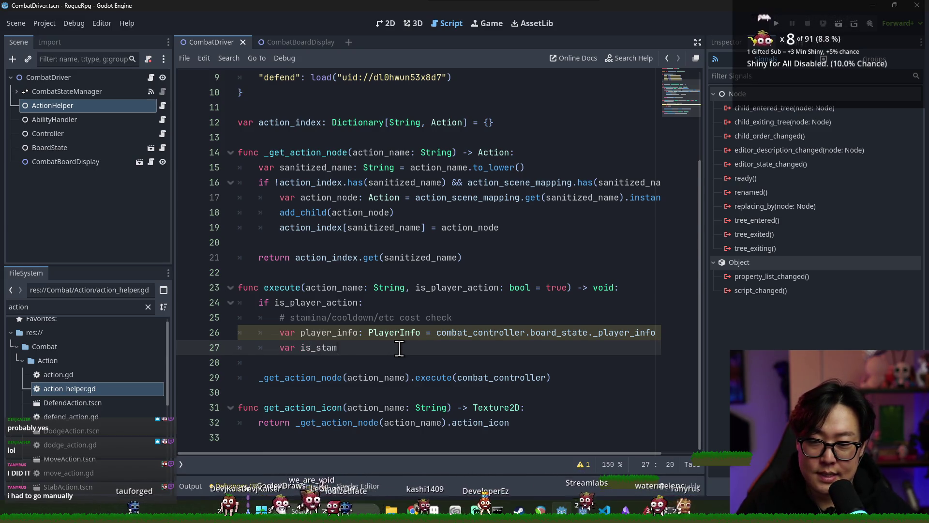
pyautogui.write('ina_')
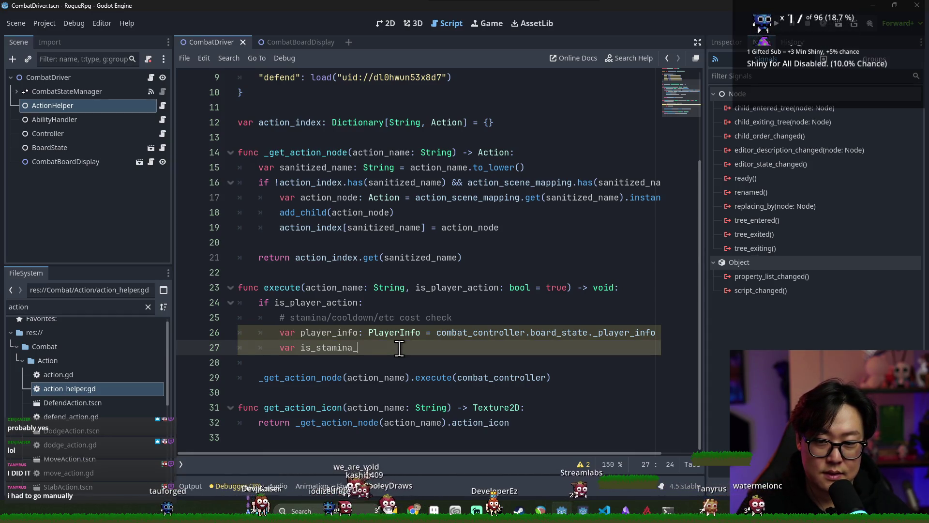
pyautogui.write('sufficient = player_info')
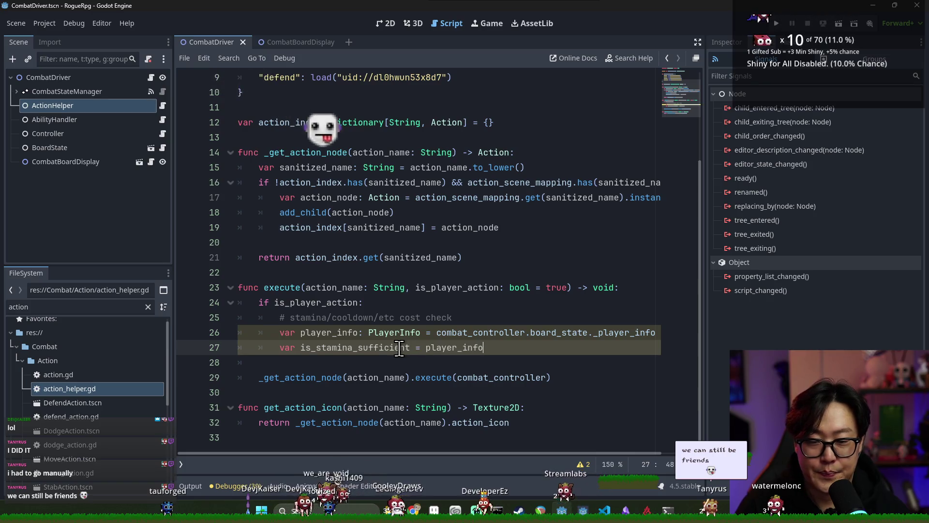
pyautogui.write('.stamina')
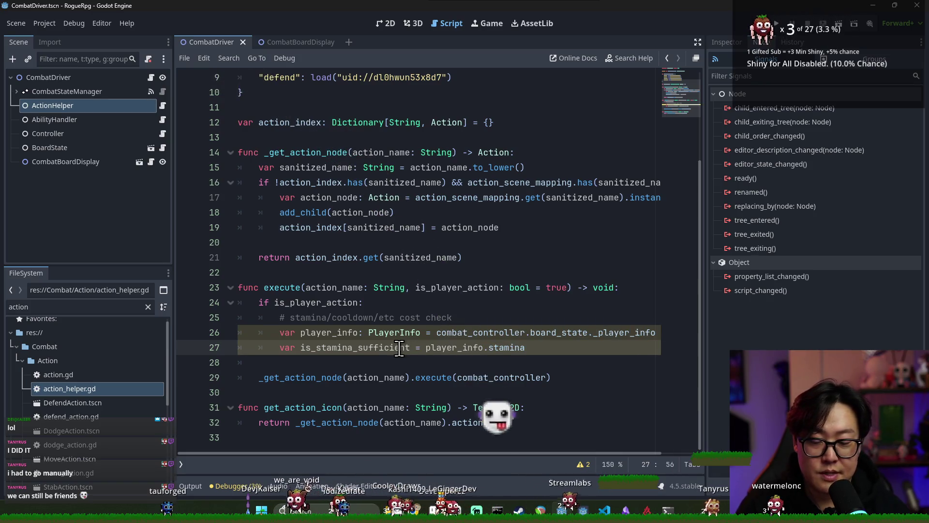
pyautogui.write(' >=')
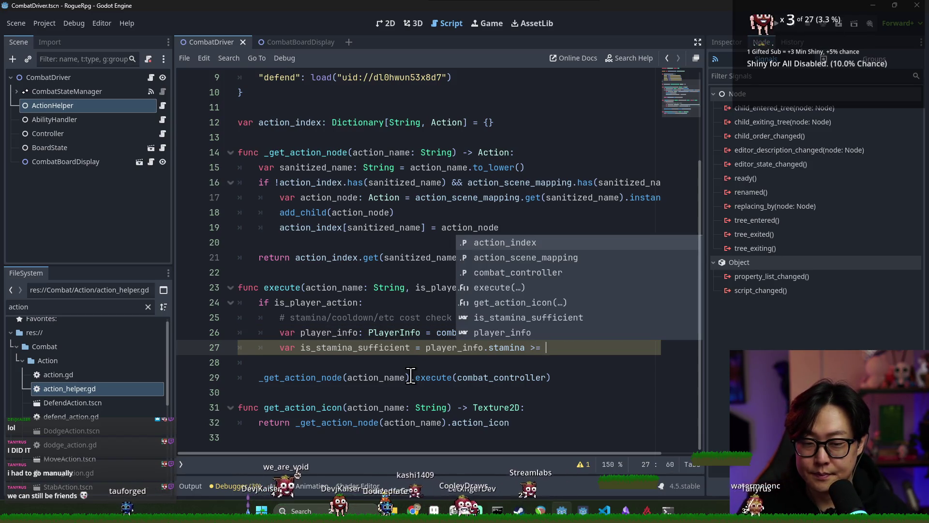
pyautogui.click(410, 377)
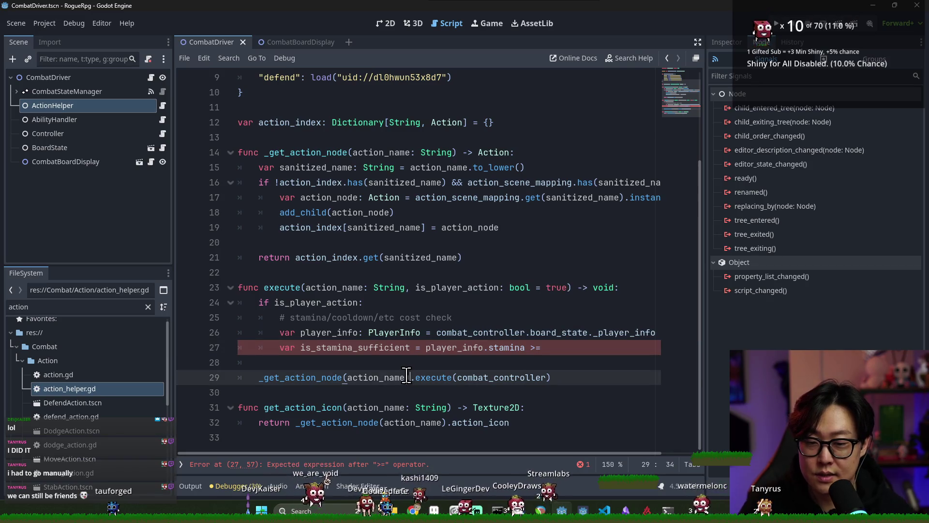
# Step: Cut the _get_action_node(action_name) call into a new 'var action_node :=' line at the top of execute()
pyautogui.press('Home')
pyautogui.hotkey('ctrl', 'shift', 'Right')
pyautogui.hotkey('ctrl', 'shift', 'Right')
pyautogui.hotkey('ctrl', 'shift', 'Right')
pyautogui.hotkey('ctrl', 'shift', 'Right')
pyautogui.hotkey('ctrl', 'x')
pyautogui.click(638, 287)
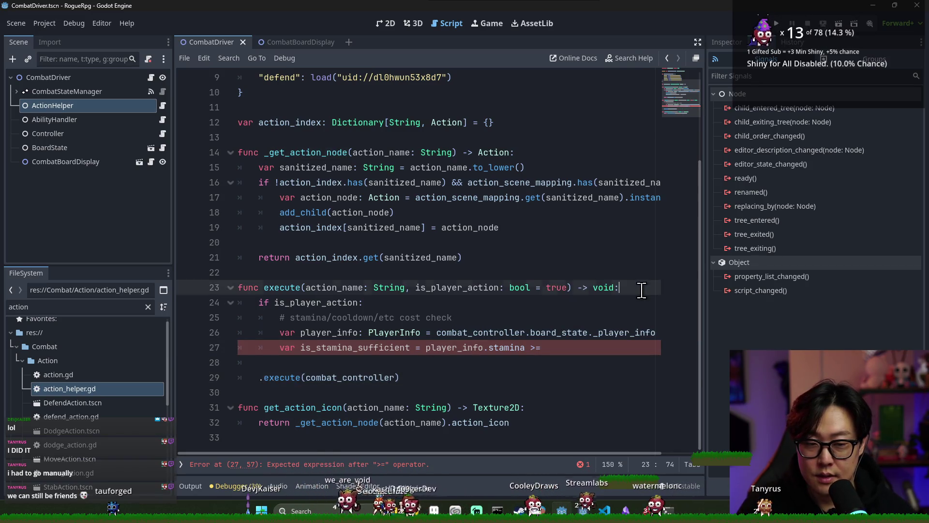
pyautogui.press('Return')
pyautogui.write('var action_node :=')
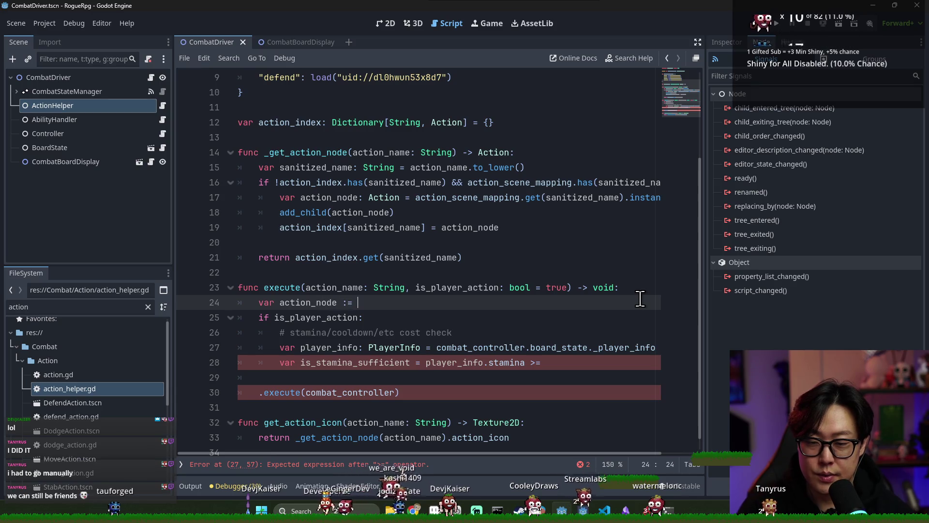
pyautogui.click(94, 152)
pyautogui.click(164, 109)
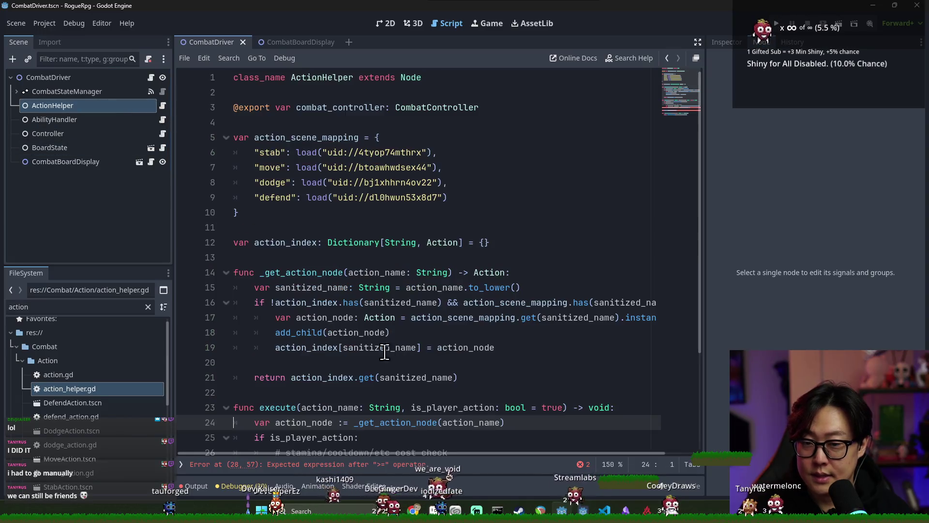
pyautogui.scroll(-3, 326, 386)
# Step: Make line 30 call action_node.execute instead of the lookup call
pyautogui.doubleClick(302, 288)
pyautogui.hotkey('ctrl', 'c')
pyautogui.click(259, 377)
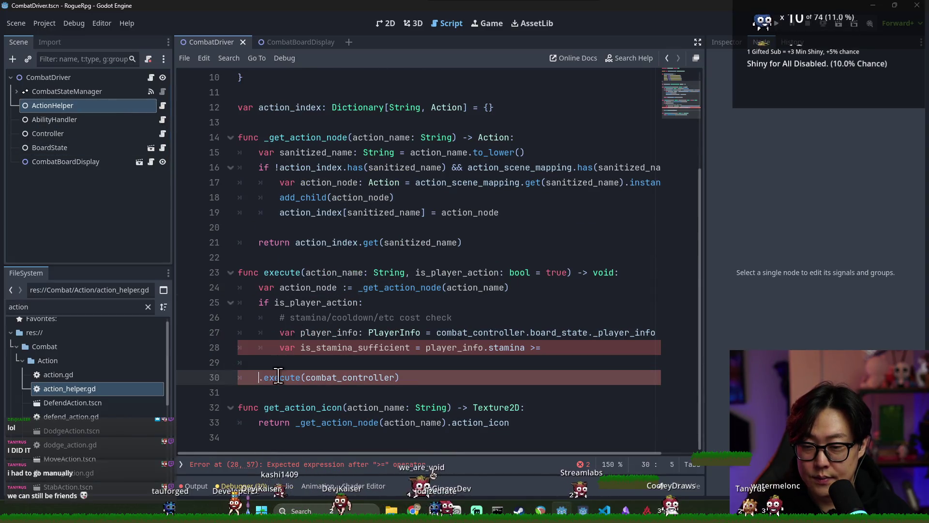
pyautogui.hotkey('ctrl', 'v')
# Step: Complete the stamina comparison with action_node.stamina_cost and save
pyautogui.doubleClick(323, 289)
pyautogui.hotkey('ctrl', 'c')
pyautogui.click(605, 347)
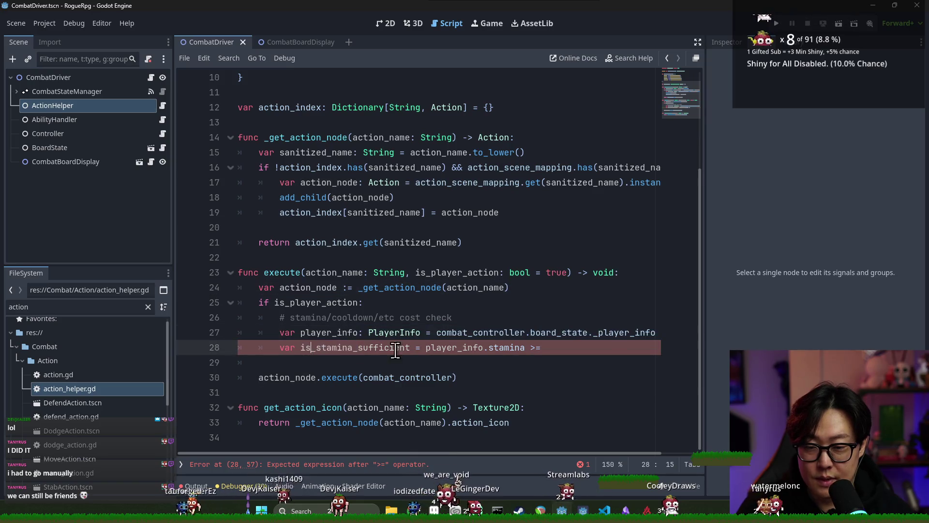
pyautogui.hotkey('ctrl', 'v')
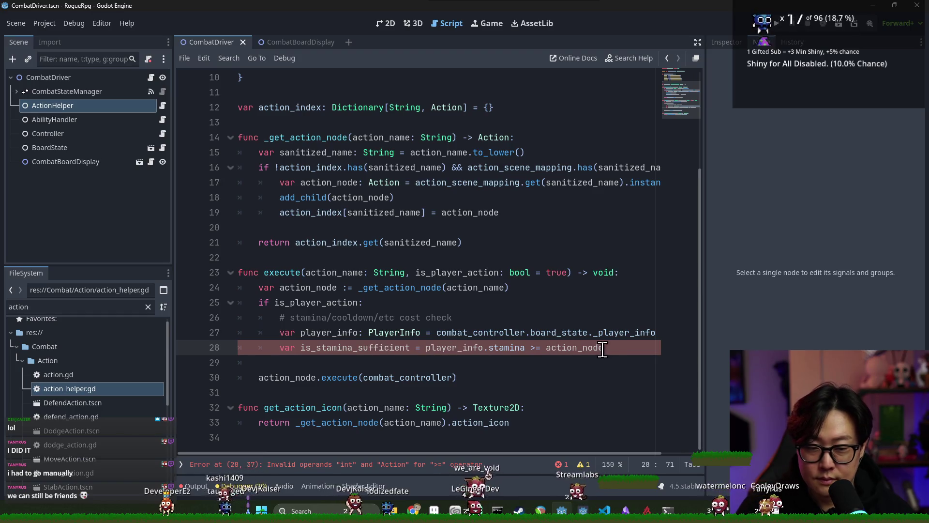
pyautogui.write('.a')
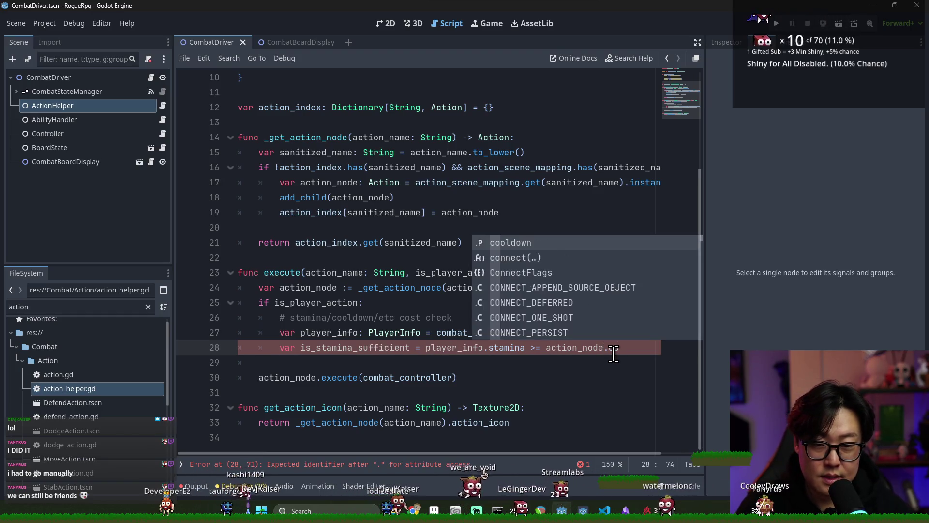
pyautogui.write('ction')
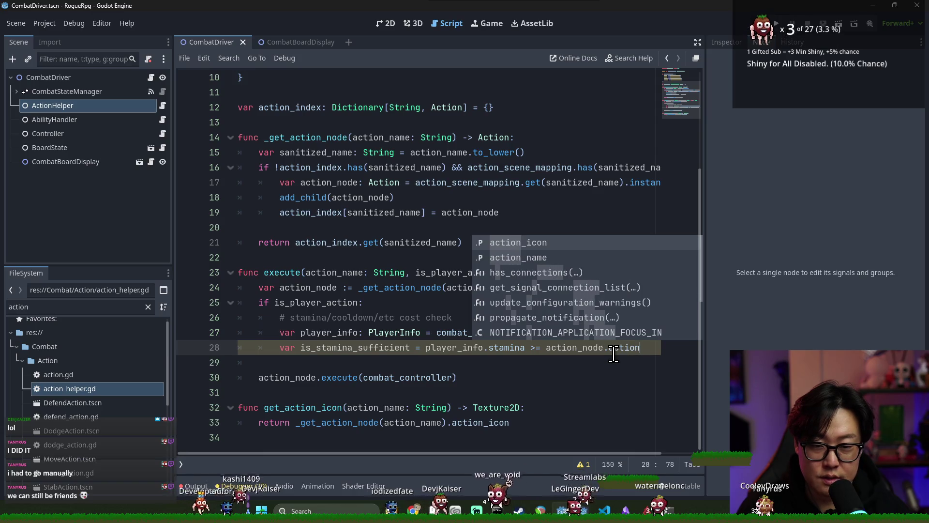
pyautogui.press('BackSpace')
pyautogui.press('BackSpace')
pyautogui.press('BackSpace')
pyautogui.write('stamina_cost')
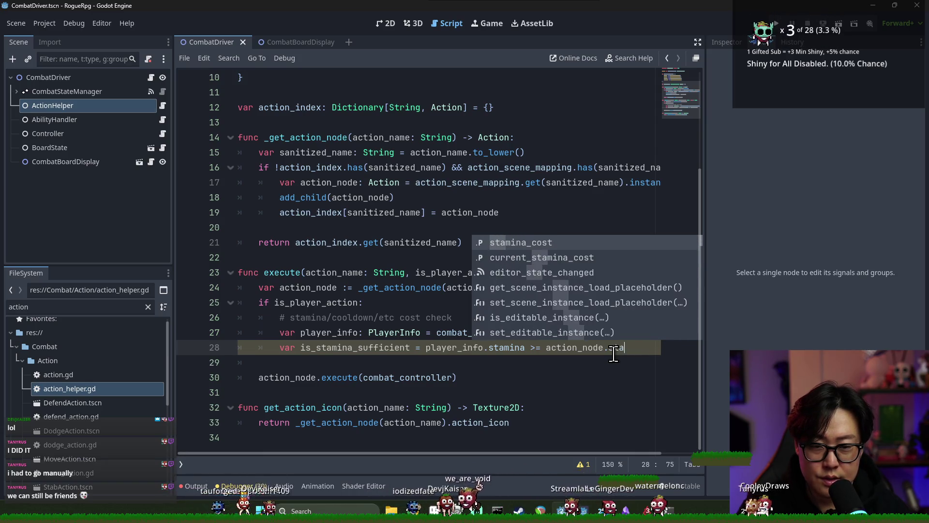
pyautogui.hotkey('ctrl', 's')
pyautogui.hotkey('ctrl', 'Left')
pyautogui.hotkey('ctrl', 'Left')
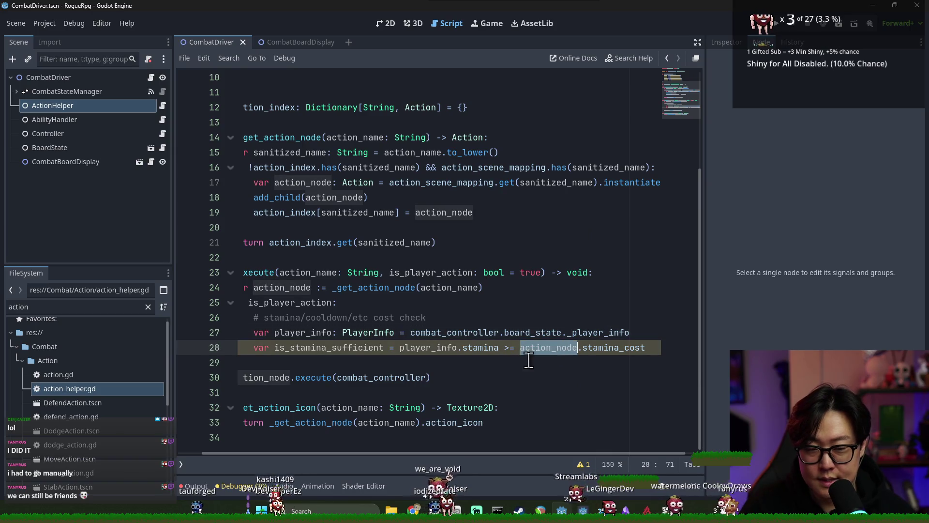
# Step: Declare 'var is_stamina_sufficient := true' on a new line below the action_node line
pyautogui.doubleClick(310, 348)
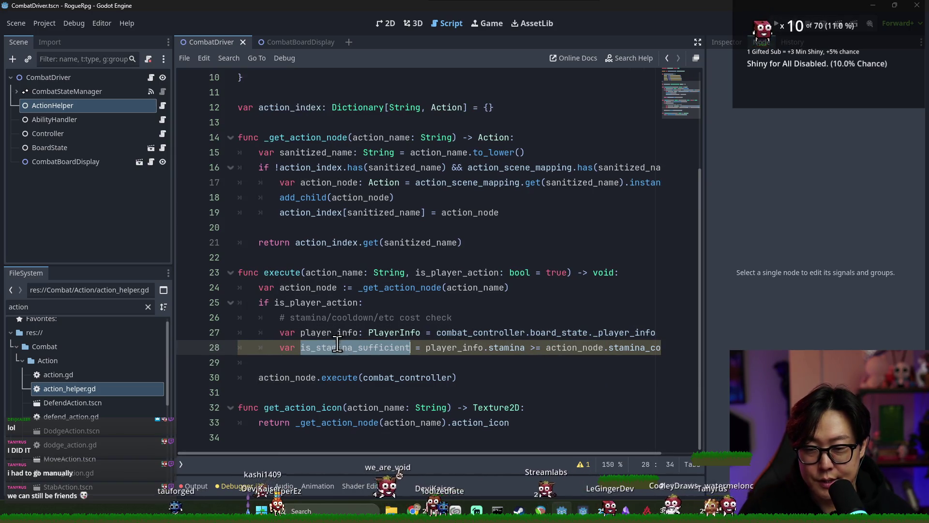
pyautogui.hotkey('ctrl', 'c')
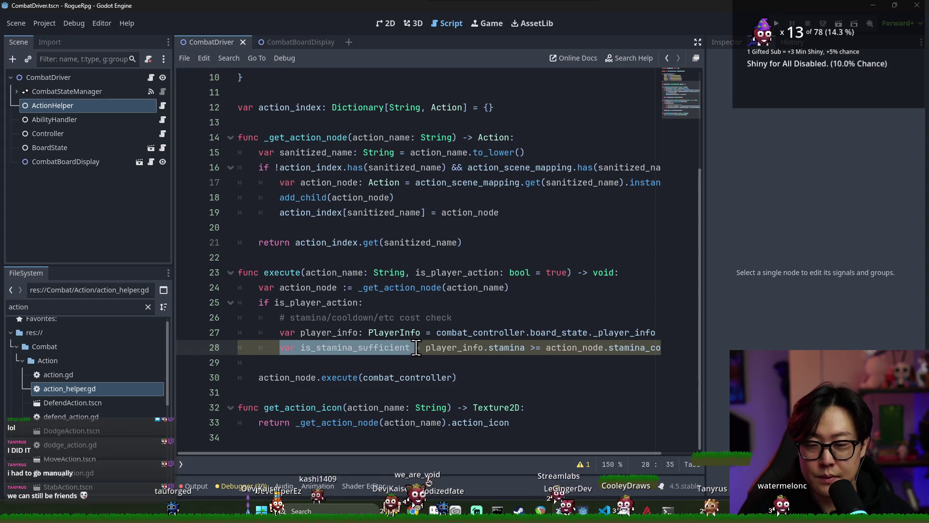
pyautogui.click(553, 287)
pyautogui.press('Return')
pyautogui.write('var')
pyautogui.hotkey('ctrl', 'v')
pyautogui.write(':= t')
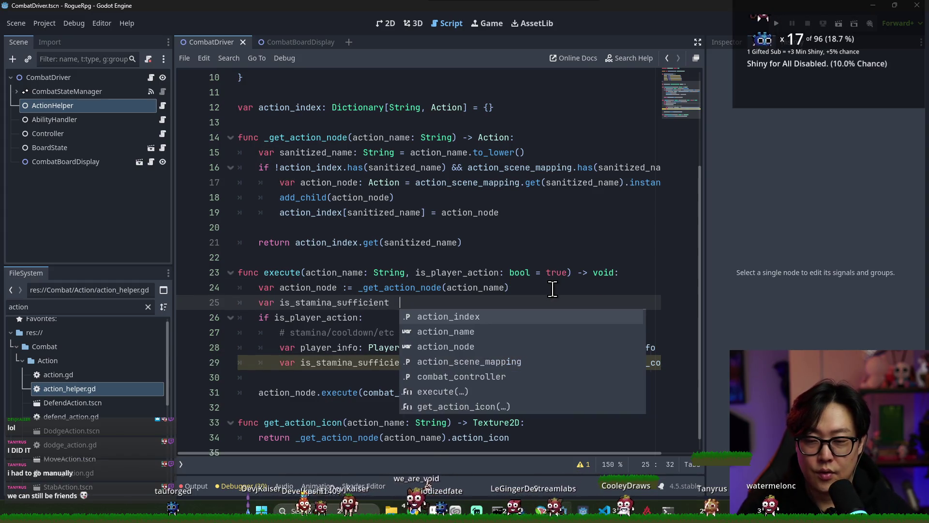
pyautogui.write('rue')
# Step: Drop 'var' from the line-29 stamina comparison so it reassigns is_stamina_sufficient
pyautogui.click(349, 303)
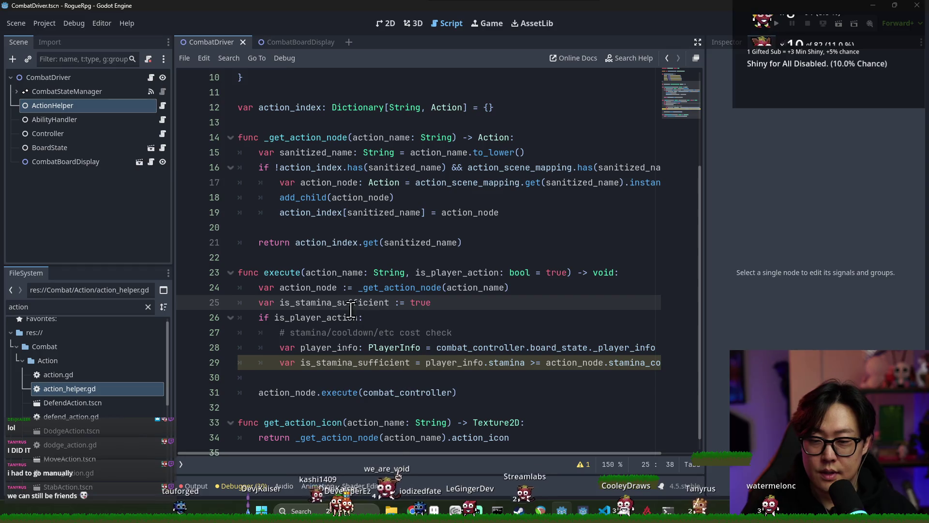
pyautogui.doubleClick(349, 303)
pyautogui.moveTo(280, 362)
pyautogui.mouseDown()
pyautogui.moveTo(410, 366)
pyautogui.moveTo(300, 362)
pyautogui.mouseUp()
pyautogui.press('BackSpace')
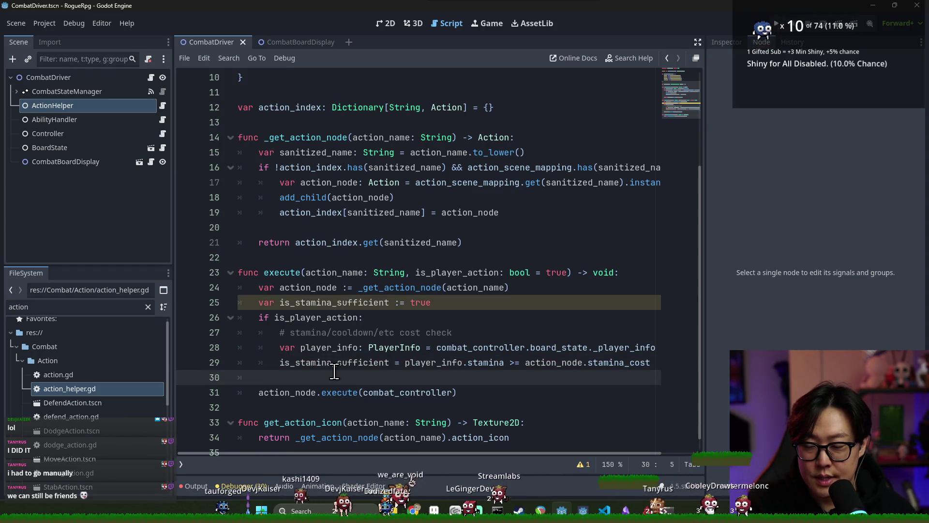
# Step: Wrap action_node.execute(combat_controller) in an 'if is_stamina_sufficient:' block and save
pyautogui.click(334, 377)
pyautogui.press('Return')
pyautogui.press('Return')
pyautogui.write('if is_stamina_sufficient:')
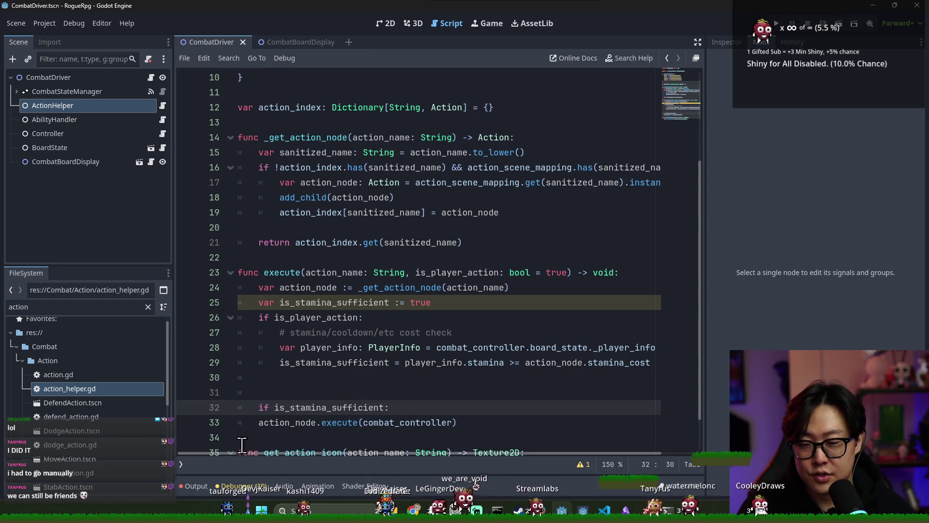
pyautogui.moveTo(249, 422); pyautogui.dragTo(478, 422)
pyautogui.press('Tab')
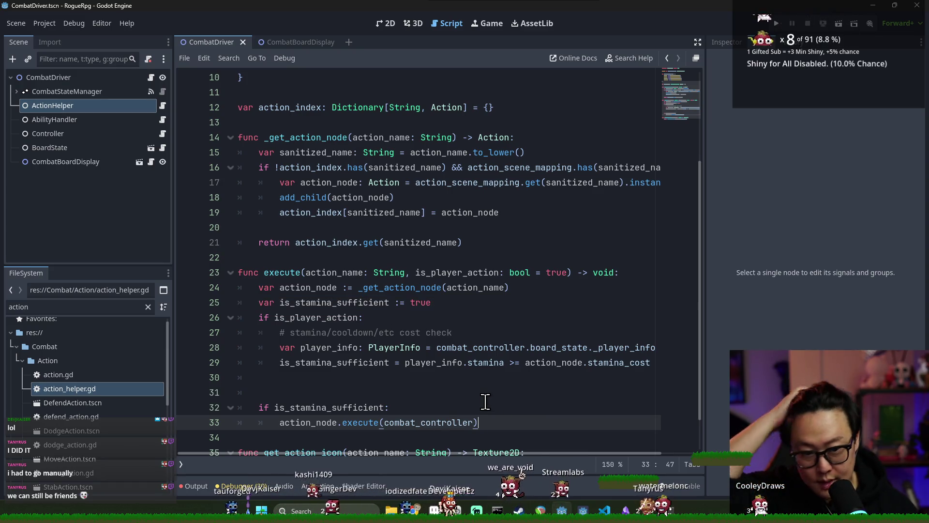
pyautogui.scroll(-1, 474, 312)
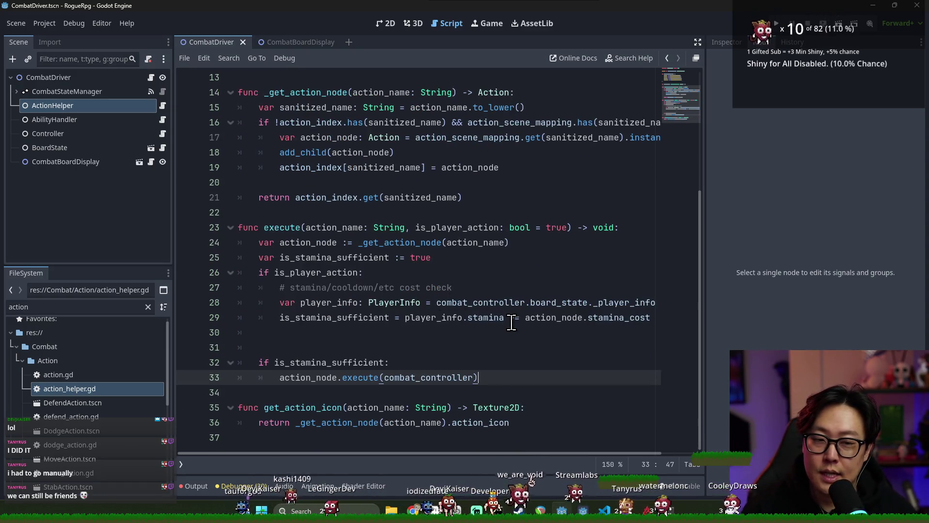
pyautogui.hotkey('ctrl', 's')
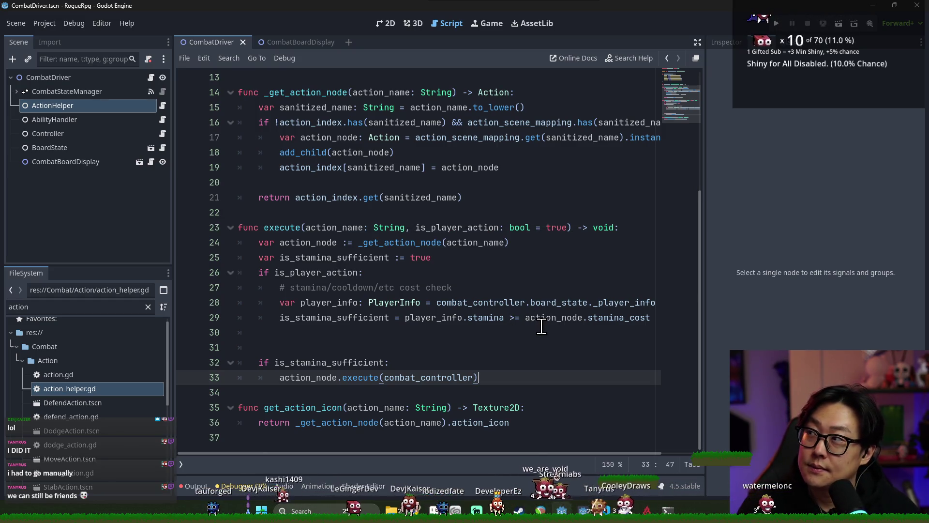
# Step: Save, then review execute()'s body, its void return type and the stamina comparison
pyautogui.hotkey('ctrl', 's')
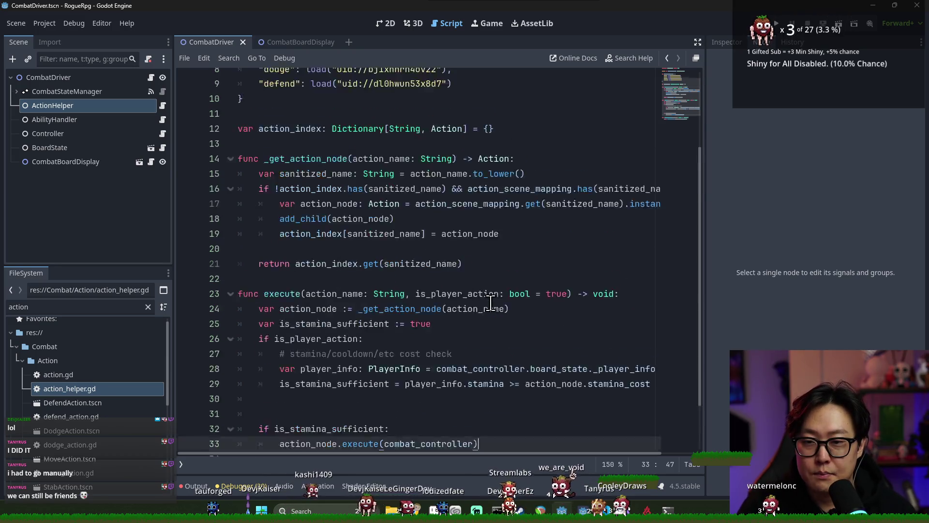
pyautogui.scroll(3, 628, 287)
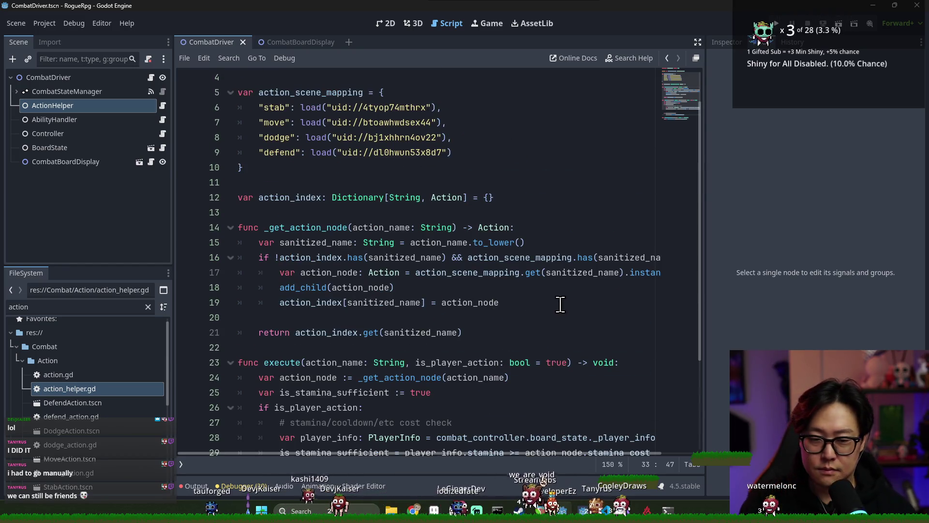
pyautogui.scroll(-2, 592, 352)
pyautogui.click(603, 276)
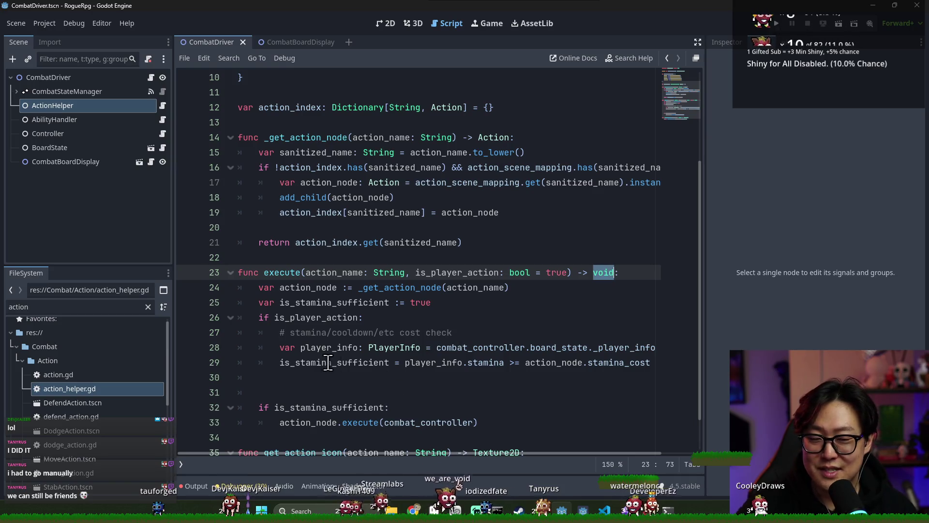
pyautogui.scroll(-1, 524, 325)
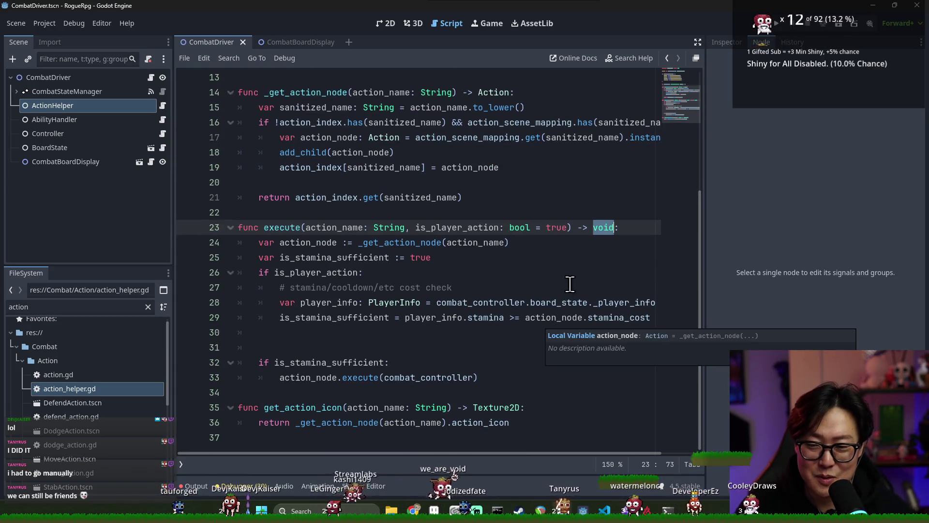
pyautogui.click(603, 229)
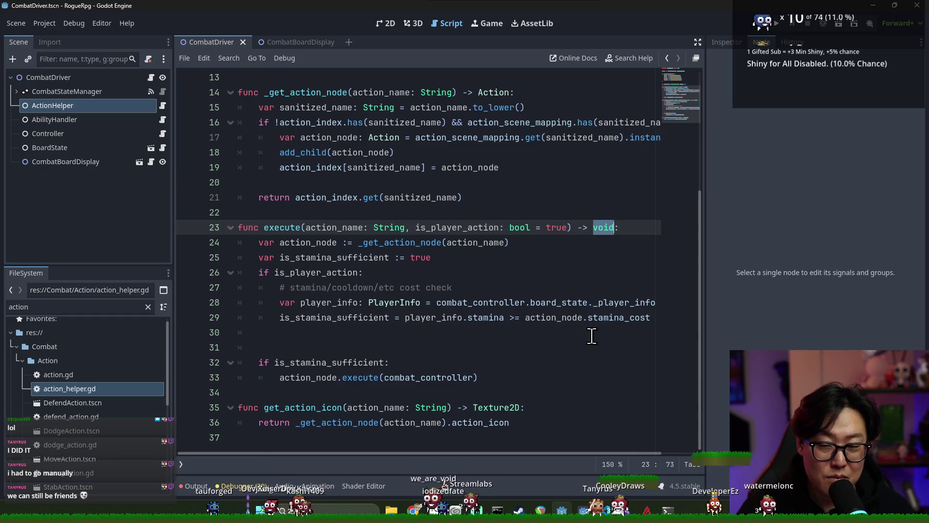
pyautogui.moveTo(263, 228)
pyautogui.mouseDown()
pyautogui.moveTo(416, 380)
pyautogui.moveTo(290, 300)
pyautogui.moveTo(260, 240)
pyautogui.mouseUp()
pyautogui.click(443, 389)
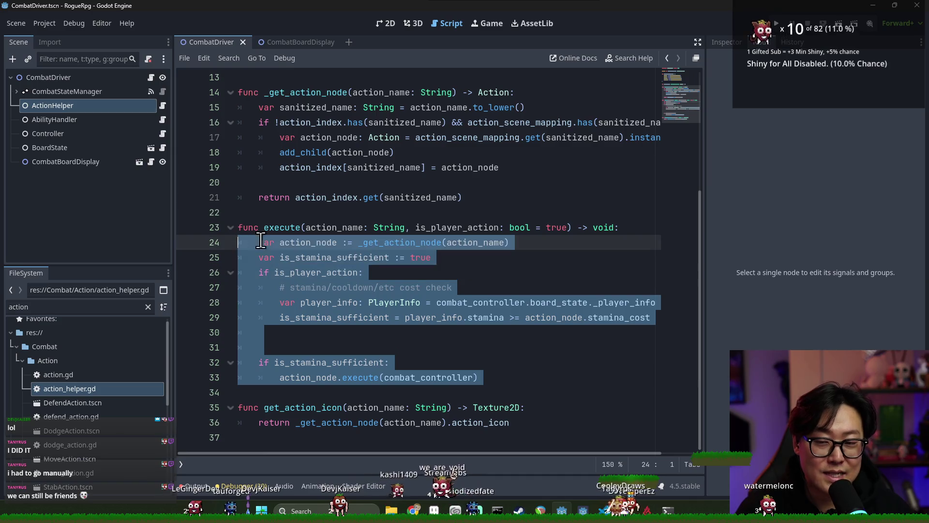
pyautogui.click(498, 318)
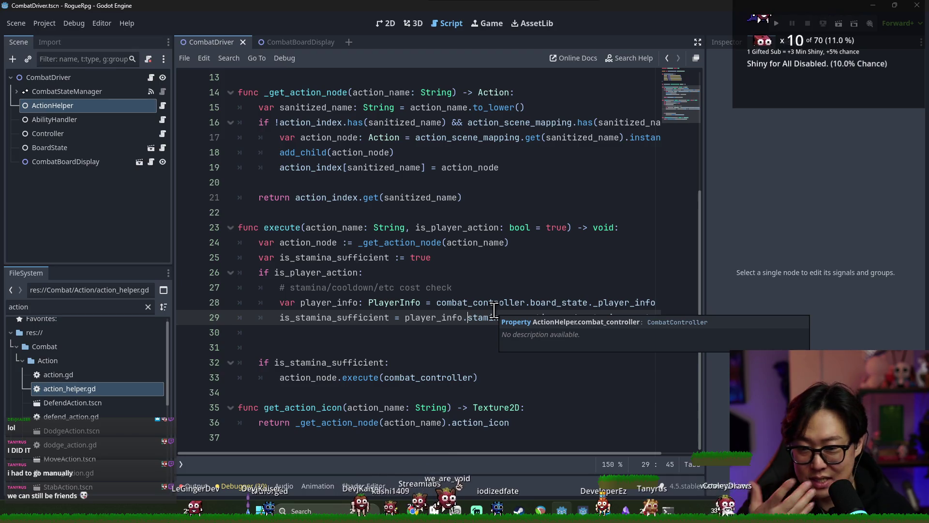
pyautogui.click(415, 287)
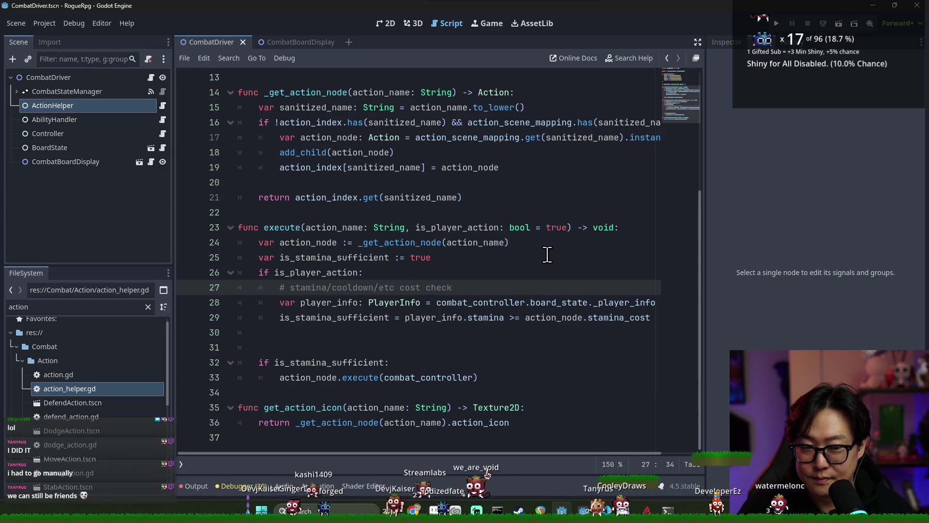
# Step: Inspect the is_stamina_sufficient uses on lines 29 and 32, then go to blank line 4
pyautogui.scroll(3, 551, 278)
pyautogui.scroll(-2, 485, 390)
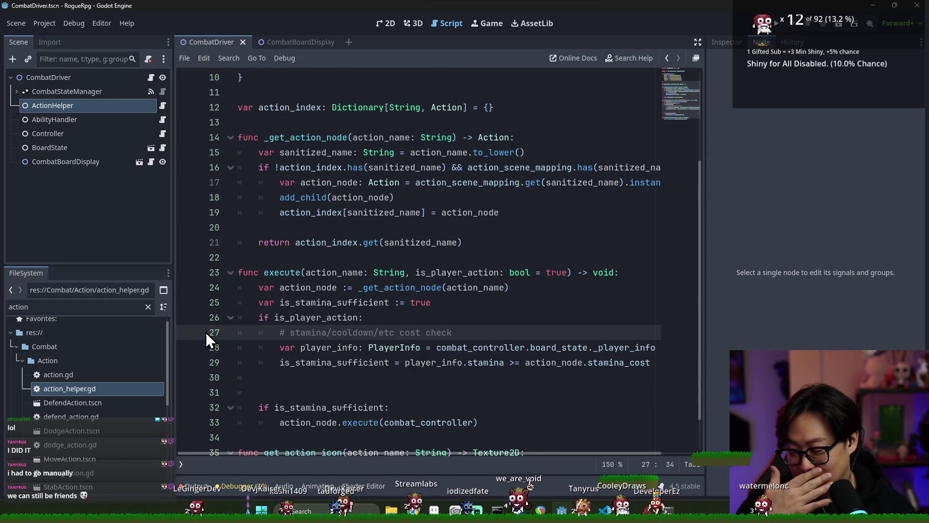
pyautogui.moveTo(381, 359)
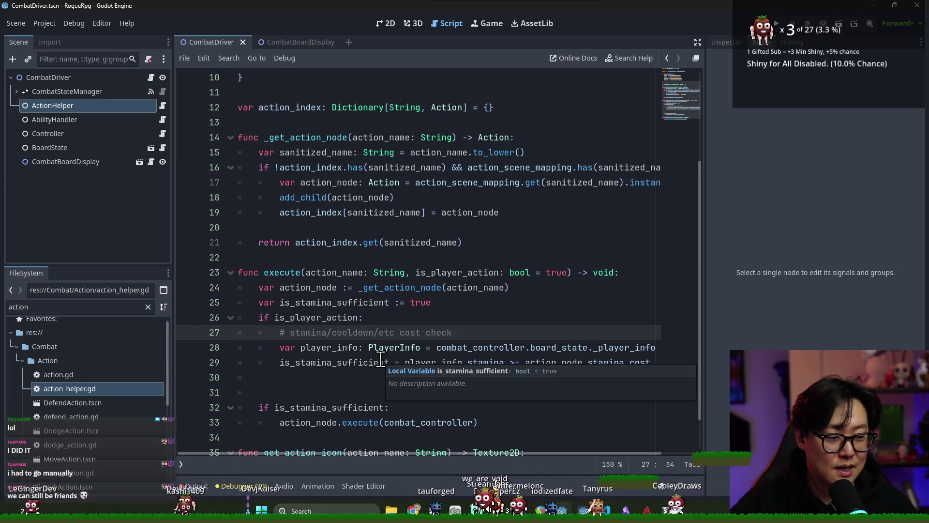
pyautogui.scroll(-1, 415, 367)
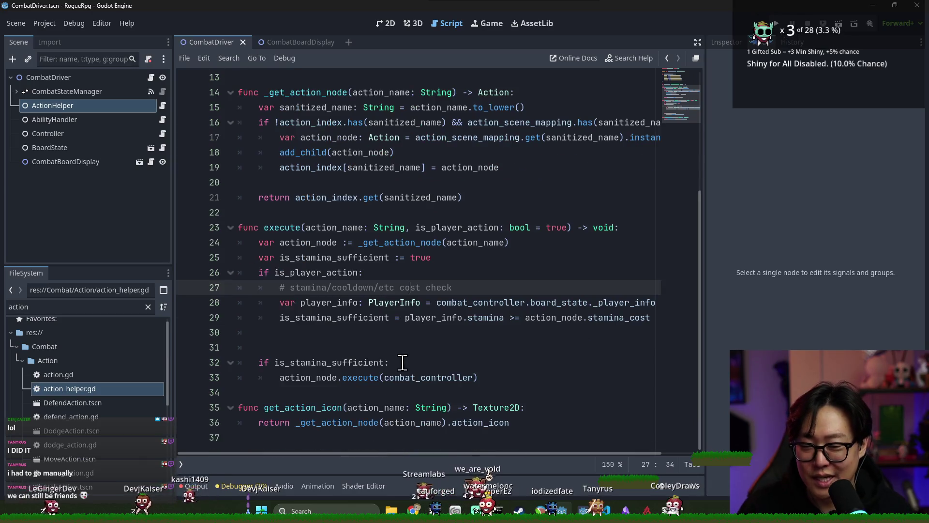
pyautogui.doubleClick(312, 362)
pyautogui.click(300, 229)
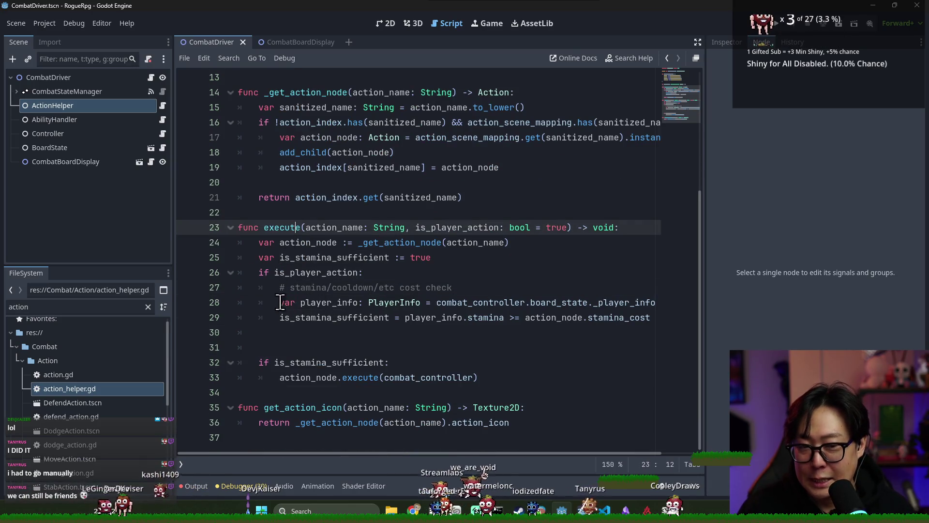
pyautogui.doubleClick(304, 362)
pyautogui.doubleClick(305, 317)
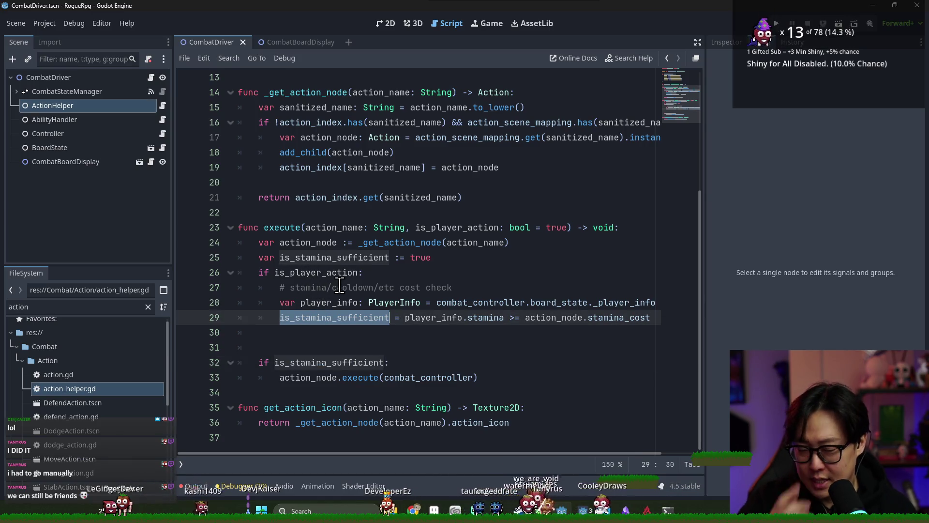
pyautogui.scroll(4, 629, 249)
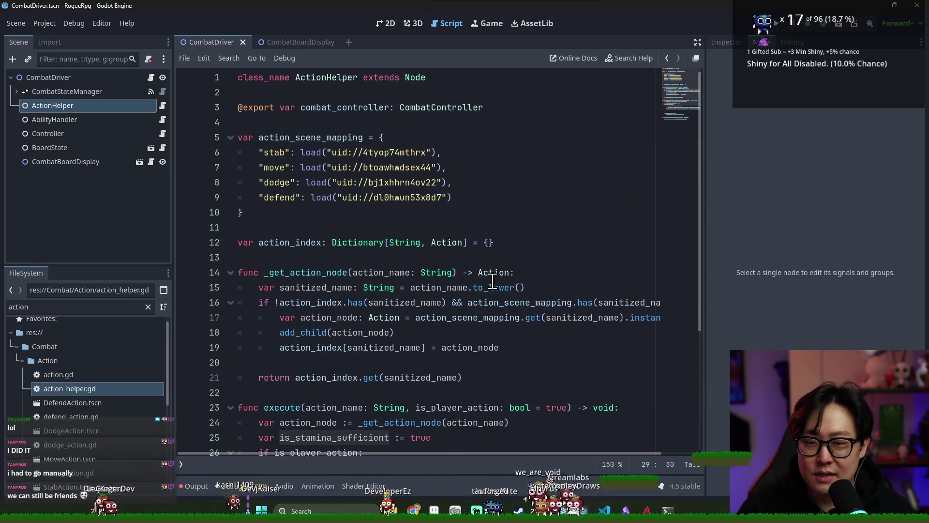
pyautogui.click(284, 122)
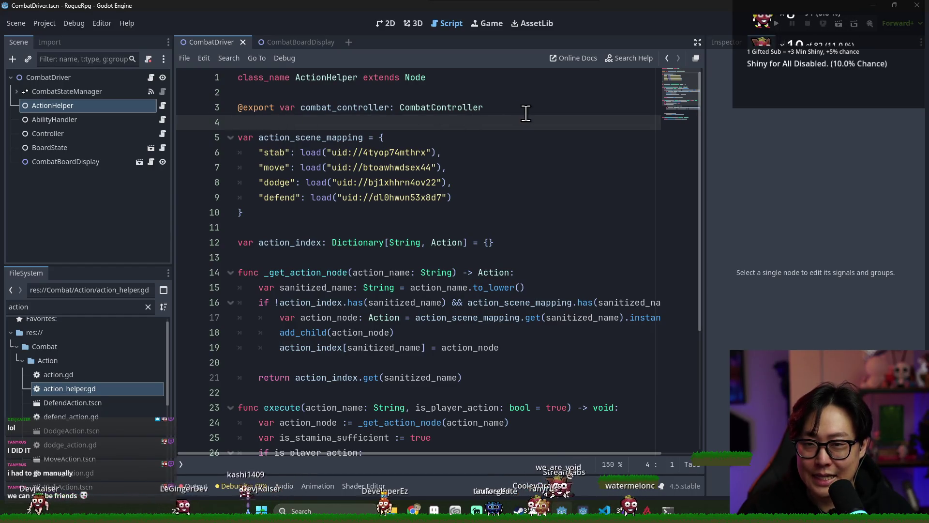
# Step: Start an EXECUTE_RESULT enum above action_scene_mapping with SUCCESS as its first value
pyautogui.press('Return')
pyautogui.press('Return')
pyautogui.write('enum EXECUTE_RESUL')
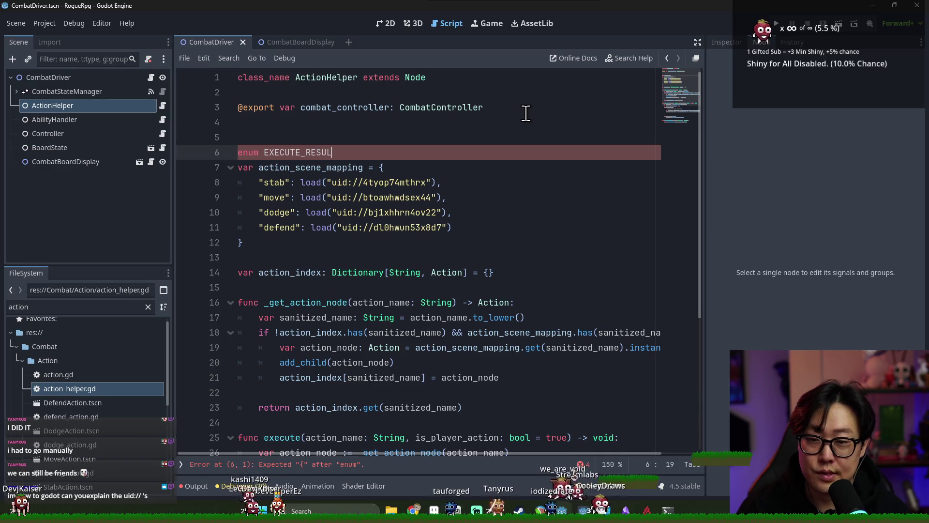
pyautogui.write('{')
pyautogui.press('Return')
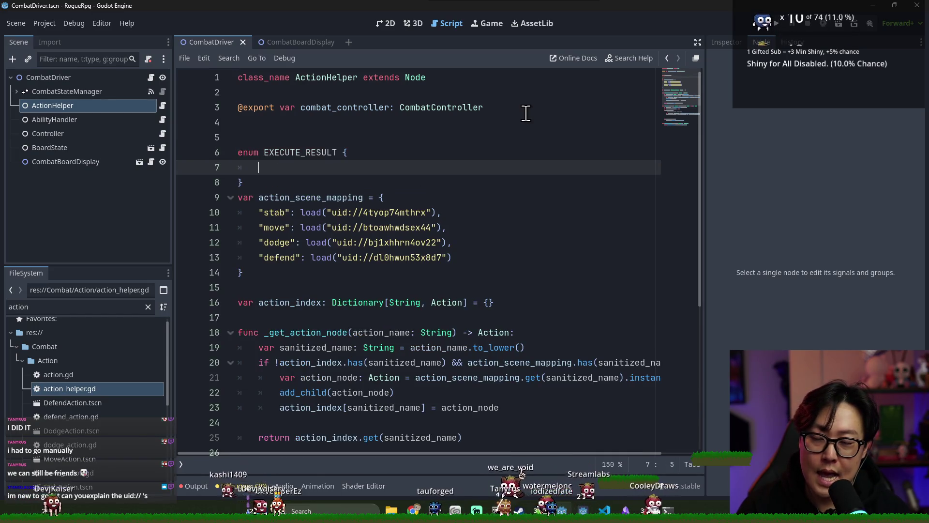
pyautogui.write('SUCCESS,')
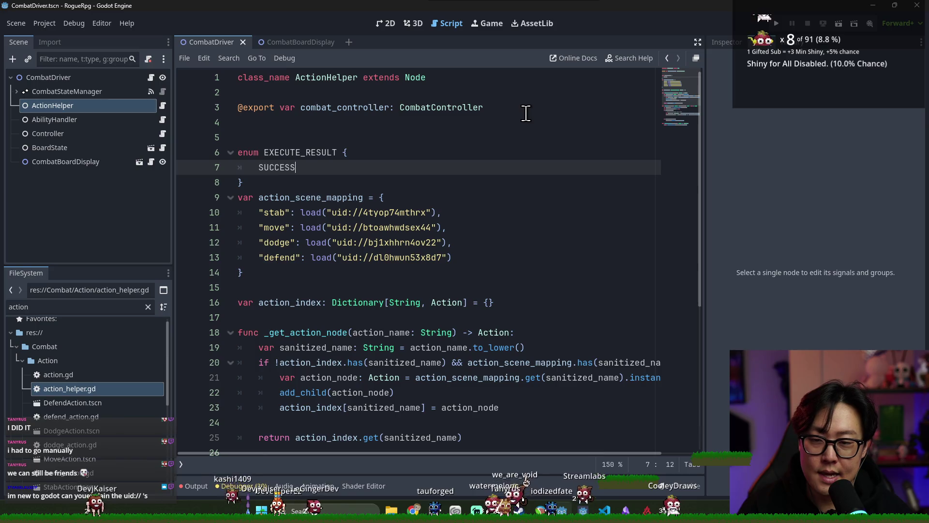
pyautogui.press('Return')
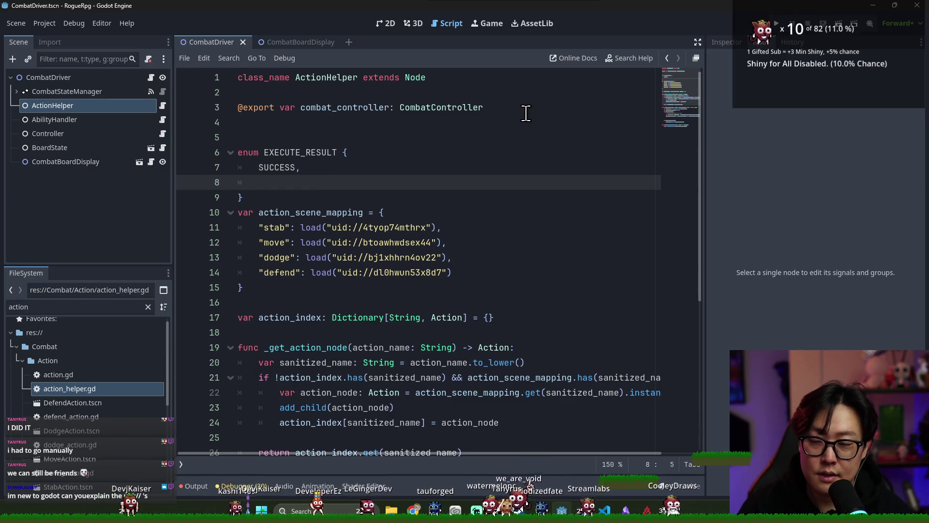
# Step: Add INSUFFICIENT_STAMINA and COOLDOWN_NOT_READY to the enum, with a blank line after it
pyautogui.write('STAMINA')
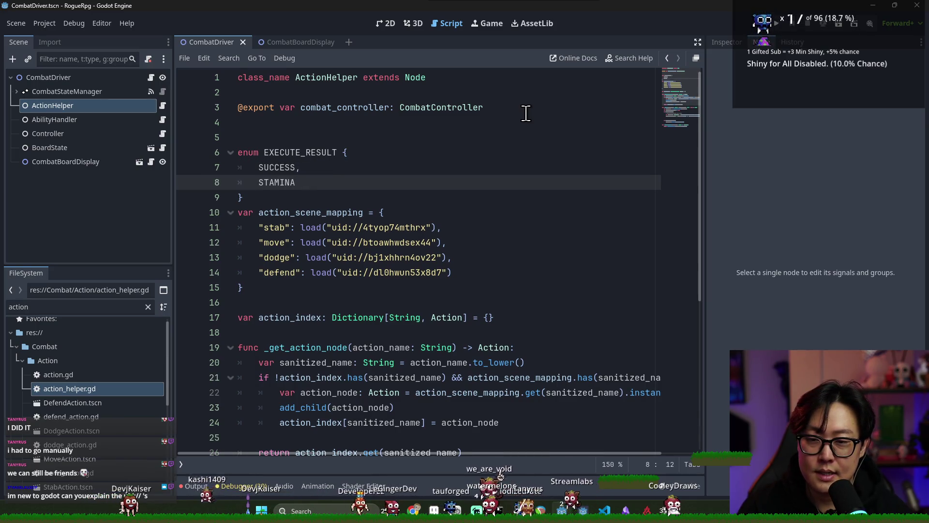
pyautogui.press('BackSpace')
pyautogui.press('BackSpace')
pyautogui.press('BackSpace')
pyautogui.write('IEN')
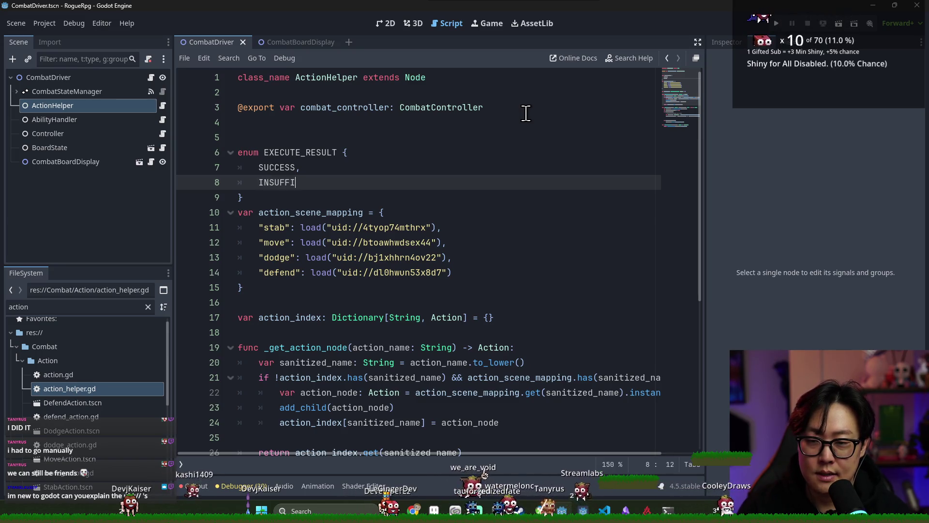
pyautogui.write('T_ST')
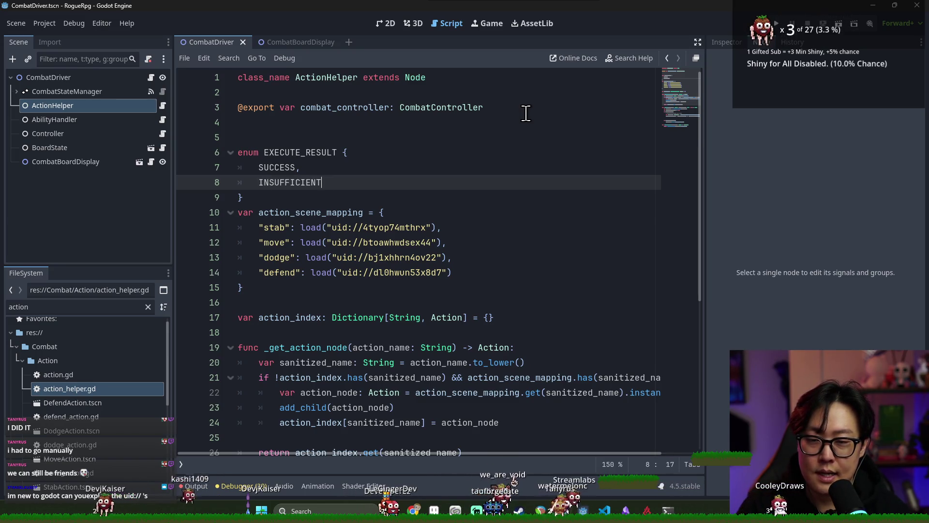
pyautogui.write('AMINA')
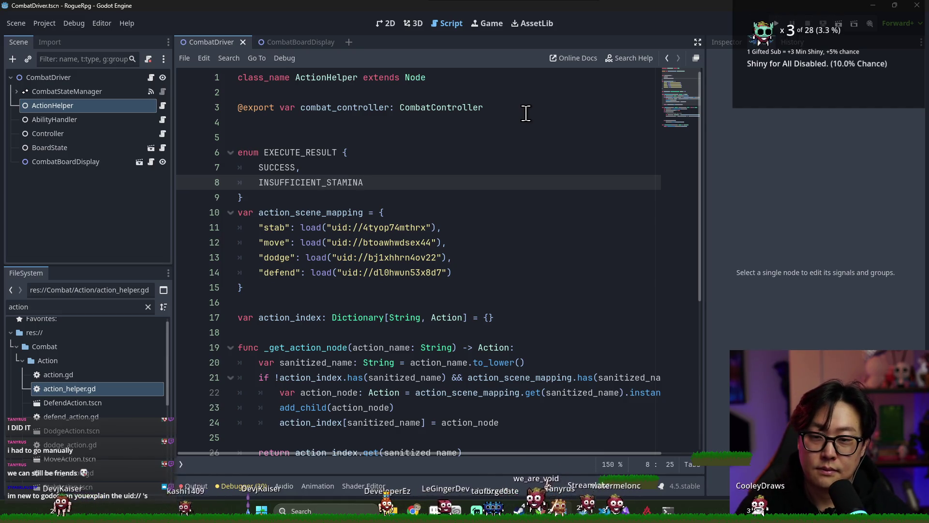
pyautogui.write(',')
pyautogui.press('Return')
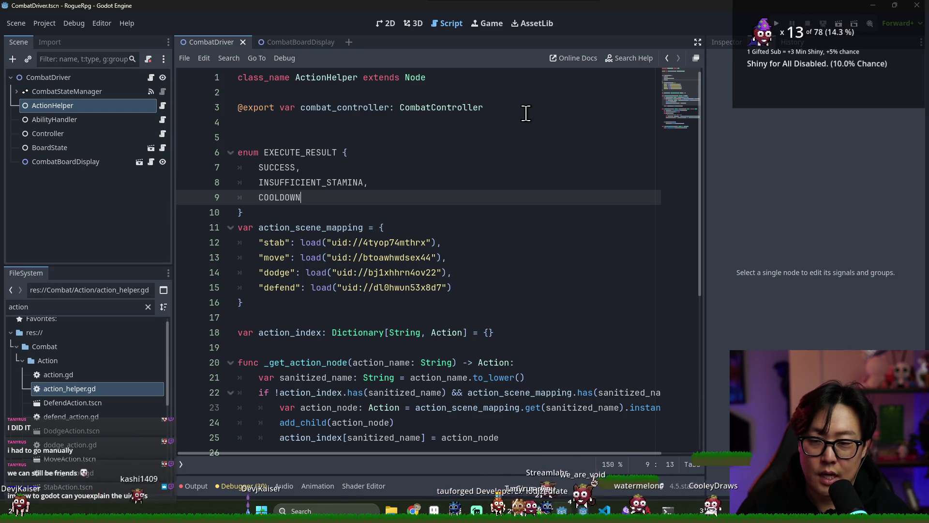
pyautogui.write('OT_READY')
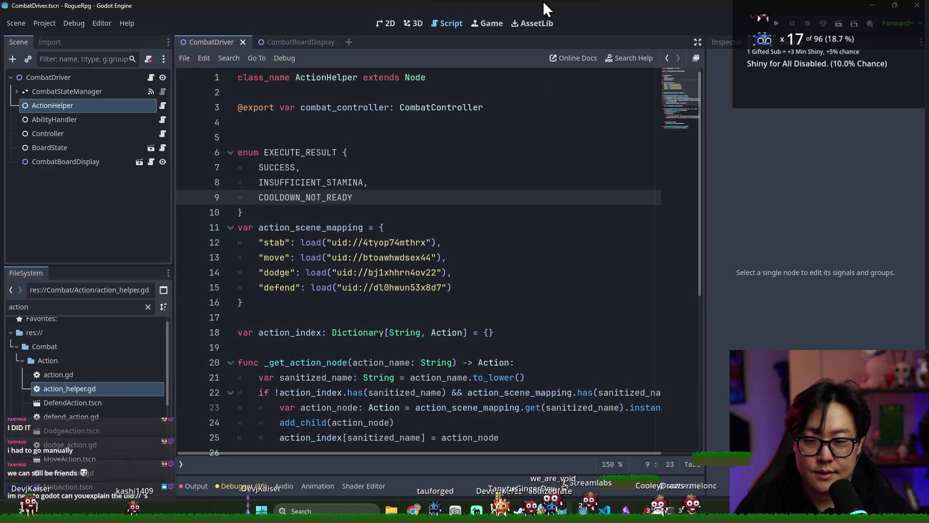
pyautogui.press('Down')
pyautogui.press('Return')
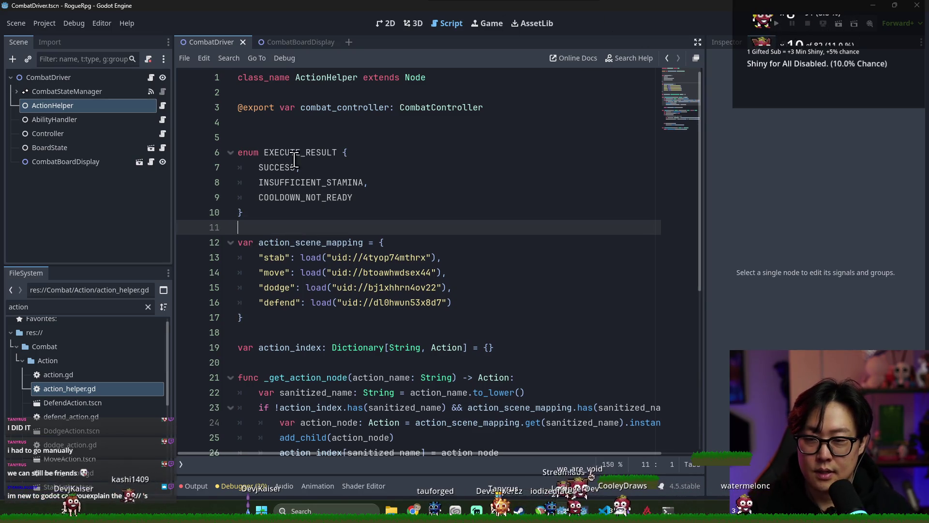
pyautogui.doubleClick(296, 151)
pyautogui.hotkey('ctrl', 'c')
pyautogui.scroll(-6, 296, 151)
# Step: Change execute()'s return type to EXECUTE_RESULT and add 'return EXECUTE_RESULT.SUCCESS' after the action call
pyautogui.doubleClick(582, 227)
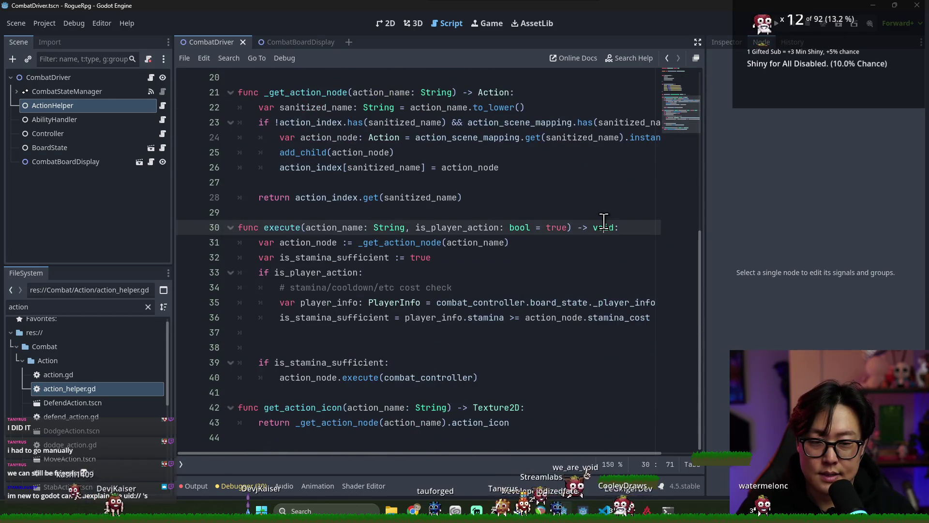
pyautogui.hotkey('ctrl', 'v')
pyautogui.click(322, 338)
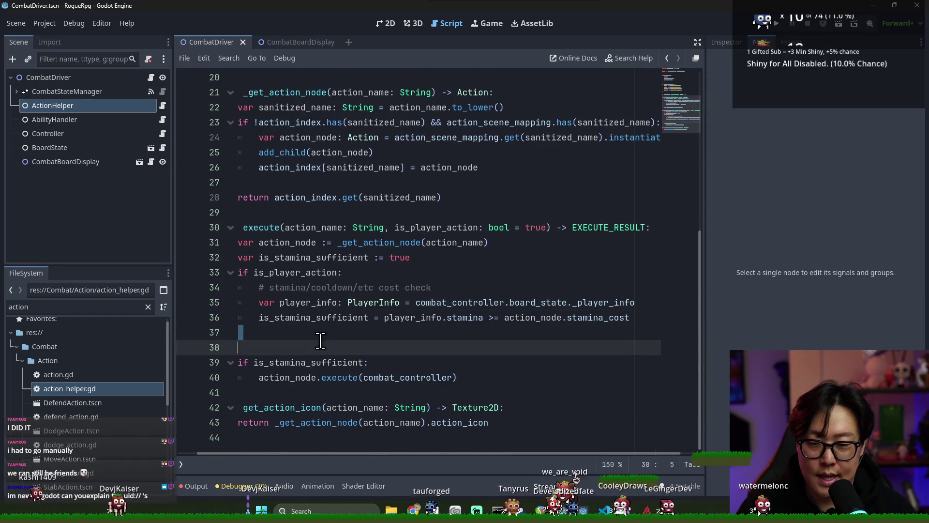
pyautogui.click(303, 363)
pyautogui.click(323, 378)
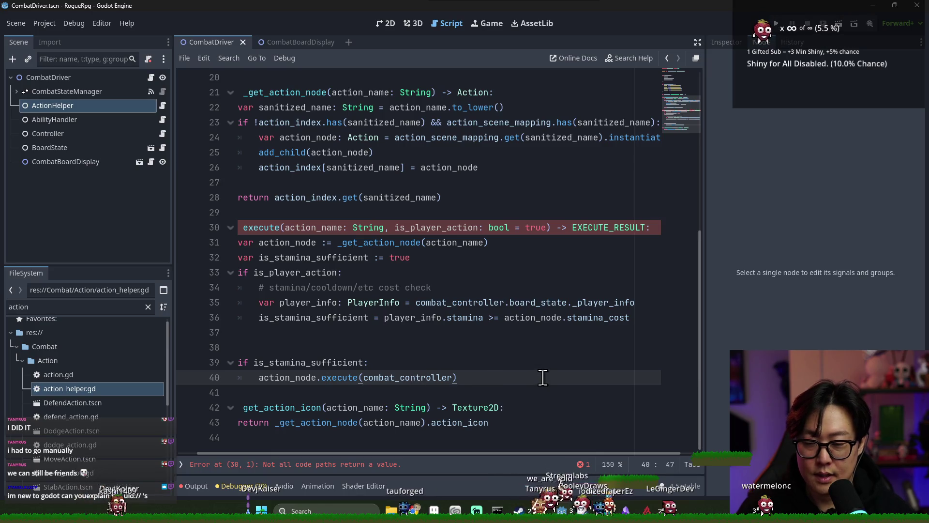
pyautogui.press('Return')
pyautogui.write('return E')
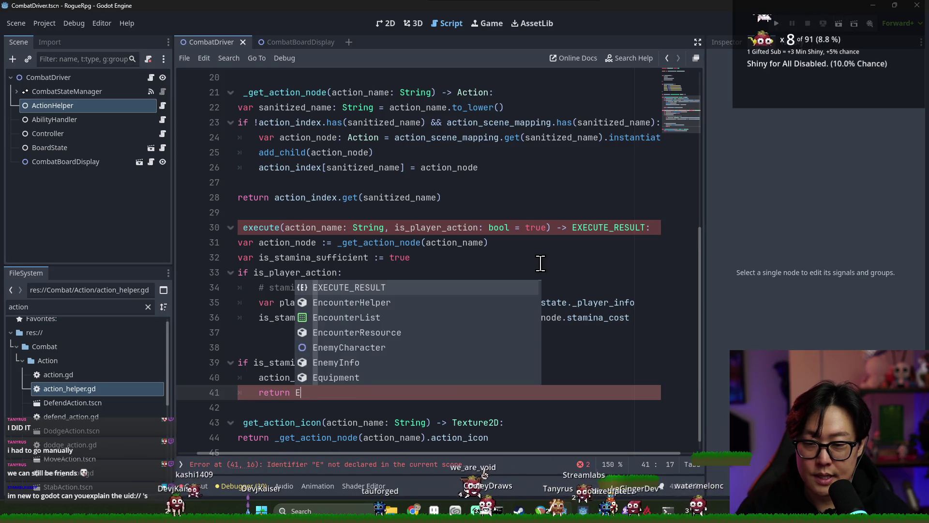
pyautogui.press('Return')
pyautogui.write('.')
pyautogui.press('Return')
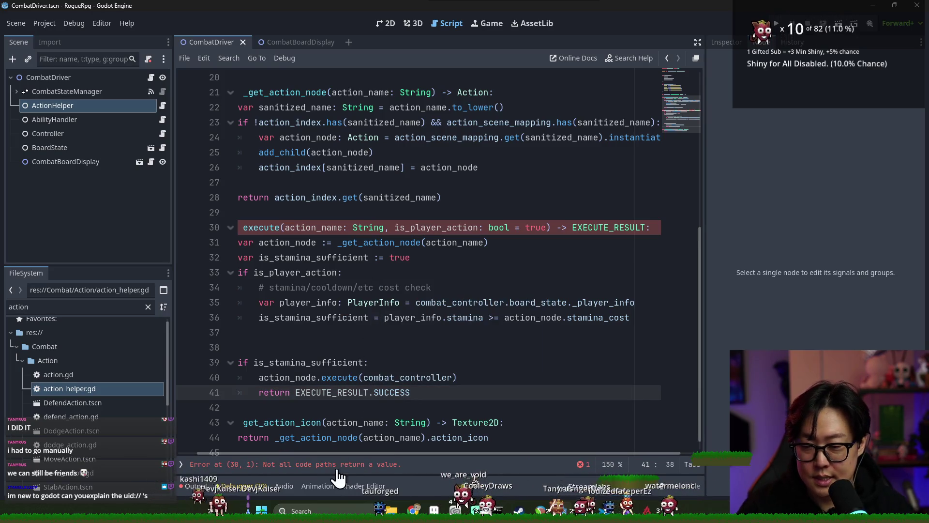
# Step: Move the action call and SUCCESS return out of the if block and negate its condition to !is_stamina_sufficient
pyautogui.moveTo(317, 452); pyautogui.dragTo(290, 453)
pyautogui.moveTo(431, 393); pyautogui.dragTo(257, 380)
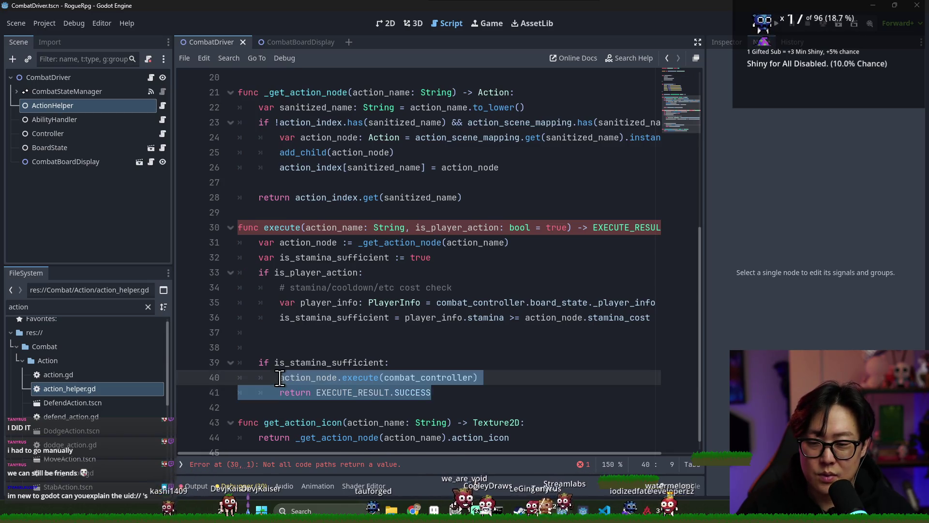
pyautogui.hotkey('shift', 'Tab')
pyautogui.click(258, 381)
pyautogui.press('Return')
pyautogui.press('Return')
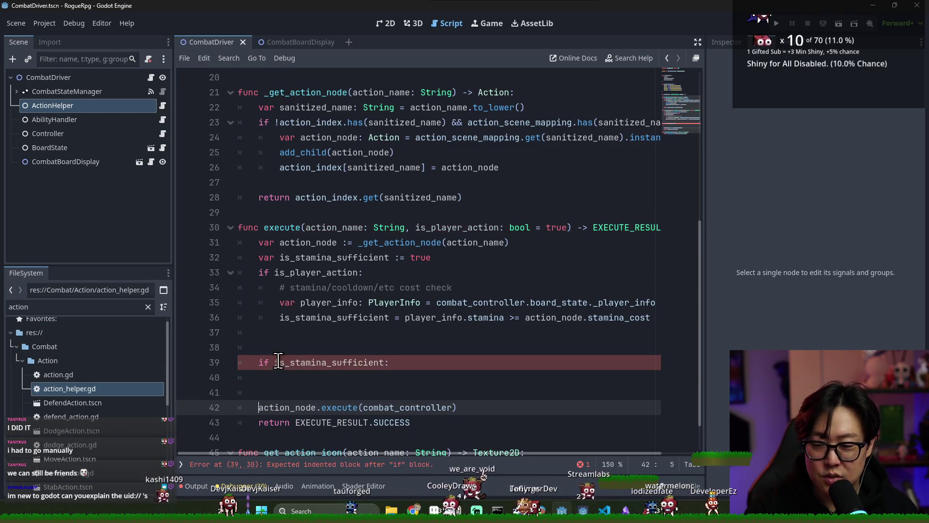
pyautogui.press('Up')
pyautogui.press('Up')
pyautogui.press('Up')
pyautogui.write('!')
# Step: Add 'return EXECUTE_RESULT.INSUFFICIENT_STAMINA' inside the if block
pyautogui.press('End')
pyautogui.press('Return')
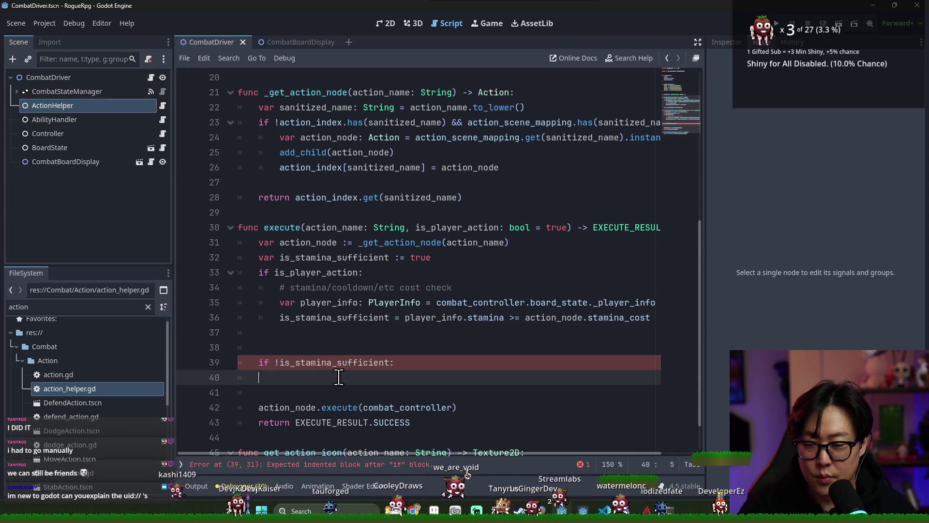
pyautogui.write('return')
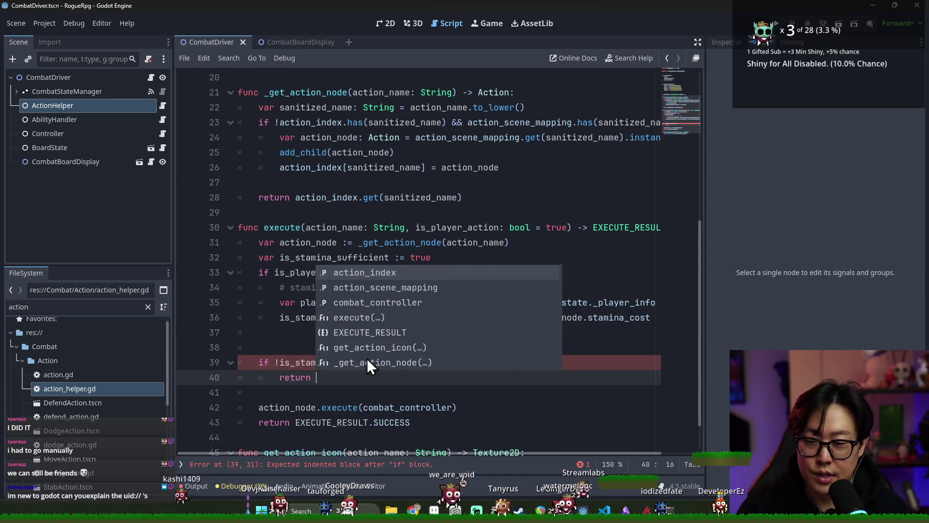
pyautogui.click(292, 303)
pyautogui.doubleClick(355, 421)
pyautogui.hotkey('ctrl', 'c')
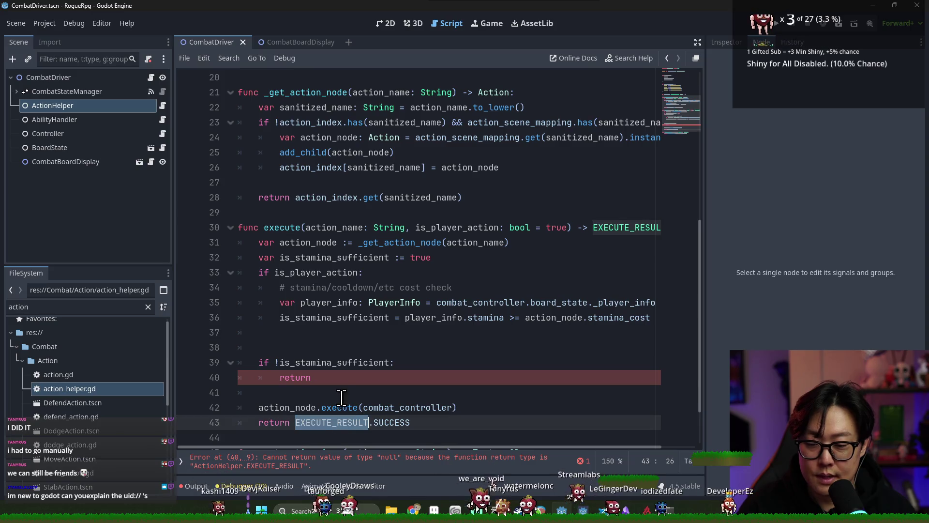
pyautogui.click(355, 381)
pyautogui.hotkey('ctrl', 'v')
pyautogui.write('.i')
pyautogui.press('Return')
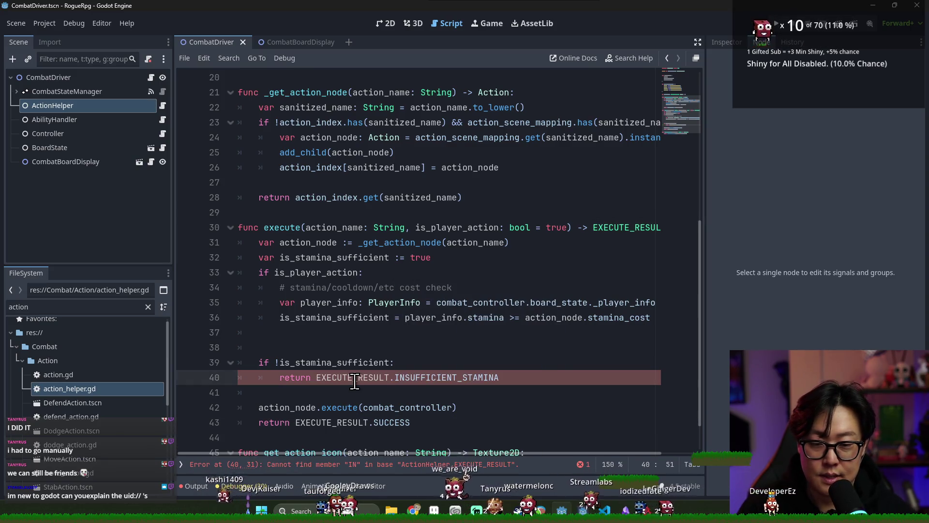
# Step: Remove the extra blank lines around the early return
pyautogui.press('Return')
pyautogui.press('Return')
pyautogui.press('BackSpace')
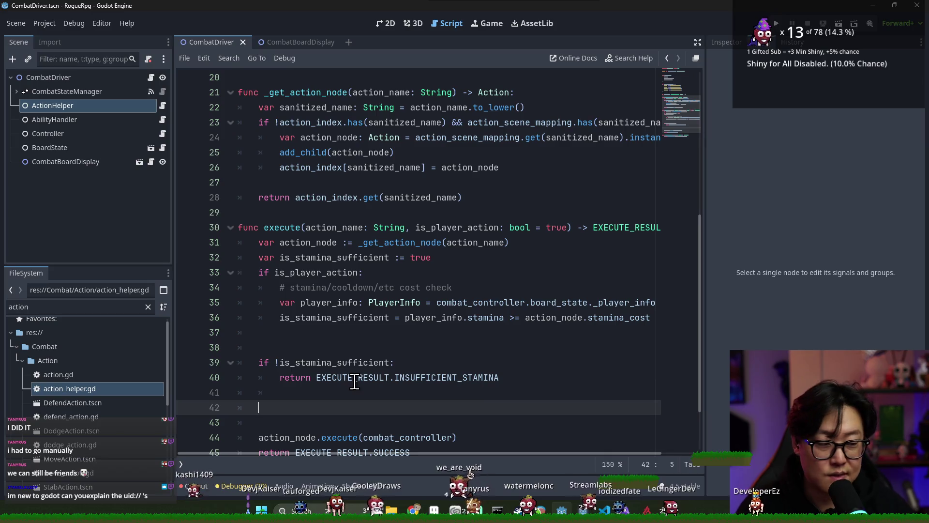
pyautogui.click(382, 334)
pyautogui.press('BackSpace')
pyautogui.press('BackSpace')
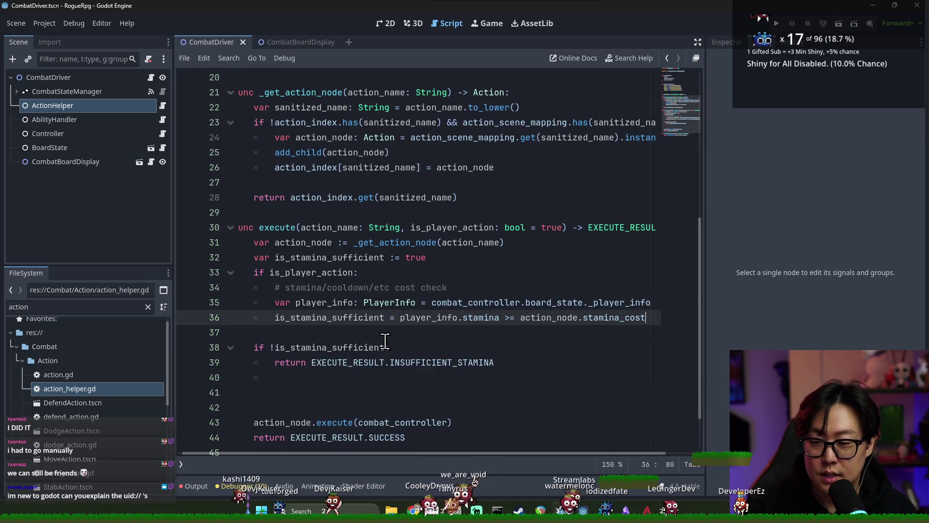
pyautogui.scroll(-2, 371, 442)
pyautogui.hscroll(-1, 225, 451)
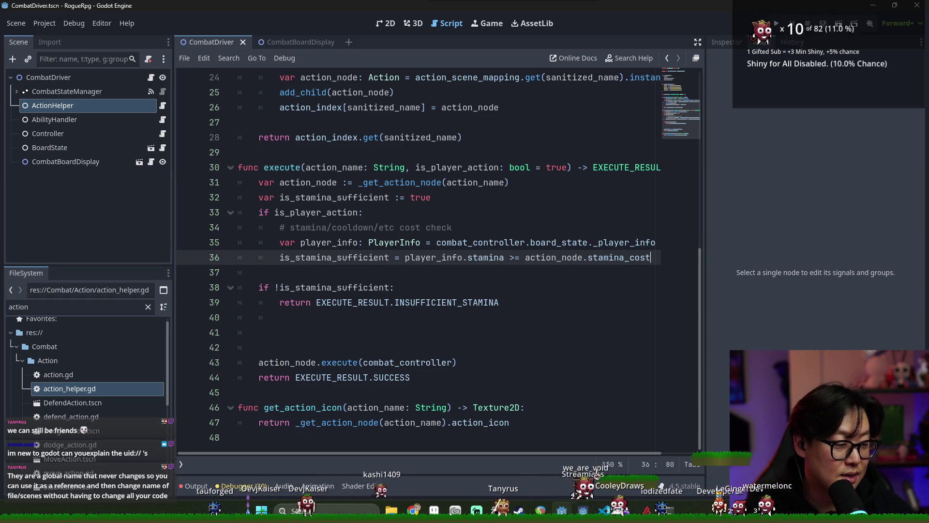
# Step: Add an empty line after the enum, before the action_scene_mapping dictionary
pyautogui.click(391, 257)
pyautogui.scroll(7, 421, 263)
pyautogui.scroll(1, 422, 262)
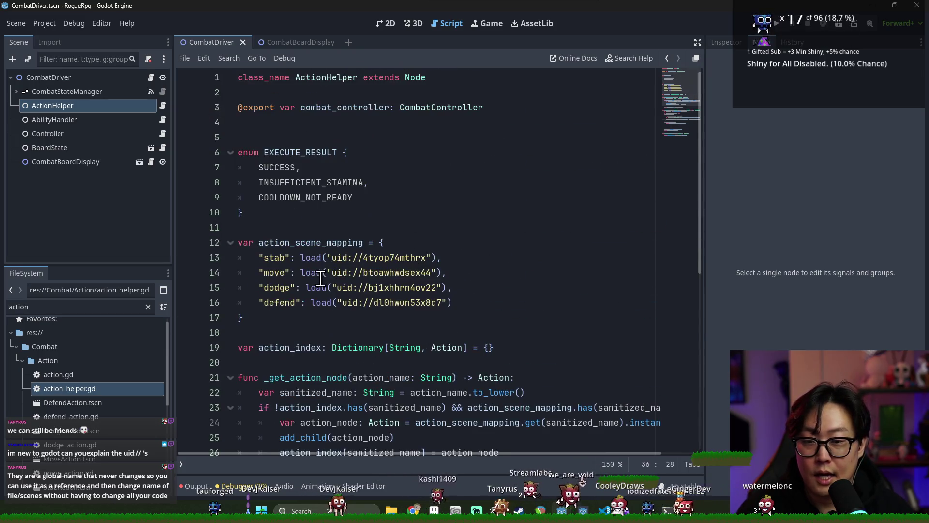
pyautogui.moveTo(311, 257)
pyautogui.mouseDown()
pyautogui.moveTo(437, 263)
pyautogui.moveTo(431, 297)
pyautogui.mouseUp()
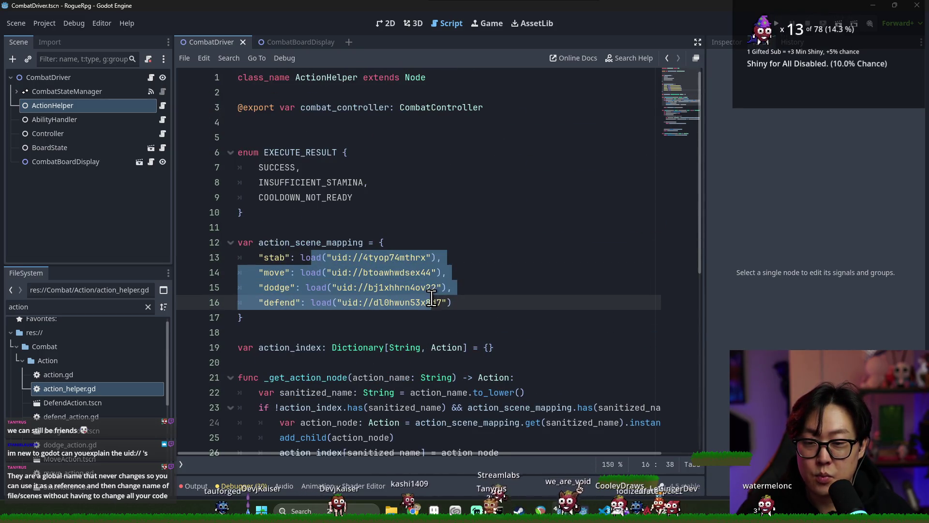
pyautogui.click(368, 260)
pyautogui.click(416, 238)
pyautogui.click(293, 225)
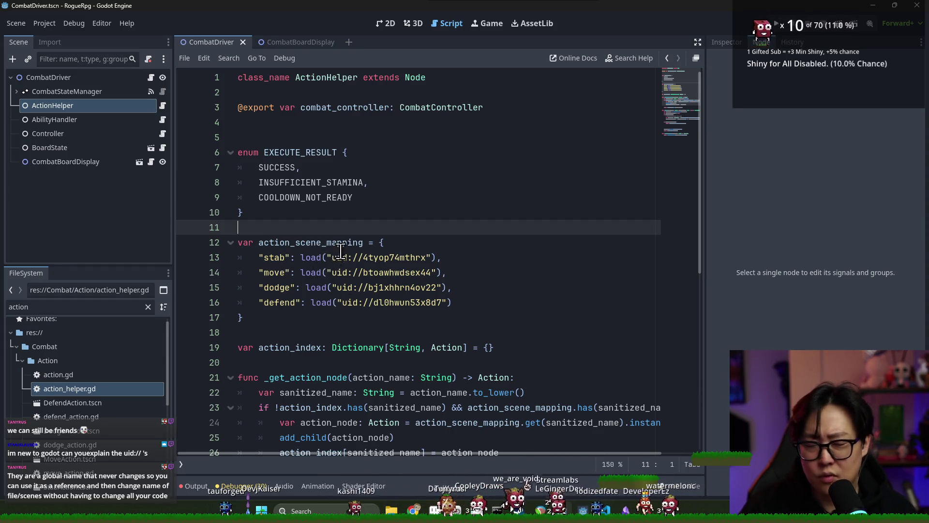
pyautogui.press('Return')
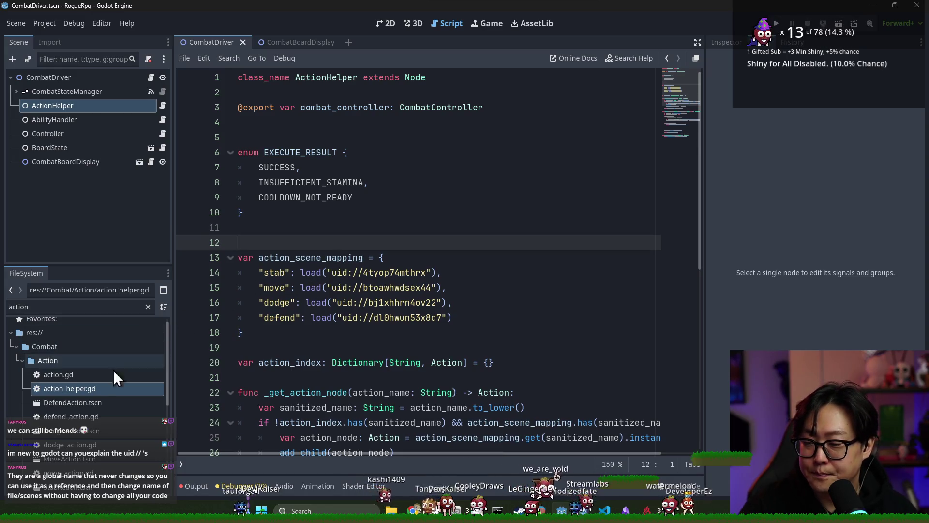
# Step: Drag in DefendAction.tscn to insert "res://Combat/Action/DefendAction.tscn" as a plain path string
pyautogui.moveTo(85, 404)
pyautogui.mouseDown()
pyautogui.moveTo(260, 226)
pyautogui.moveTo(252, 242)
pyautogui.mouseUp()
pyautogui.press('Return')
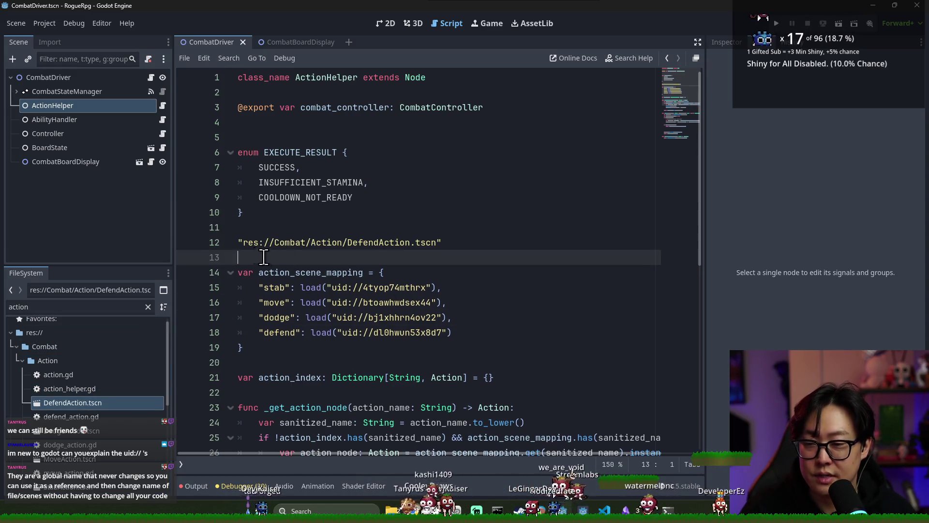
pyautogui.hotkey('ctrl', 'z')
pyautogui.moveTo(83, 405); pyautogui.dragTo(261, 245)
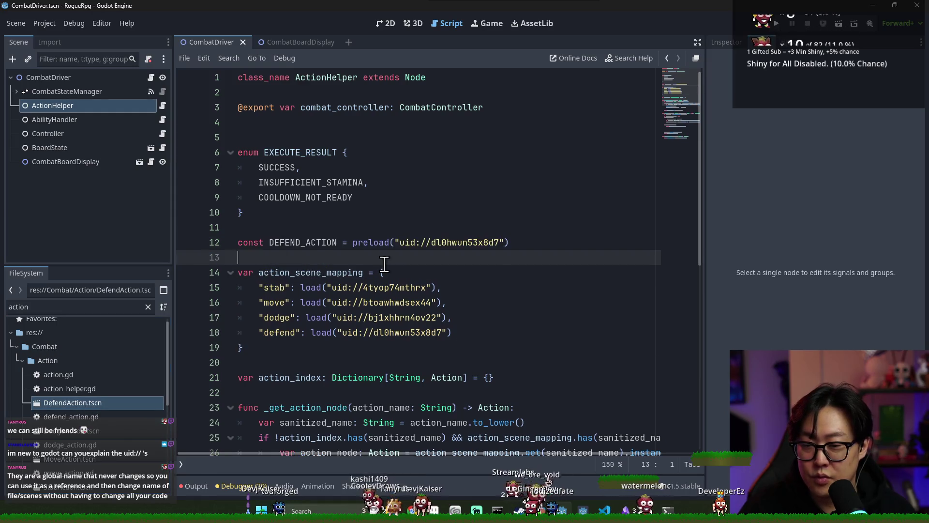
pyautogui.hotkey('ctrl', 'z')
pyautogui.moveTo(104, 406)
pyautogui.mouseDown()
pyautogui.moveTo(277, 246)
pyautogui.moveTo(300, 244)
pyautogui.mouseUp()
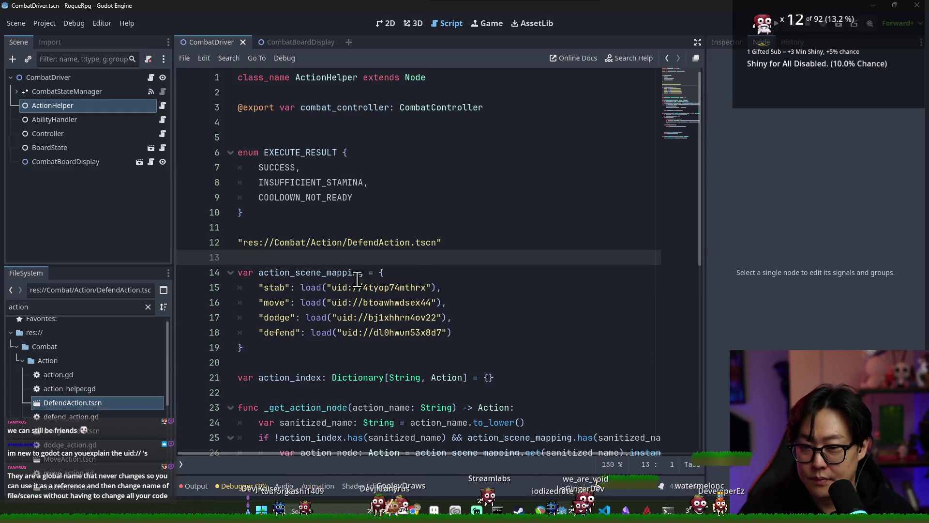
pyautogui.moveTo(243, 245); pyautogui.dragTo(419, 242)
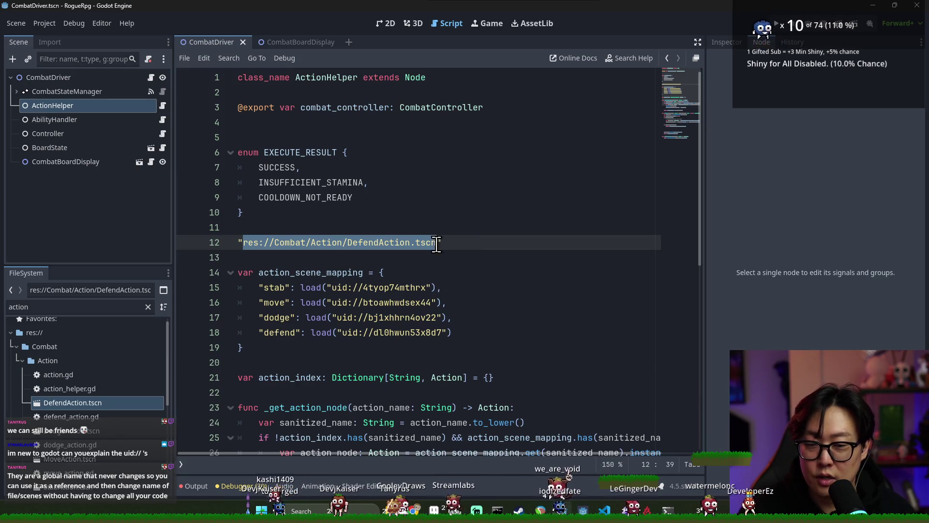
pyautogui.moveTo(238, 245); pyautogui.dragTo(431, 244)
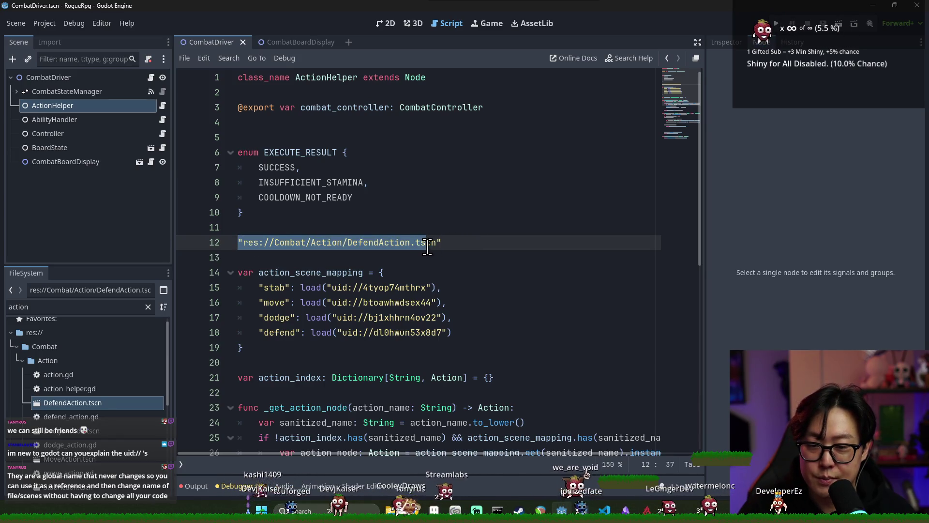